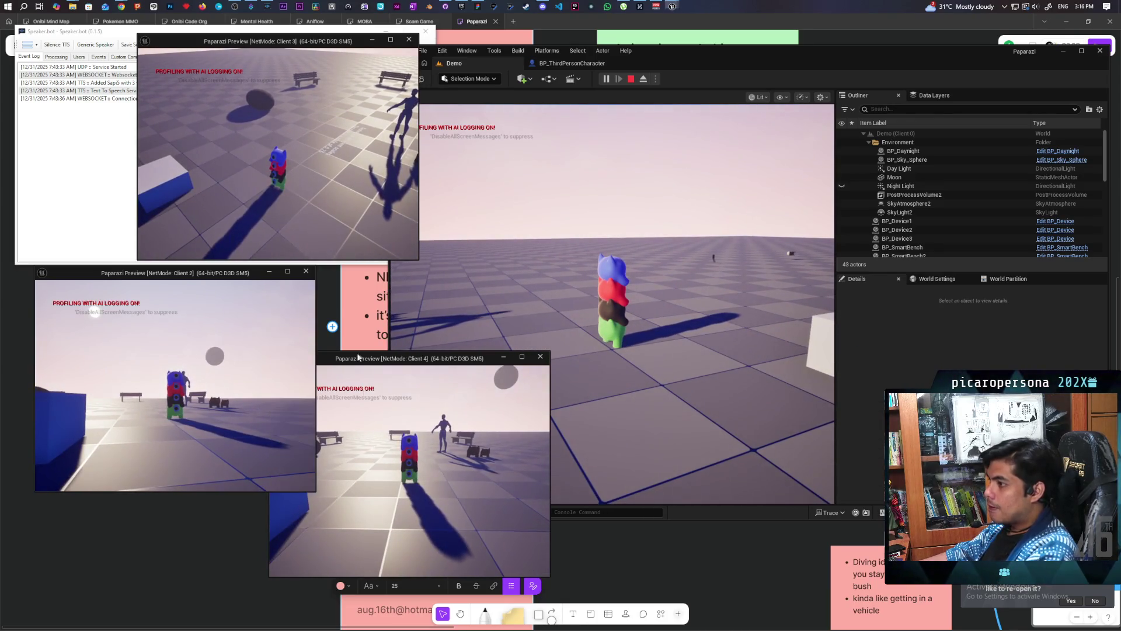
From the Client 2 preview, stop the Demo level's multiplayer Play In Editor test
{"action": "left_click", "coordinate": [96, 315]}
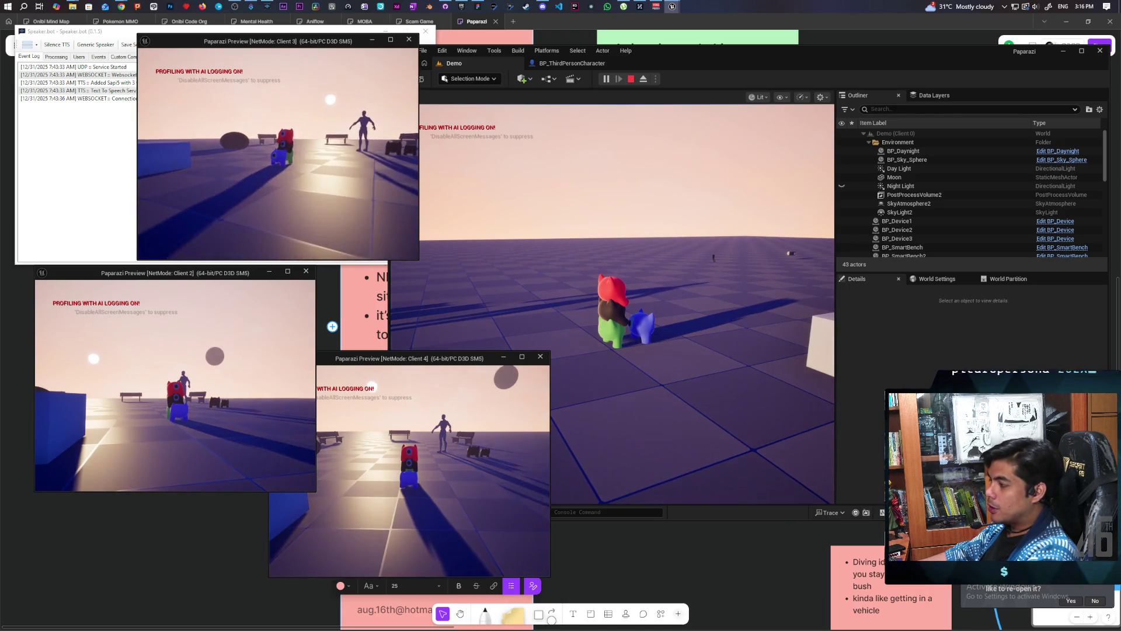
{"action": "key", "text": "Escape"}
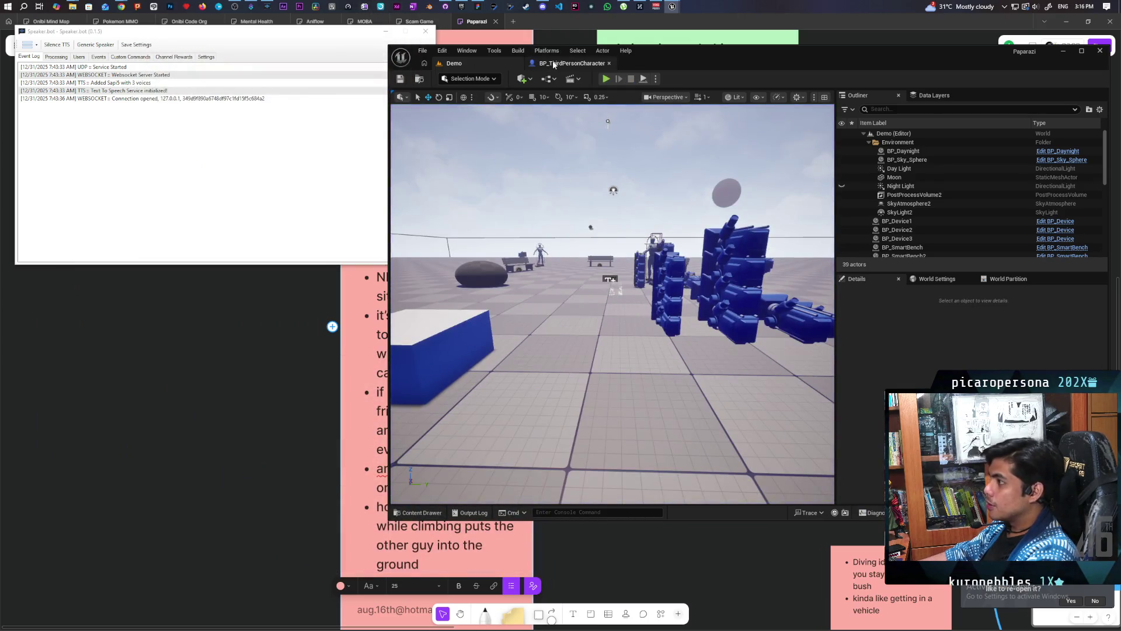
Open the Reattach to Root function from BP_ThirdPersonCharacter's EventGraph
{"action": "left_click", "coordinate": [573, 63]}
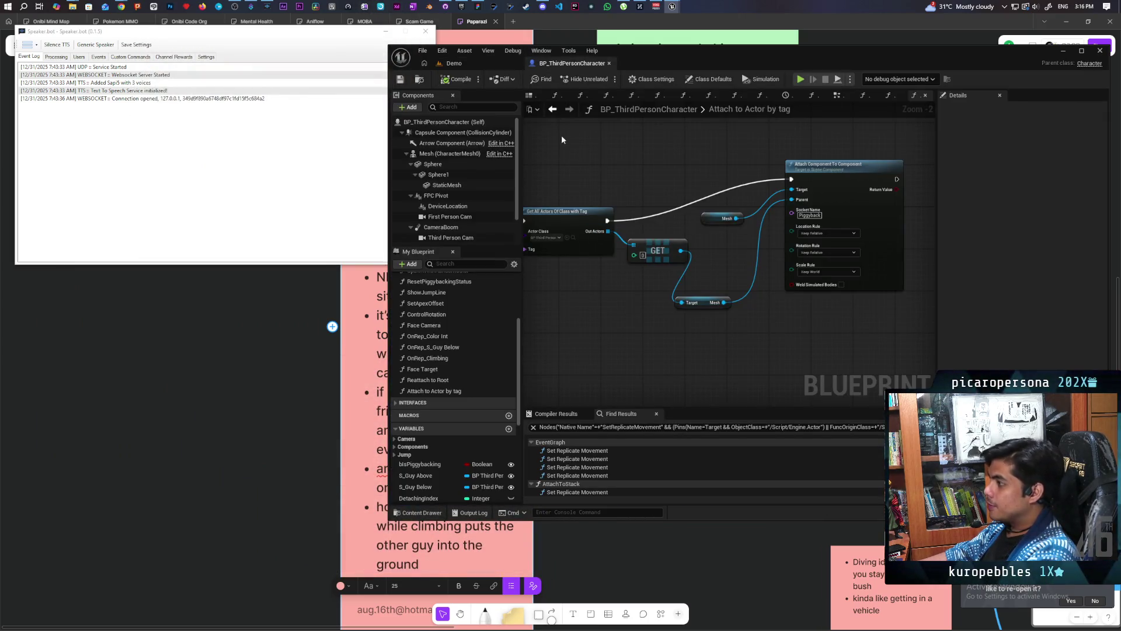
{"action": "left_click", "coordinate": [552, 109]}
{"action": "scroll", "coordinate": [604, 238], "scroll_direction": "down", "scroll_amount": 2}
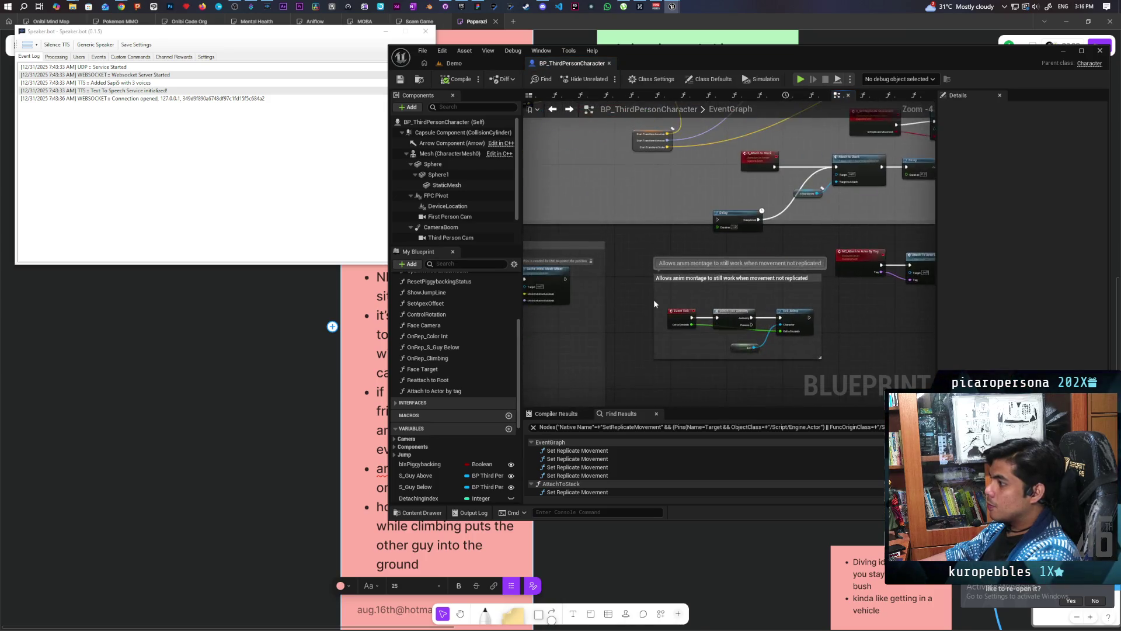
{"action": "scroll", "coordinate": [762, 261], "scroll_direction": "down", "scroll_amount": 1}
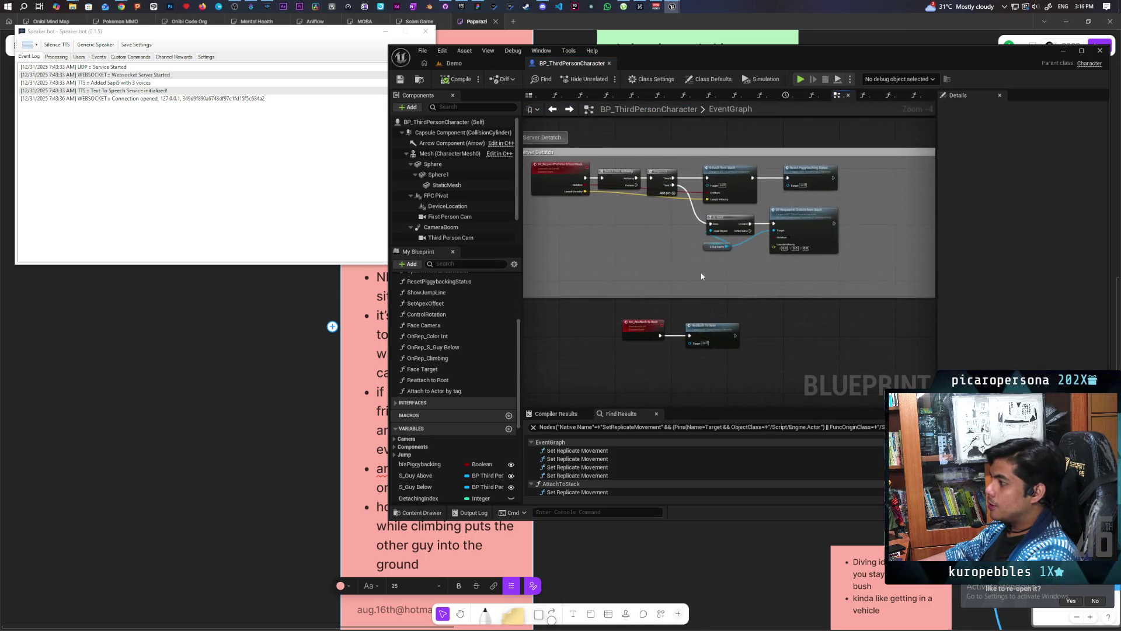
{"action": "scroll", "coordinate": [648, 316], "scroll_direction": "down", "scroll_amount": 1}
{"action": "scroll", "coordinate": [649, 316], "scroll_direction": "up", "scroll_amount": 4}
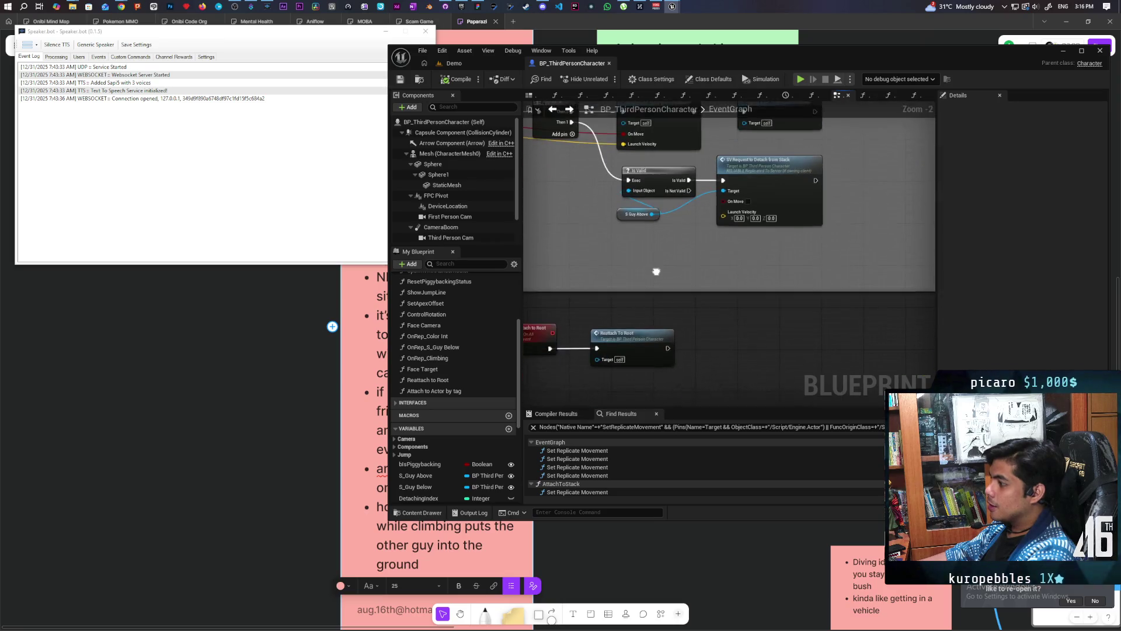
{"action": "double_click", "coordinate": [654, 325]}
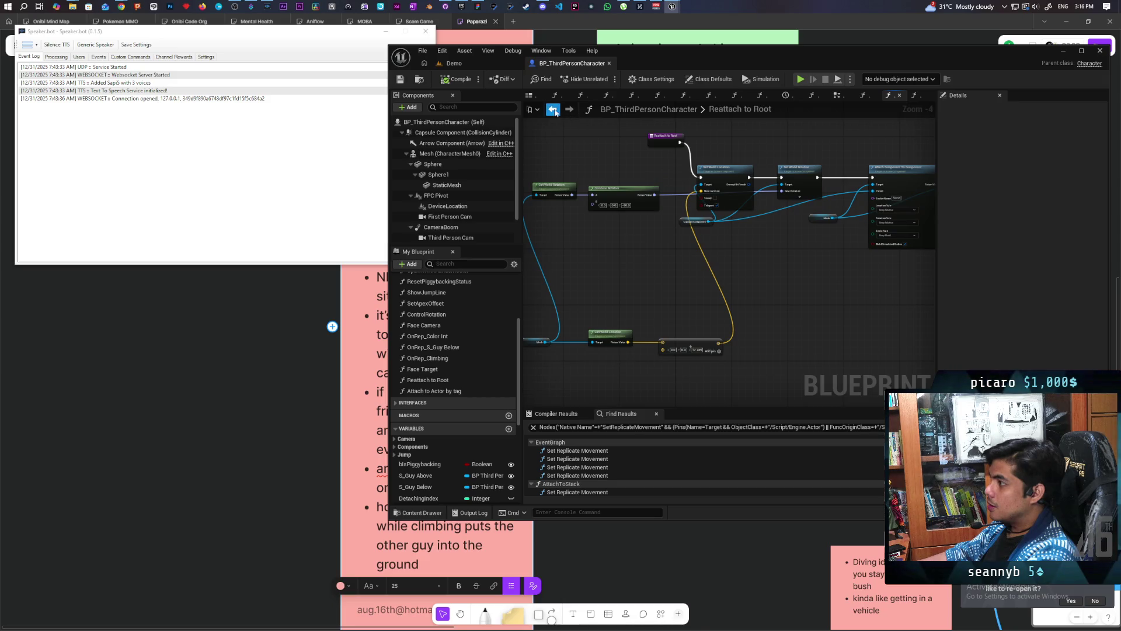
Frame the attach nodes, then bring up GitHub Desktop with its 4 changed files
{"action": "mouse_move", "coordinate": [706, 223]}
{"action": "left_mouse_down"}
{"action": "mouse_move", "coordinate": [769, 236]}
{"action": "mouse_move", "coordinate": [666, 228]}
{"action": "mouse_move", "coordinate": [551, 240]}
{"action": "left_mouse_up"}
{"action": "scroll", "coordinate": [586, 260], "scroll_direction": "up", "scroll_amount": 3}
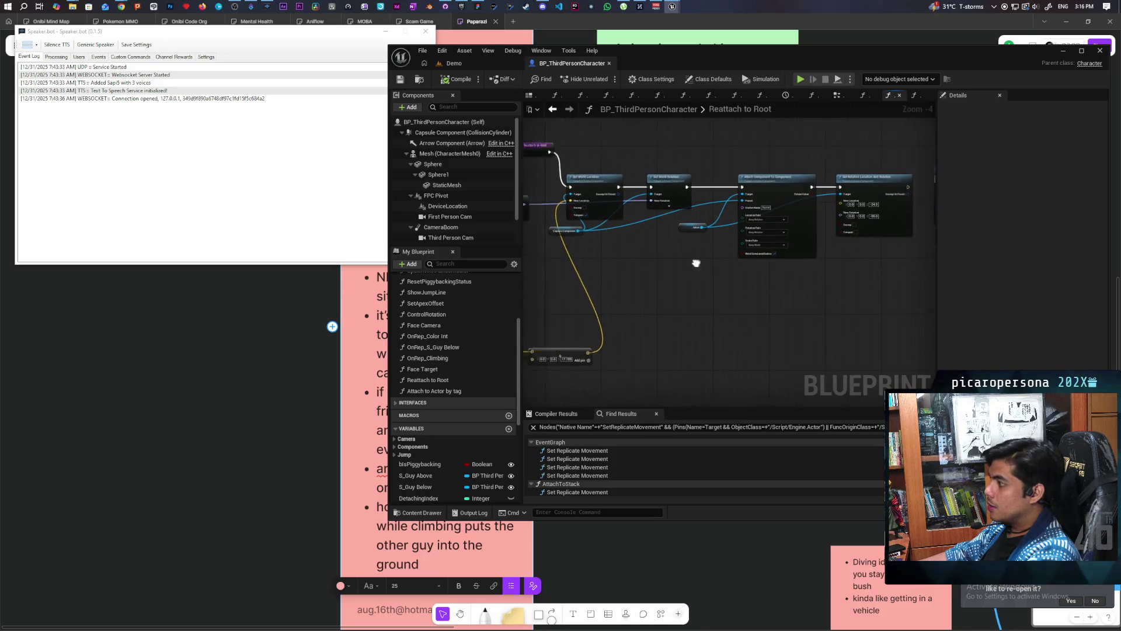
{"action": "left_click_drag", "start_coordinate": [648, 288], "coordinate": [636, 282]}
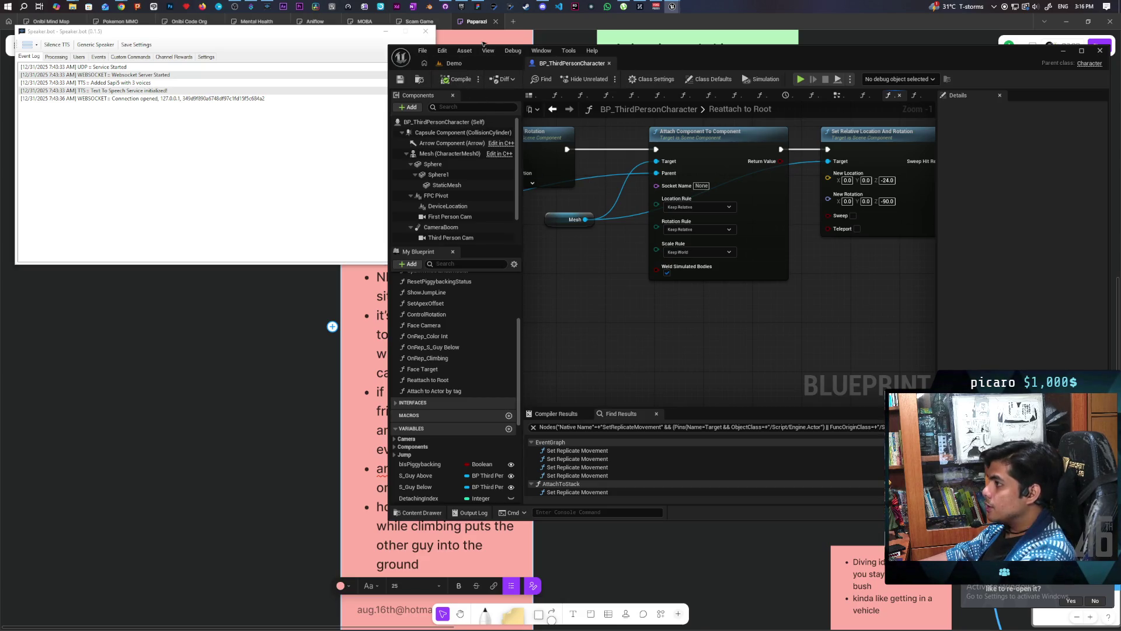
{"action": "left_click", "coordinate": [446, 6]}
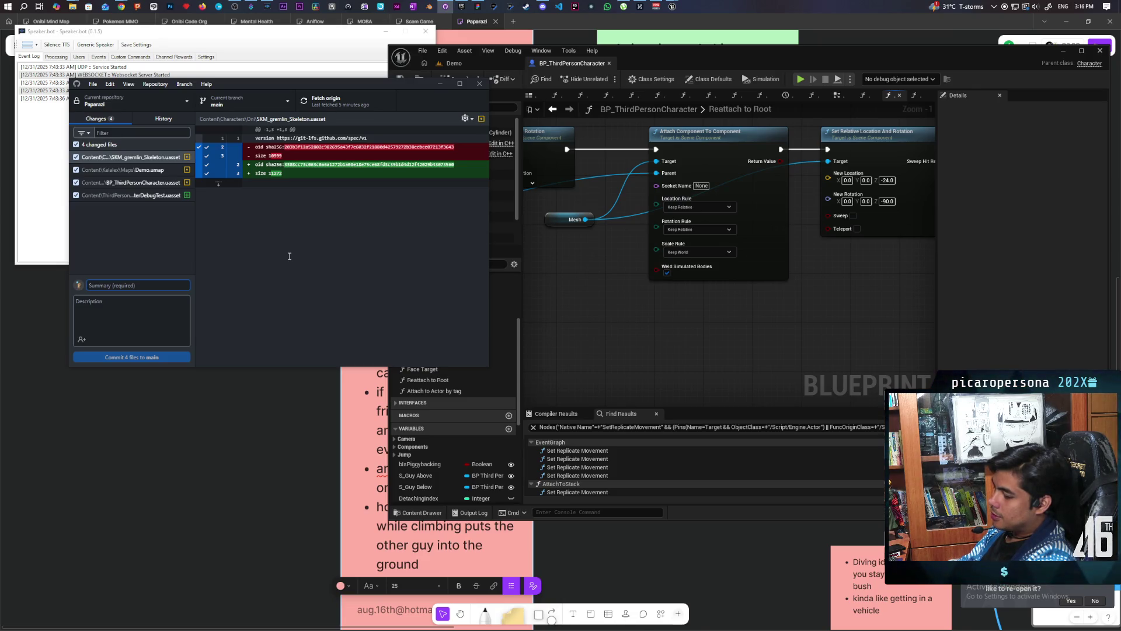
Commit the 4 files to main as 'got the attachment as stable as i could' and push origin
{"action": "type", "text": "got th"}
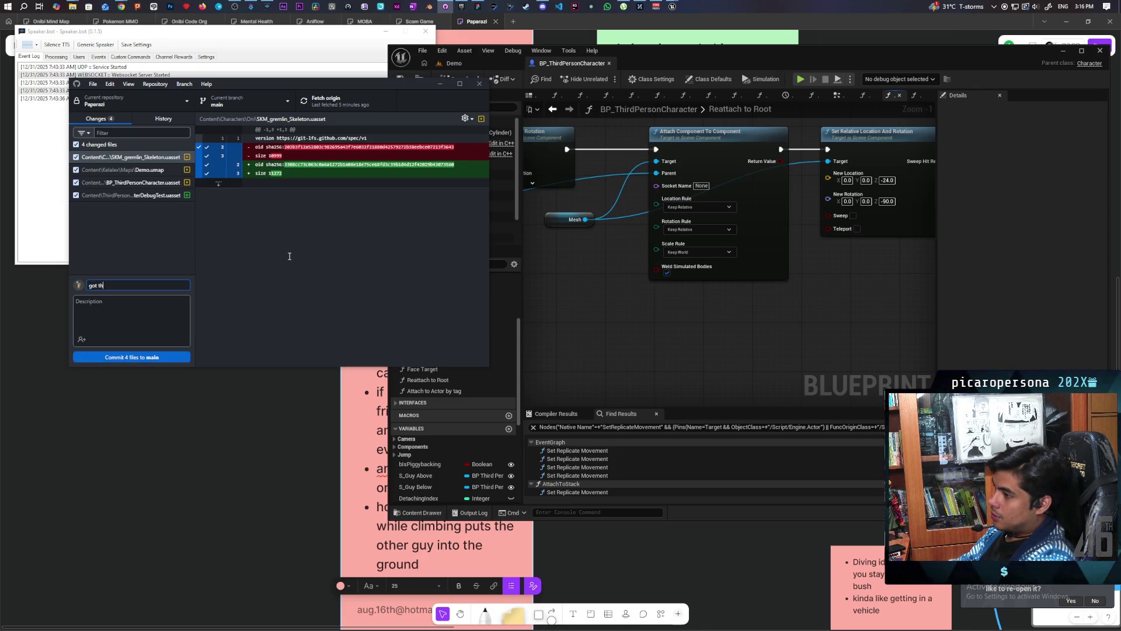
{"action": "type", "text": "e attach"}
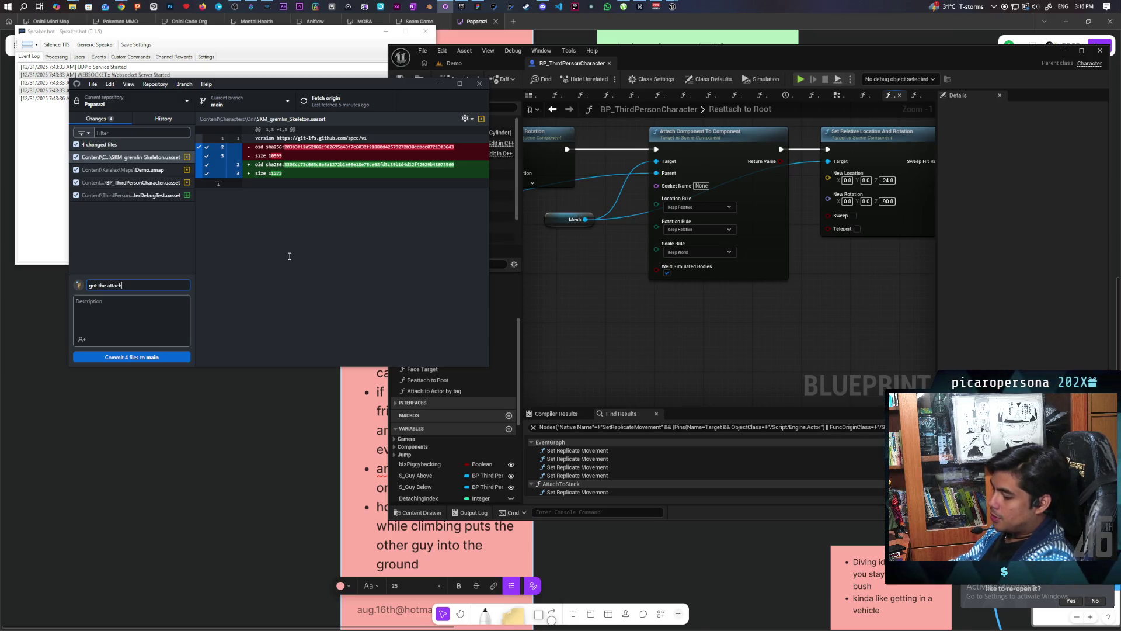
{"action": "type", "text": "ment as"}
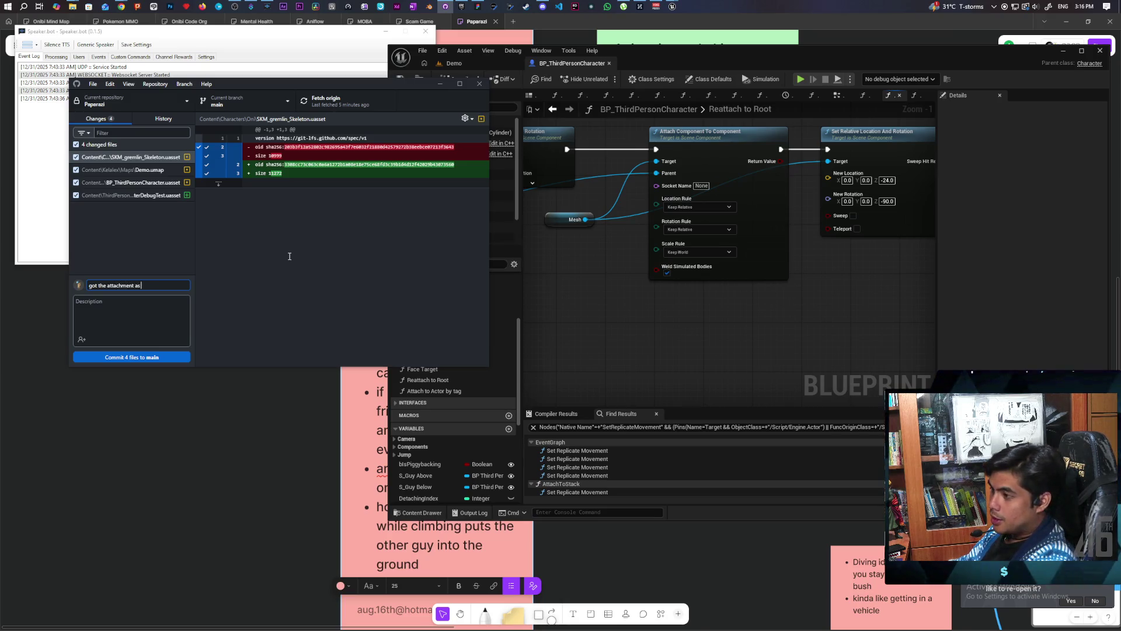
{"action": "type", "text": " stable as "}
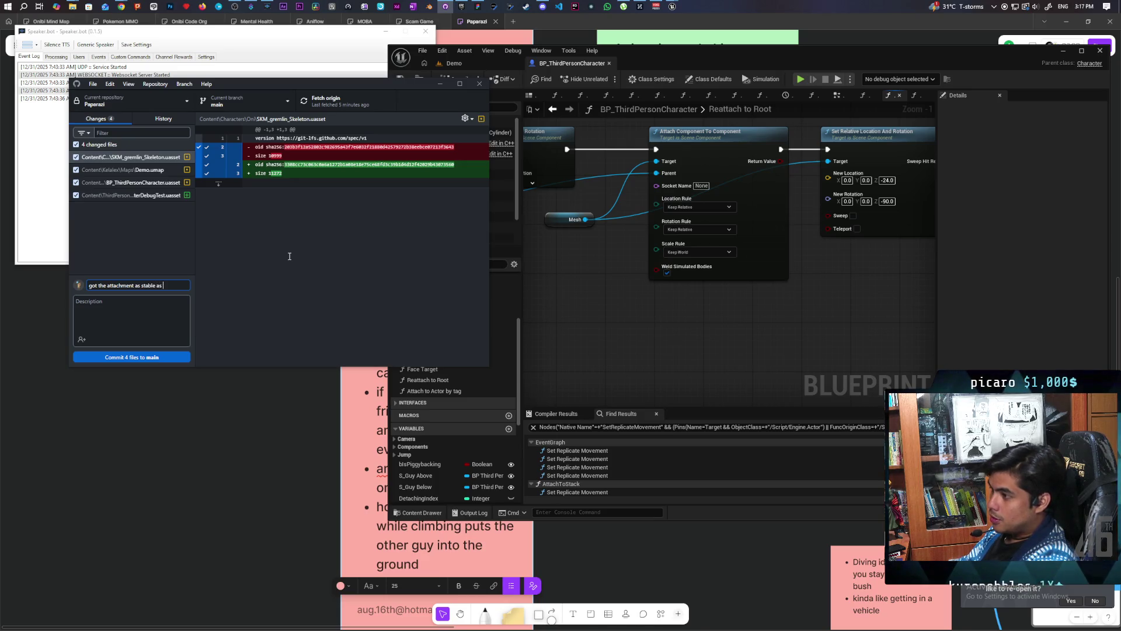
{"action": "type", "text": "i could"}
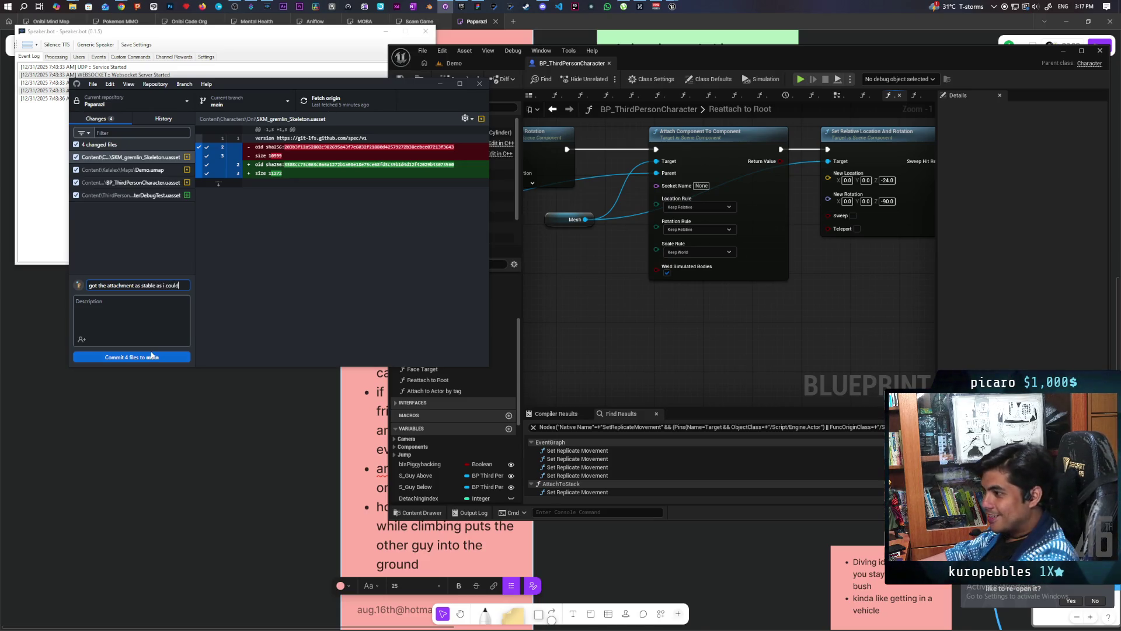
{"action": "left_click", "coordinate": [156, 357]}
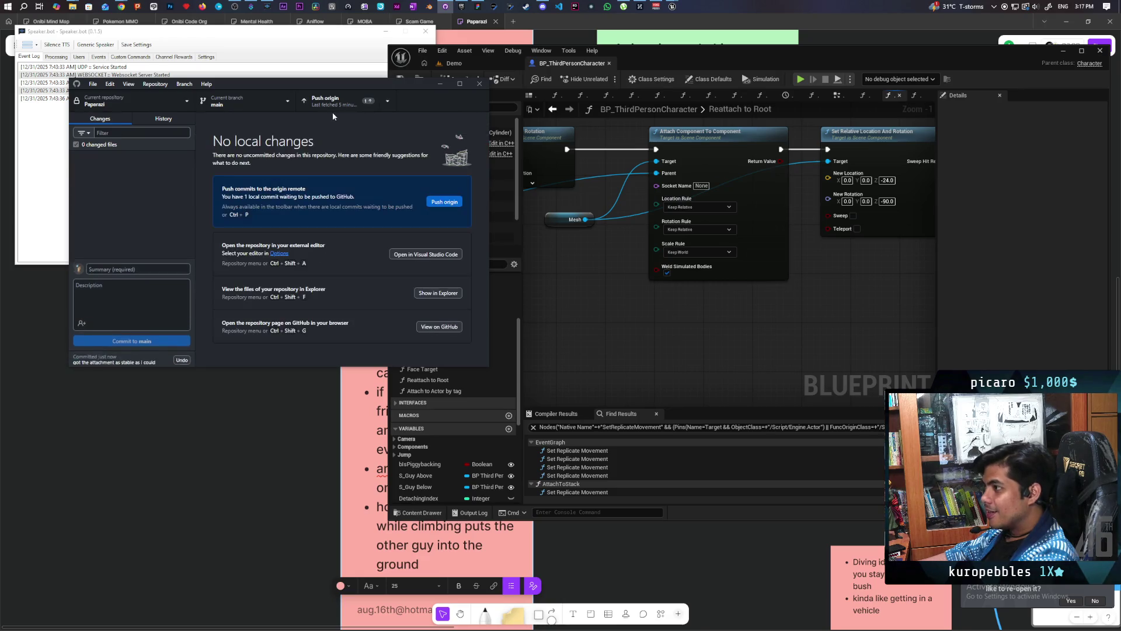
{"action": "left_click", "coordinate": [330, 106]}
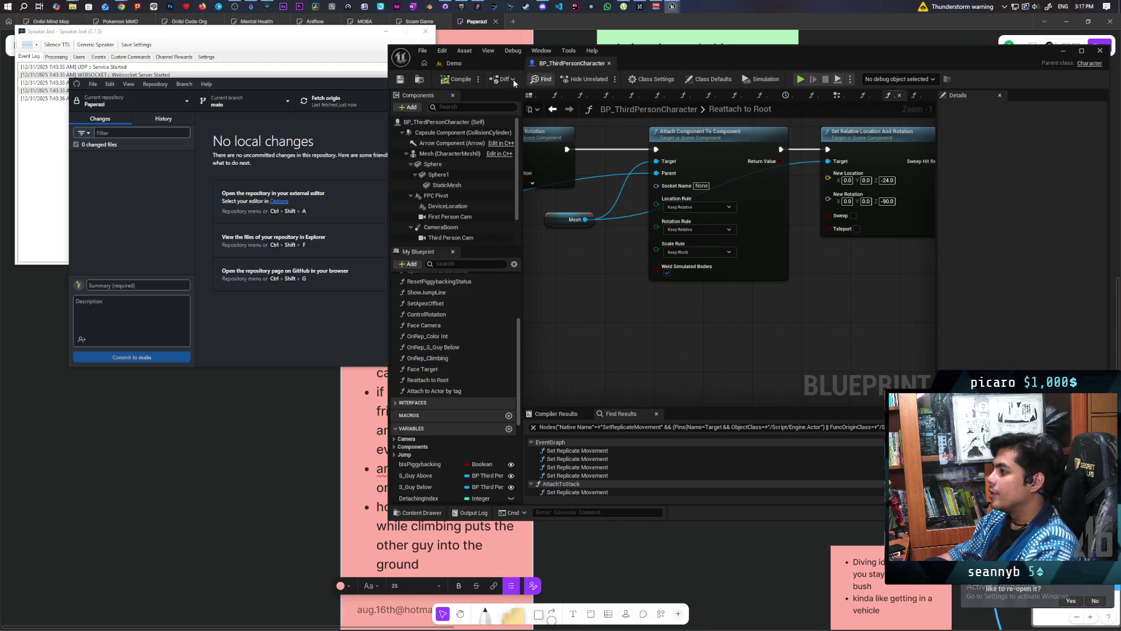
Return to the Demo level tab, check the taskbar calendar, then bring the FigJam board forward
{"action": "left_click", "coordinate": [462, 63]}
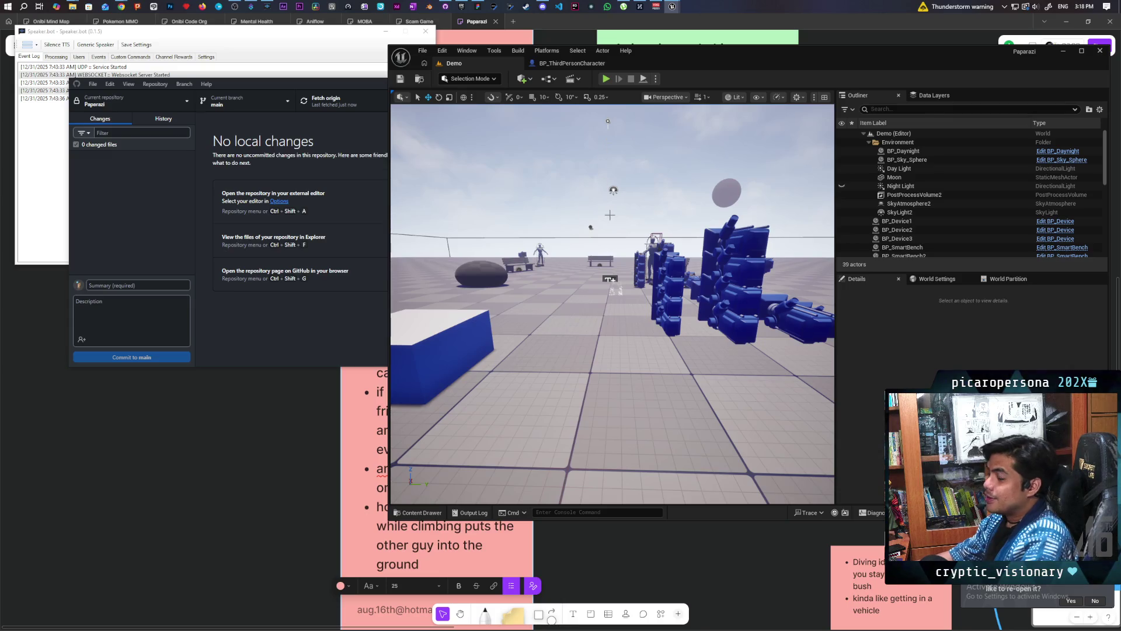
{"action": "mouse_move", "coordinate": [122, 7]}
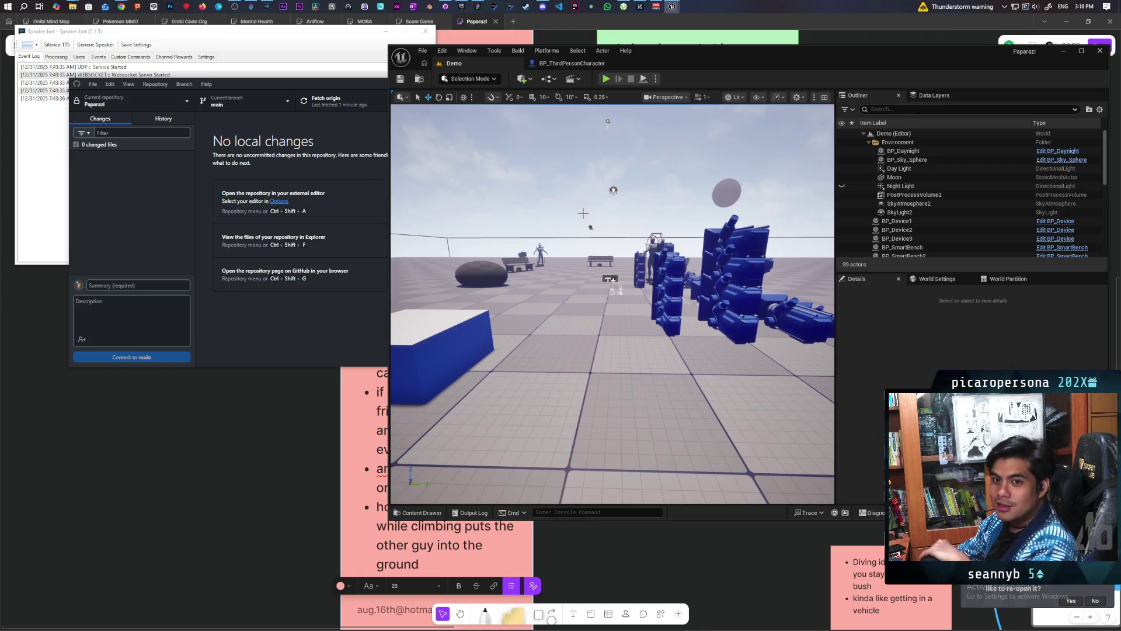
{"action": "left_click", "coordinate": [1086, 6]}
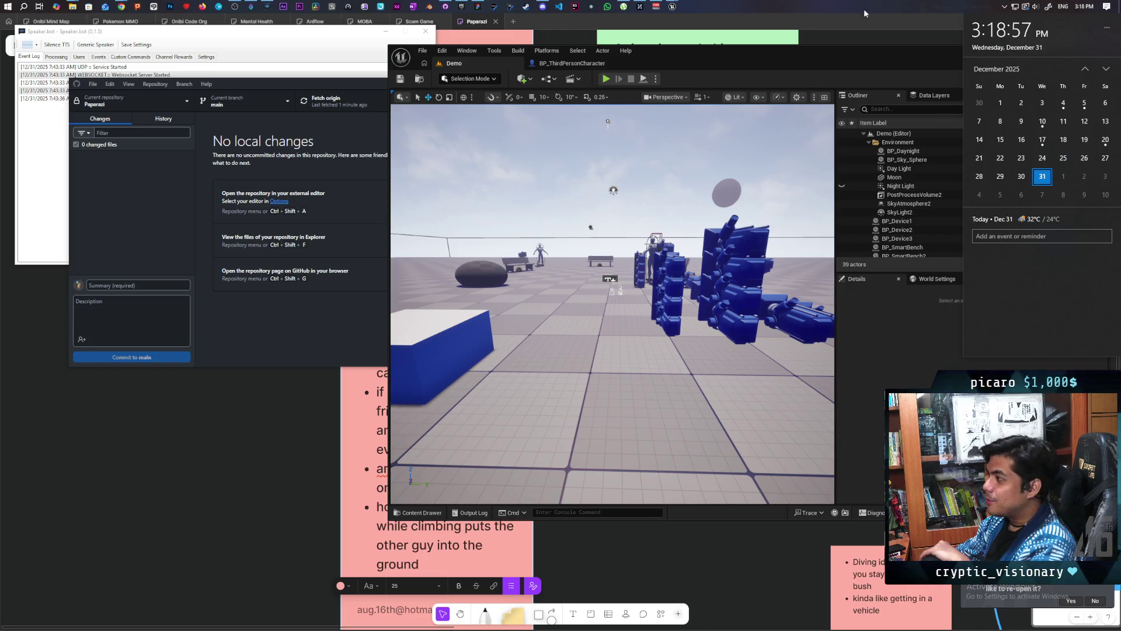
{"action": "left_click", "coordinate": [864, 23]}
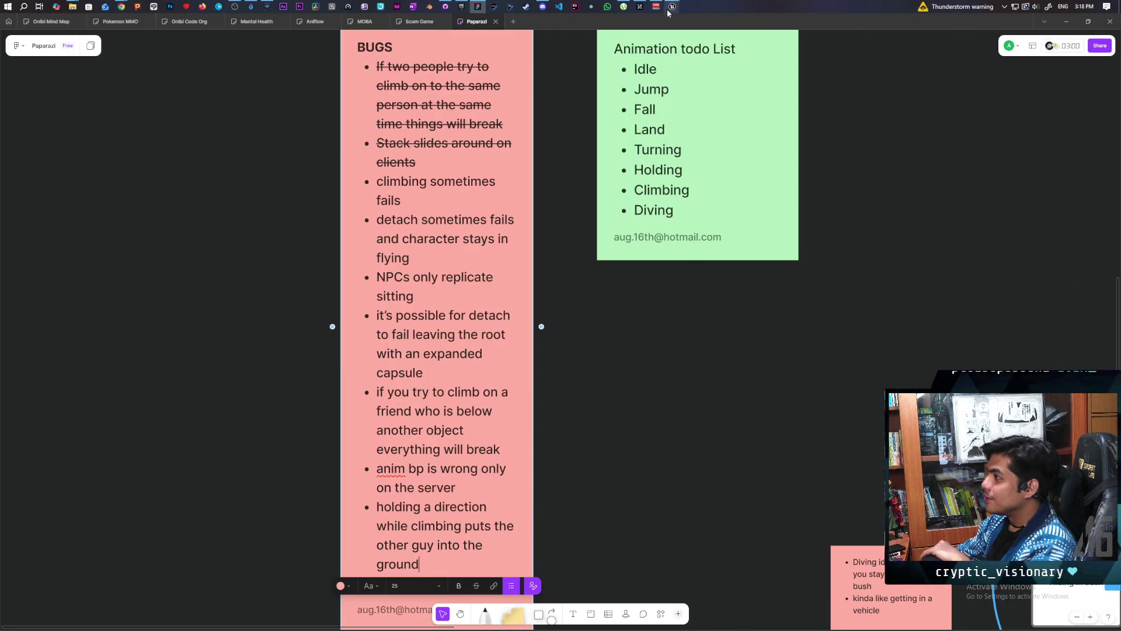
Bring the Unreal Editor window back in front of the Paparazi FigJam board
{"action": "mouse_move", "coordinate": [673, 7]}
{"action": "left_click", "coordinate": [650, 52]}
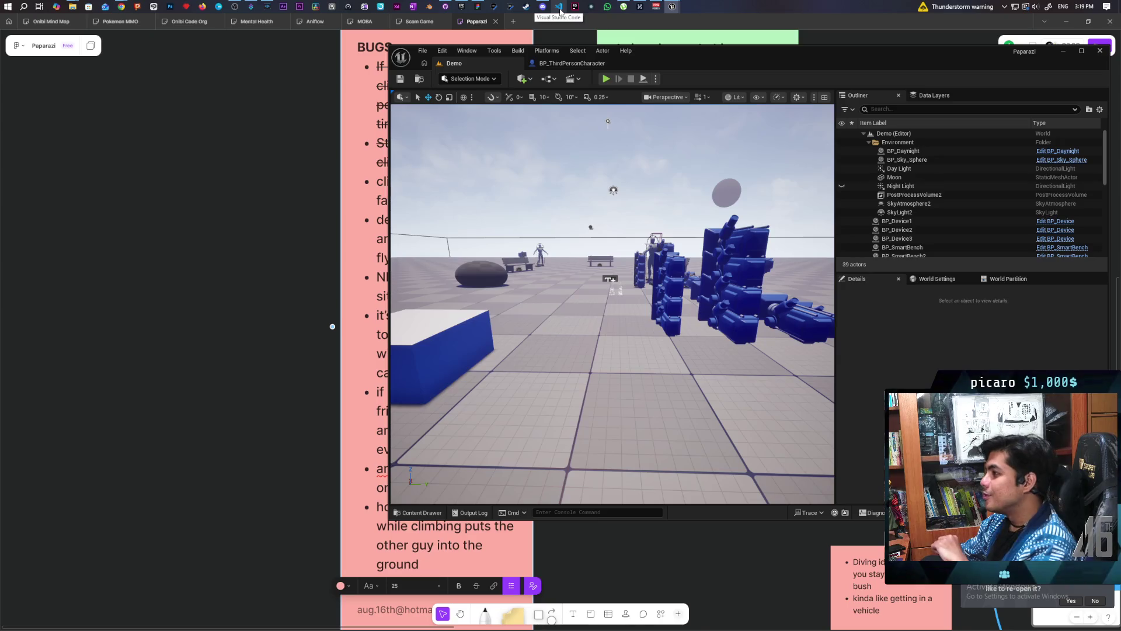
Open the Content Drawer with Ctrl+Space on the Maps folder holding Animation and Demo
{"action": "mouse_move", "coordinate": [562, 19]}
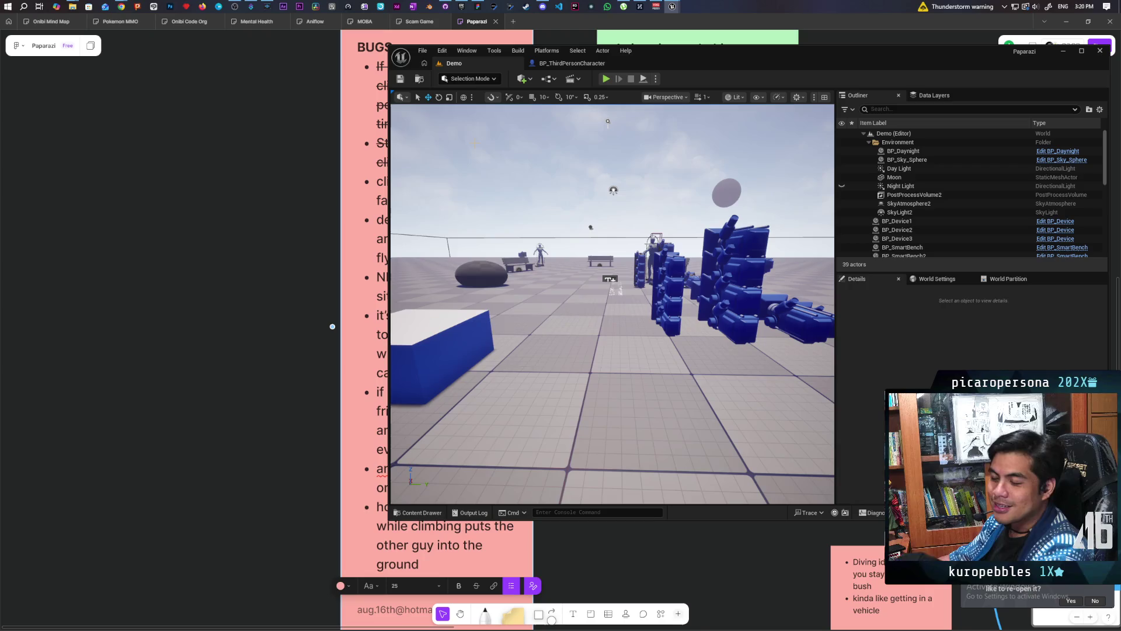
{"action": "key", "text": "ctrl+space"}
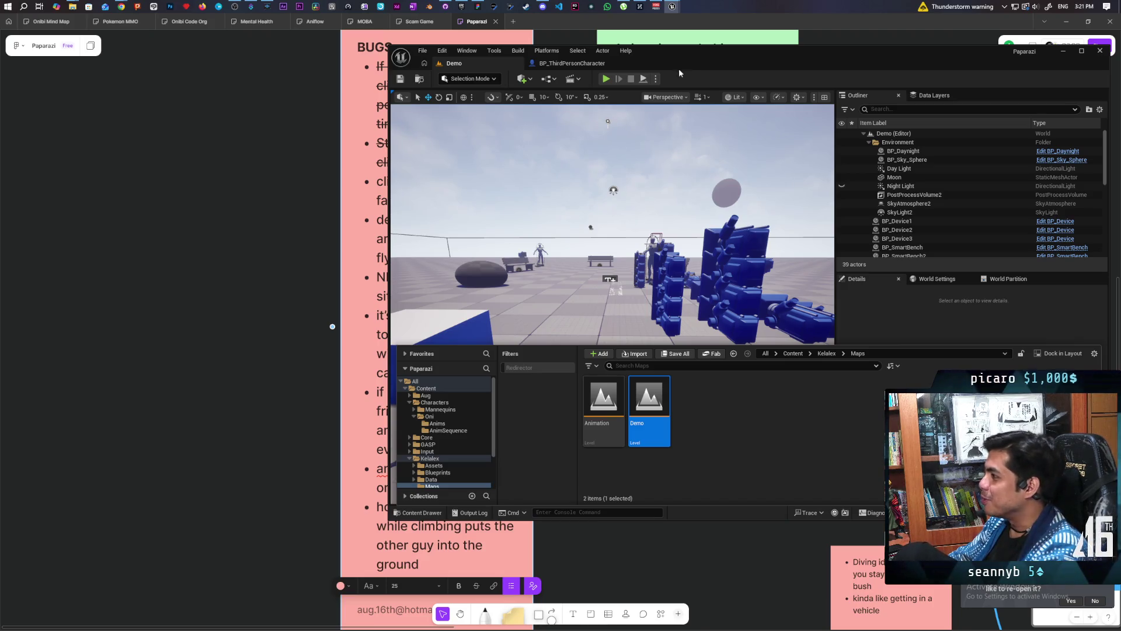
In Reattach to Root, drag the Attach Component To Component and Set Relative Location nodes further right
{"action": "left_click", "coordinate": [575, 63]}
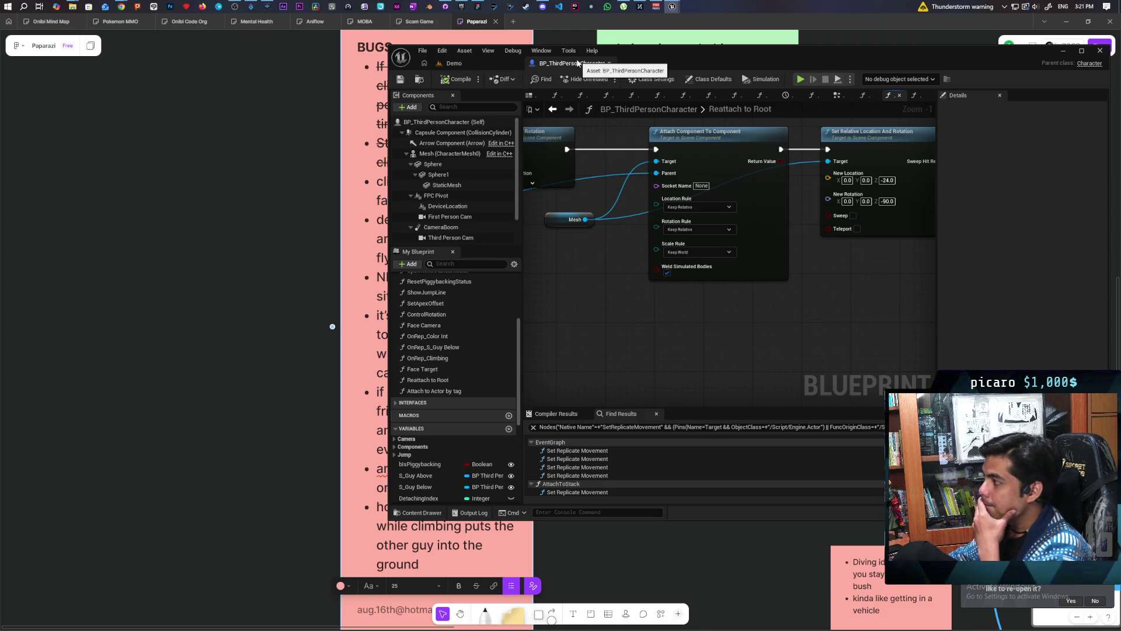
{"action": "scroll", "coordinate": [608, 257], "scroll_direction": "down", "scroll_amount": 5}
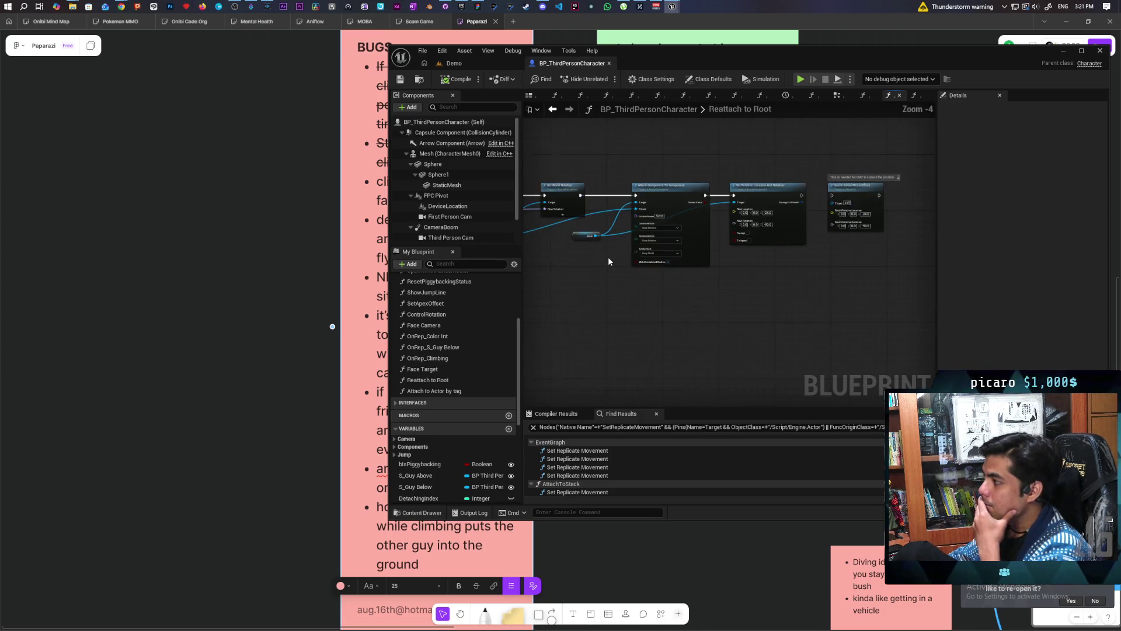
{"action": "scroll", "coordinate": [719, 247], "scroll_direction": "up", "scroll_amount": 3}
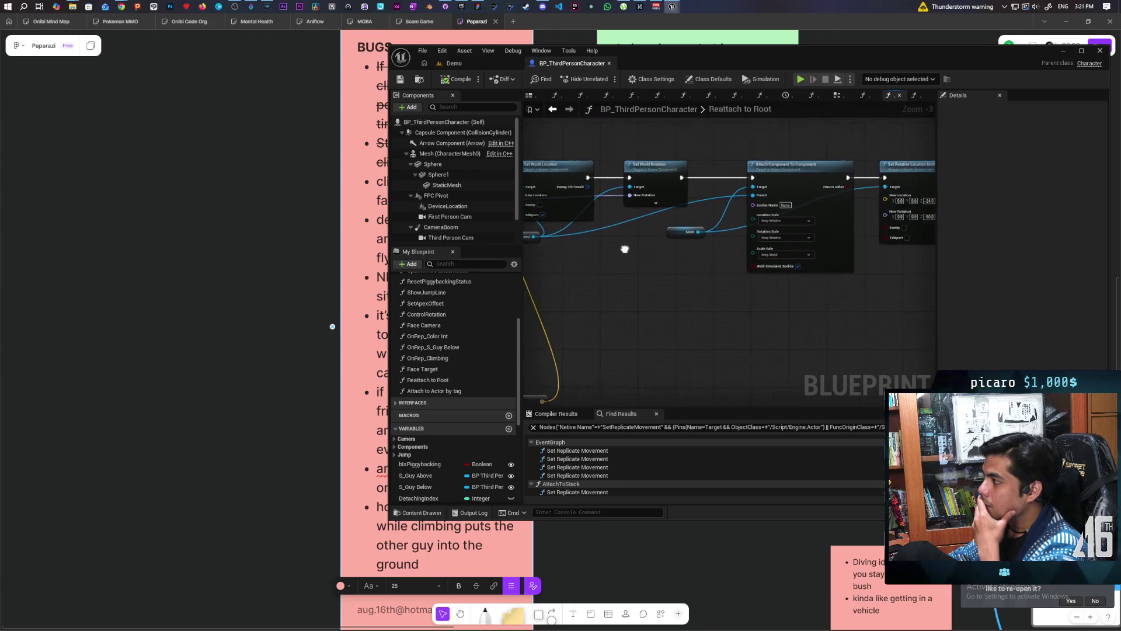
{"action": "left_click_drag", "start_coordinate": [856, 325], "coordinate": [611, 310]}
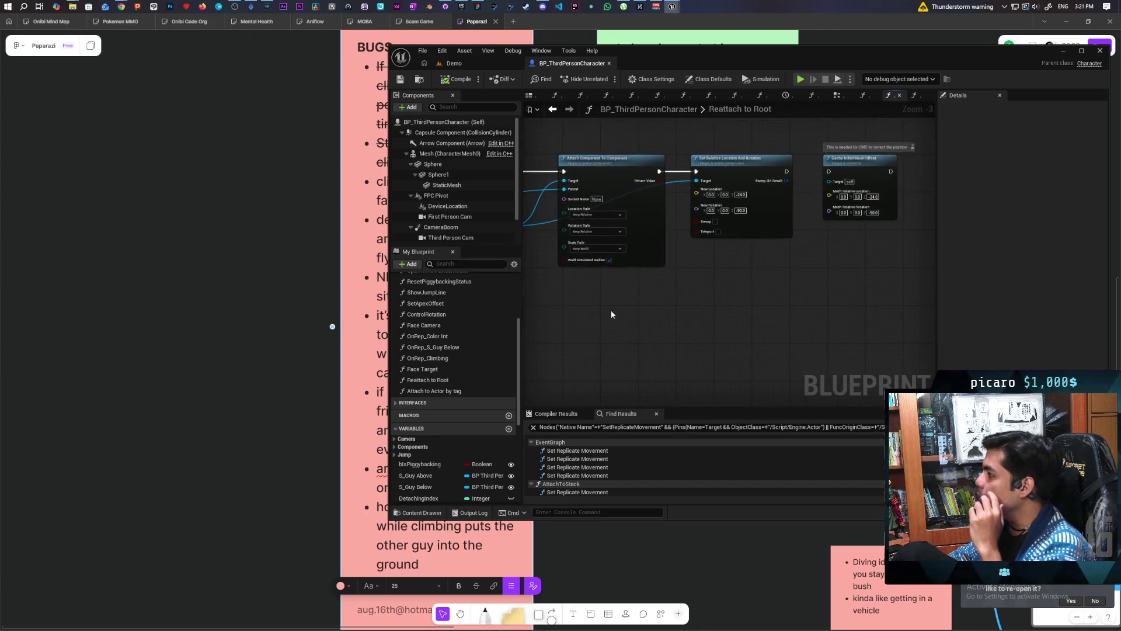
{"action": "scroll", "coordinate": [611, 309], "scroll_direction": "down", "scroll_amount": 2}
{"action": "scroll", "coordinate": [648, 316], "scroll_direction": "up", "scroll_amount": 2}
{"action": "mouse_move", "coordinate": [573, 168]}
{"action": "left_mouse_down"}
{"action": "mouse_move", "coordinate": [601, 205]}
{"action": "mouse_move", "coordinate": [899, 313]}
{"action": "left_mouse_up"}
{"action": "left_click_drag", "start_coordinate": [707, 234], "coordinate": [853, 234]}
{"action": "scroll", "coordinate": [796, 281], "scroll_direction": "down", "scroll_amount": 4}
{"action": "scroll", "coordinate": [693, 280], "scroll_direction": "up", "scroll_amount": 2}
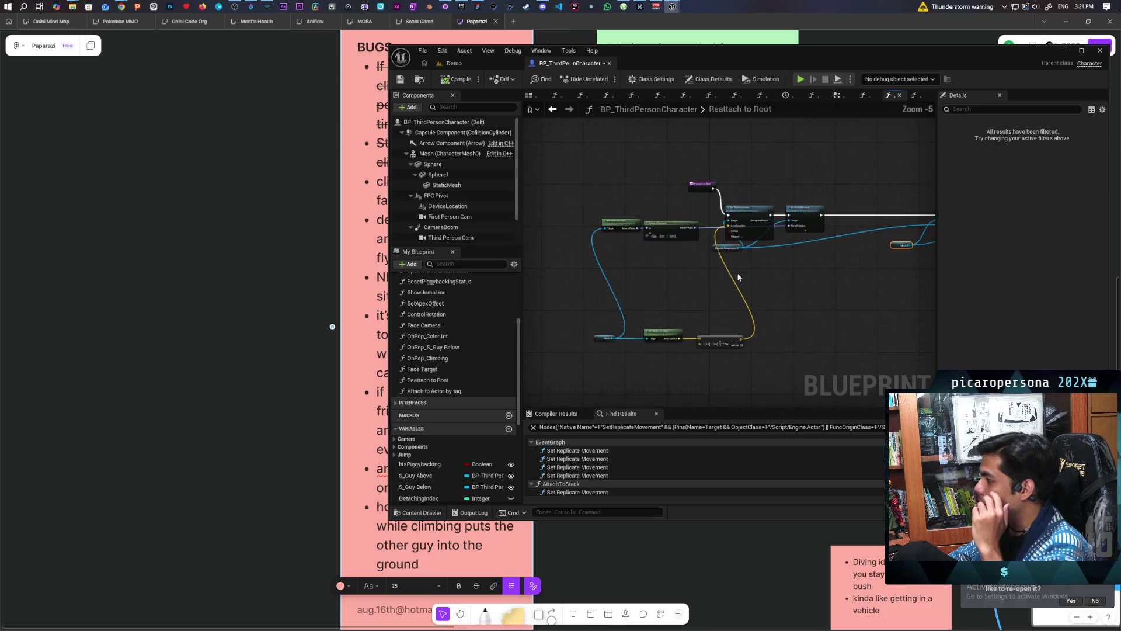
{"action": "scroll", "coordinate": [717, 283], "scroll_direction": "up", "scroll_amount": 2}
{"action": "scroll", "coordinate": [668, 292], "scroll_direction": "up", "scroll_amount": 1}
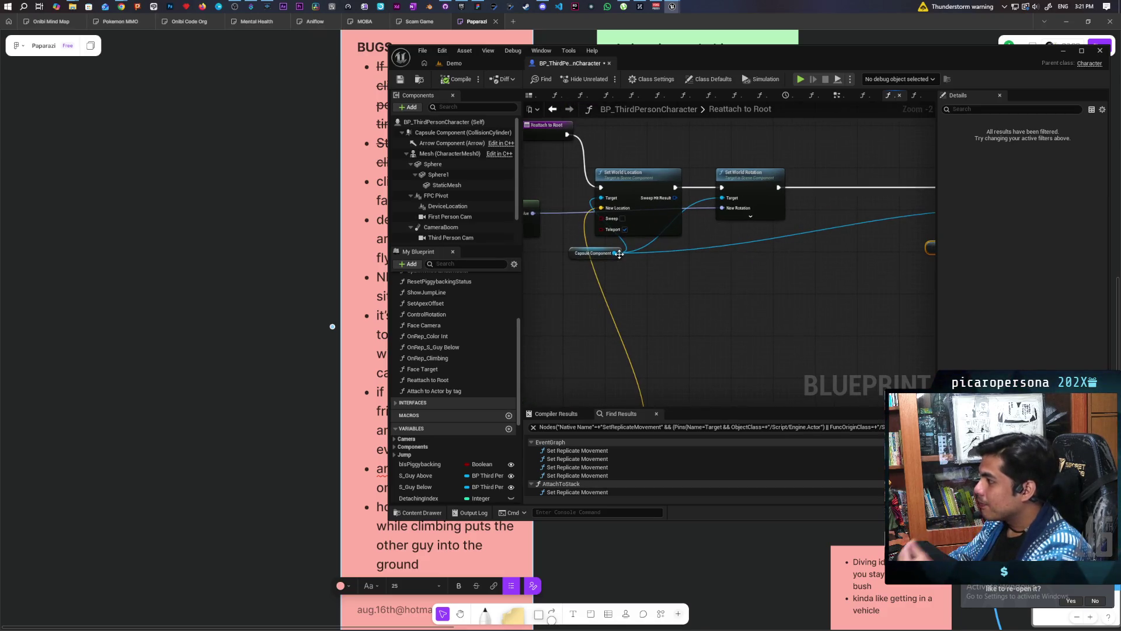
Add a Detach From Component node wired between Set World Rotation and Attach Component To Component
{"action": "left_click_drag", "start_coordinate": [614, 250], "coordinate": [693, 322]}
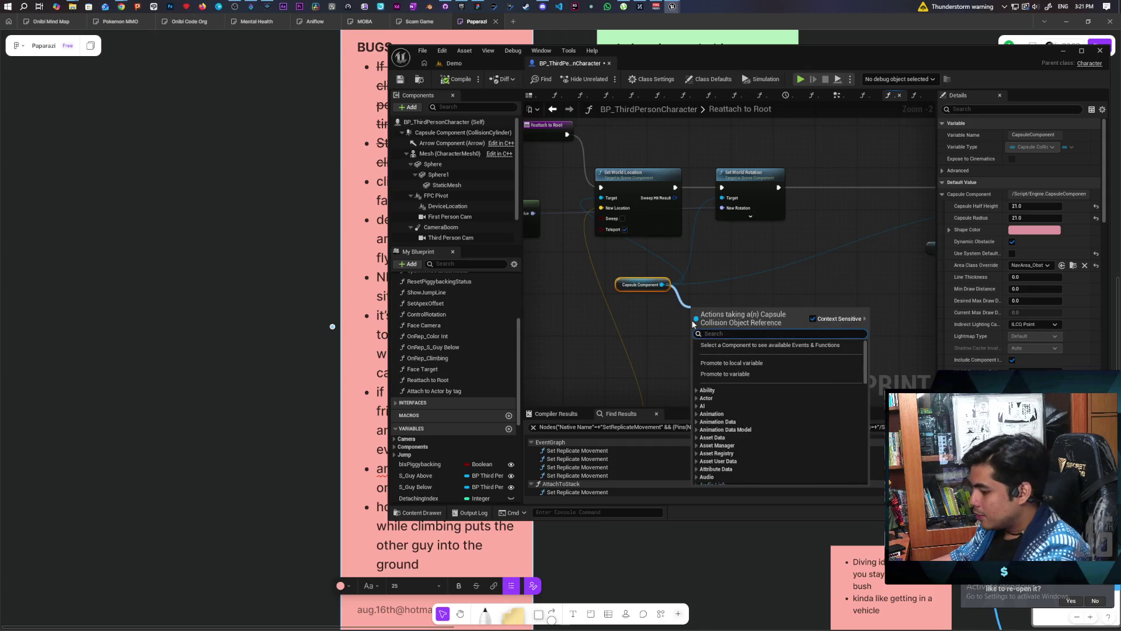
{"action": "type", "text": "detat"}
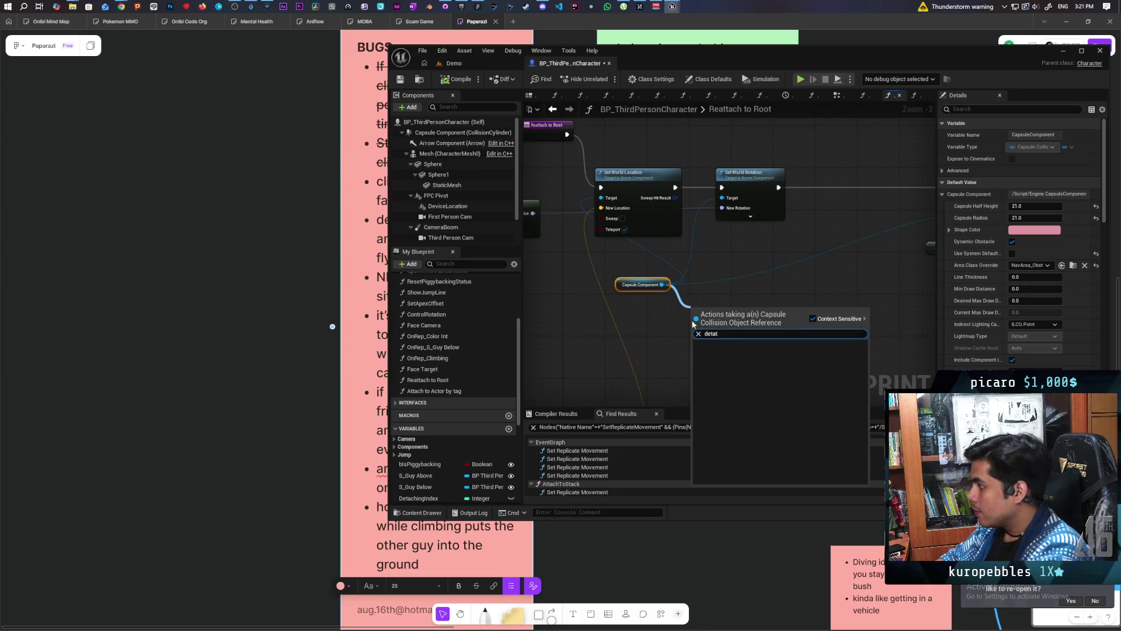
{"action": "key", "text": "BackSpace"}
{"action": "type", "text": "ch"}
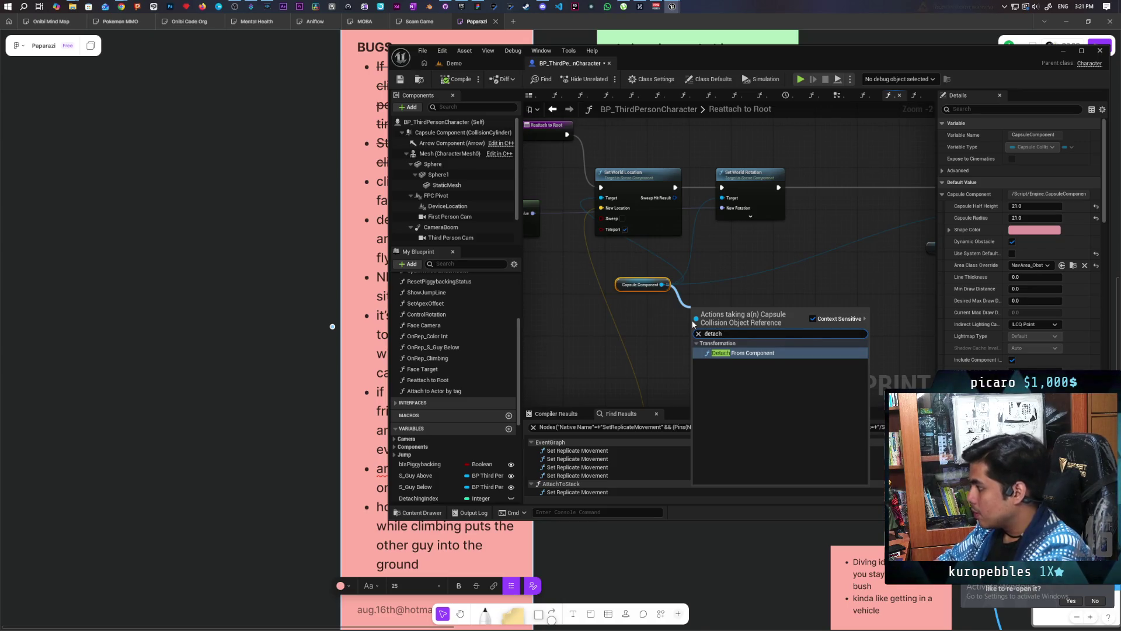
{"action": "key", "text": "Return"}
{"action": "left_click_drag", "start_coordinate": [828, 270], "coordinate": [766, 224]}
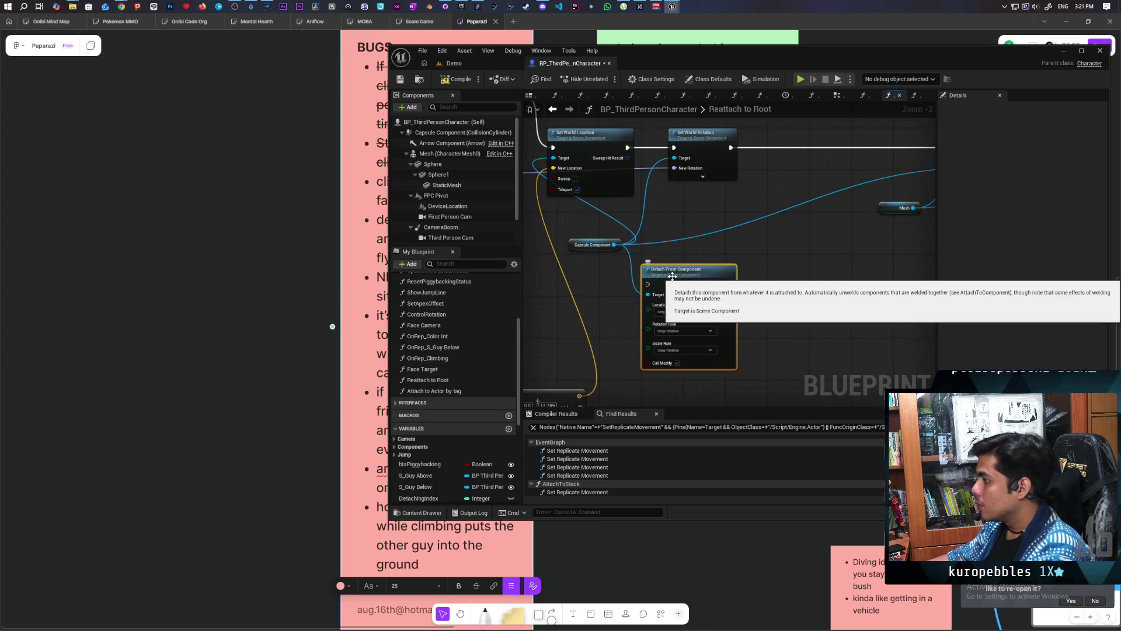
{"action": "mouse_move", "coordinate": [672, 276]}
{"action": "left_mouse_down"}
{"action": "mouse_move", "coordinate": [811, 155]}
{"action": "mouse_move", "coordinate": [665, 252]}
{"action": "left_mouse_up"}
{"action": "left_click_drag", "start_coordinate": [586, 251], "coordinate": [634, 251]}
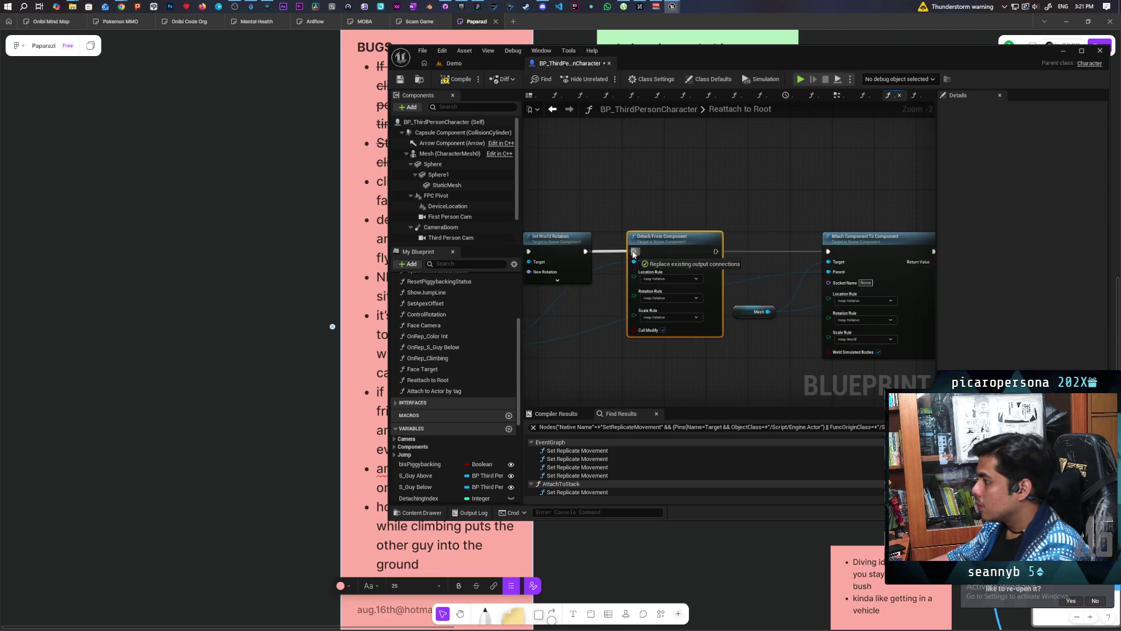
{"action": "left_click_drag", "start_coordinate": [714, 253], "coordinate": [829, 251]}
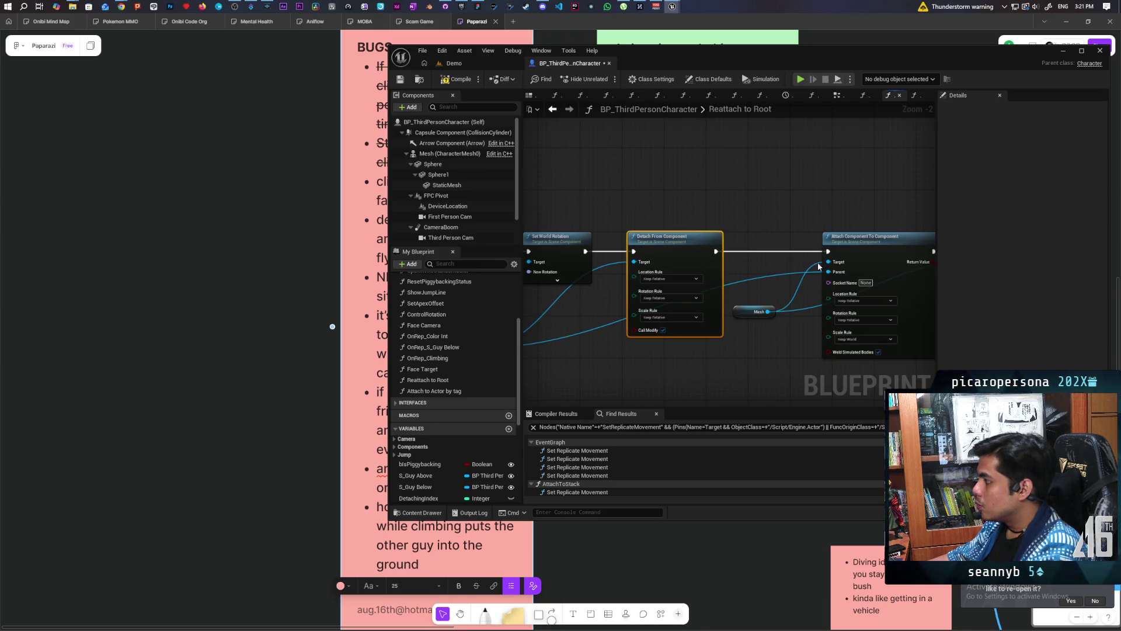
Set the detach Rotation, Scale and Location rules all to Keep World
{"action": "left_click", "coordinate": [677, 317]}
{"action": "left_click", "coordinate": [685, 336]}
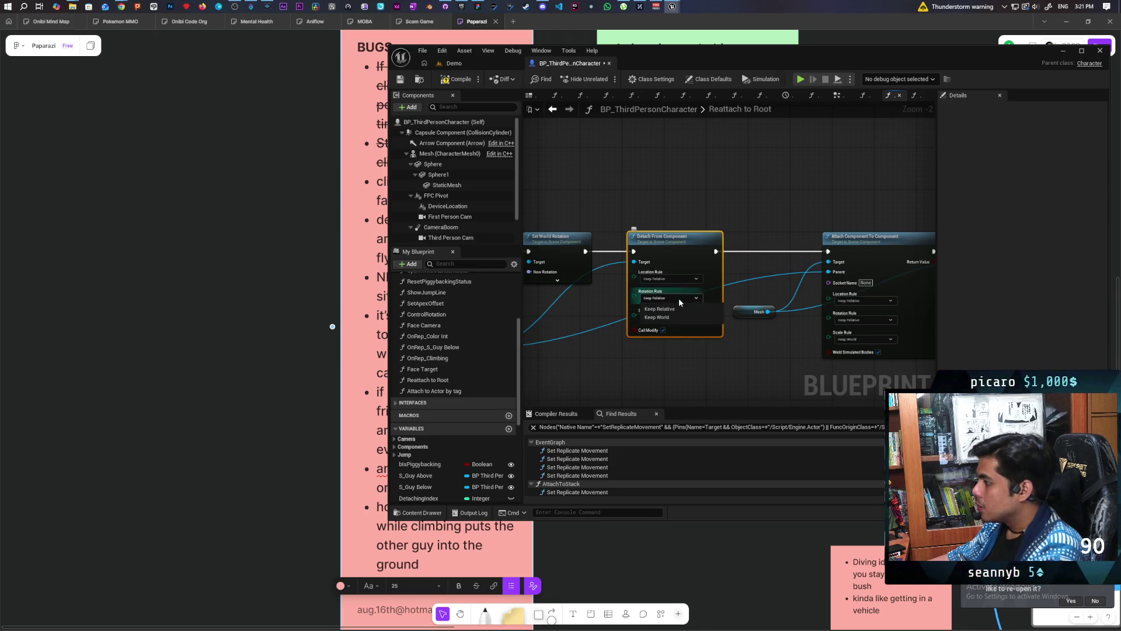
{"action": "left_click", "coordinate": [679, 298]}
{"action": "left_click", "coordinate": [684, 317]}
{"action": "left_click", "coordinate": [679, 279]}
{"action": "left_click", "coordinate": [677, 296]}
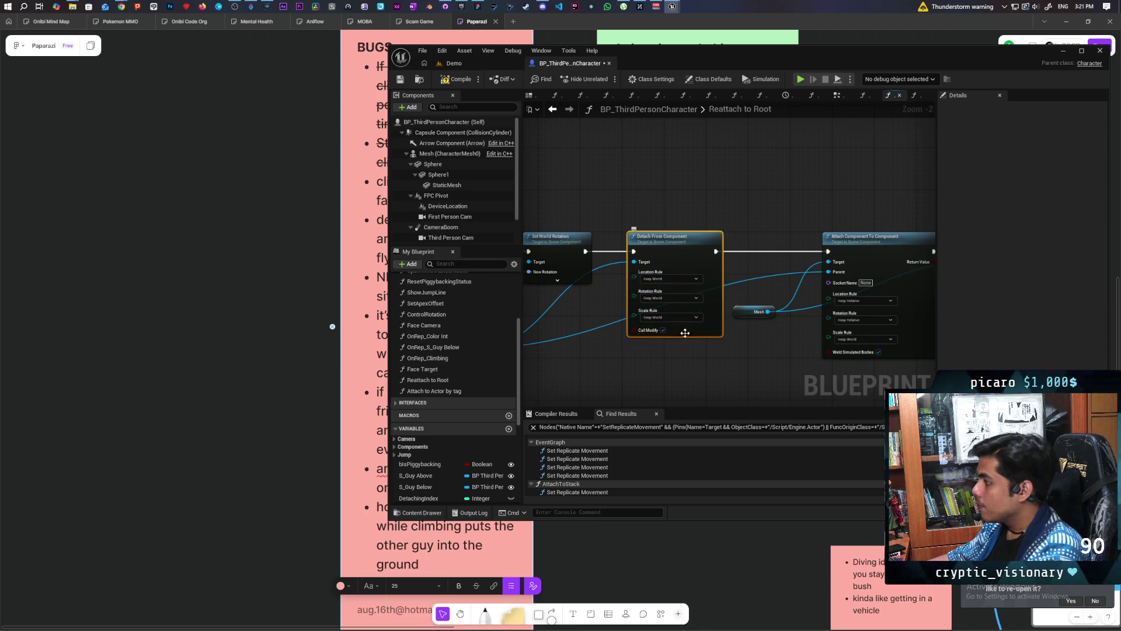
{"action": "left_click_drag", "start_coordinate": [708, 362], "coordinate": [599, 314]}
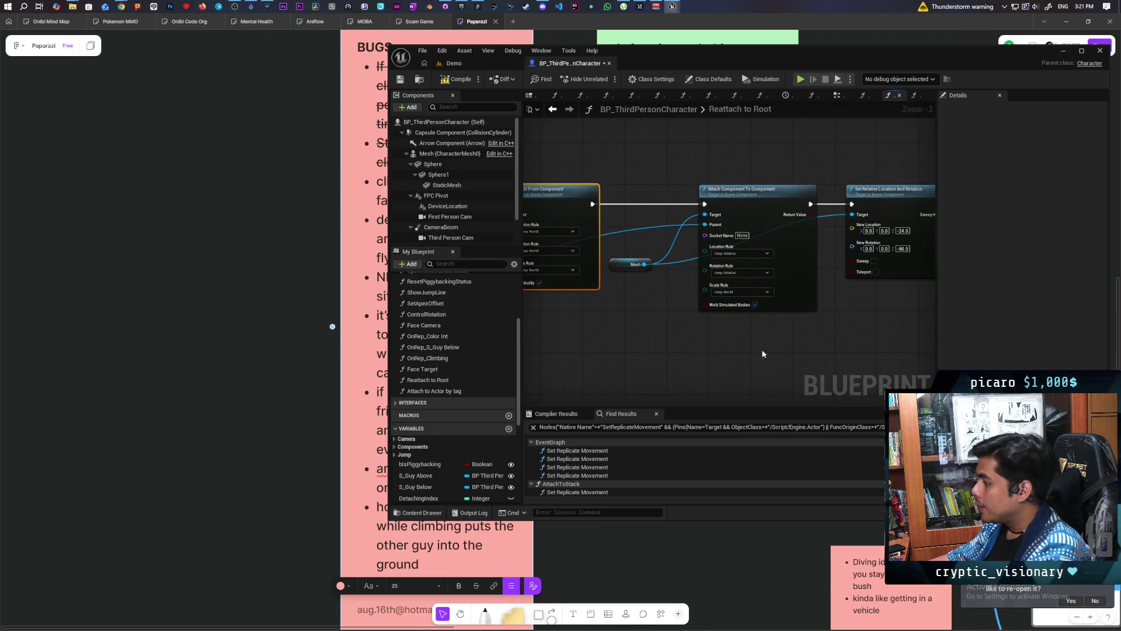
Compile and save the character blueprint, then return to the Demo level
{"action": "left_click", "coordinate": [458, 79]}
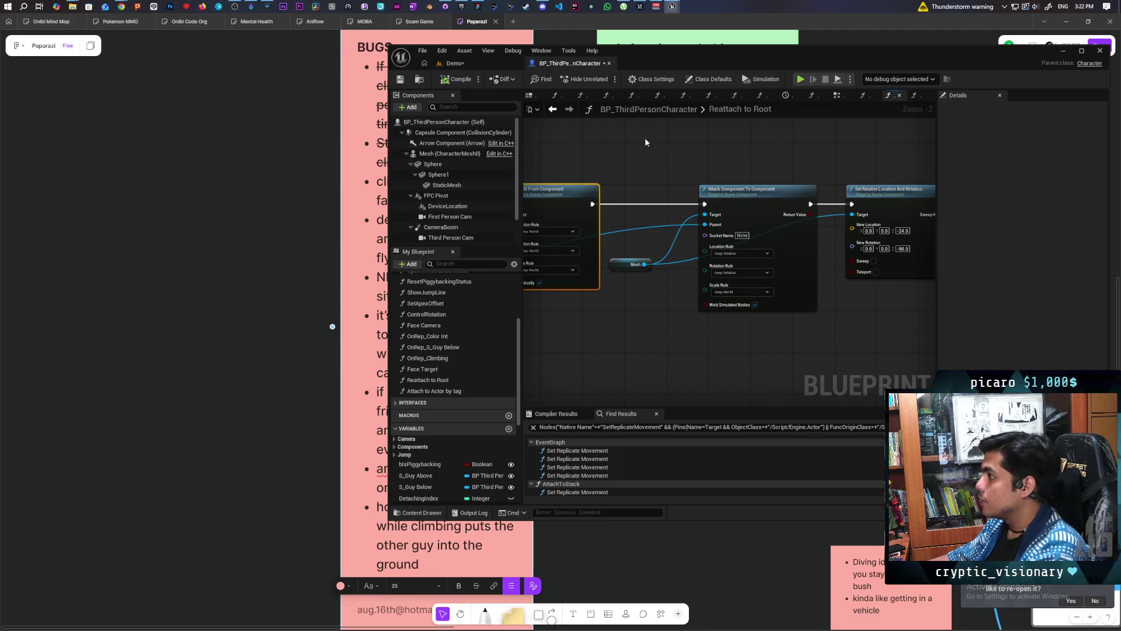
{"action": "key", "text": "ctrl+shift+s"}
{"action": "left_click", "coordinate": [470, 65]}
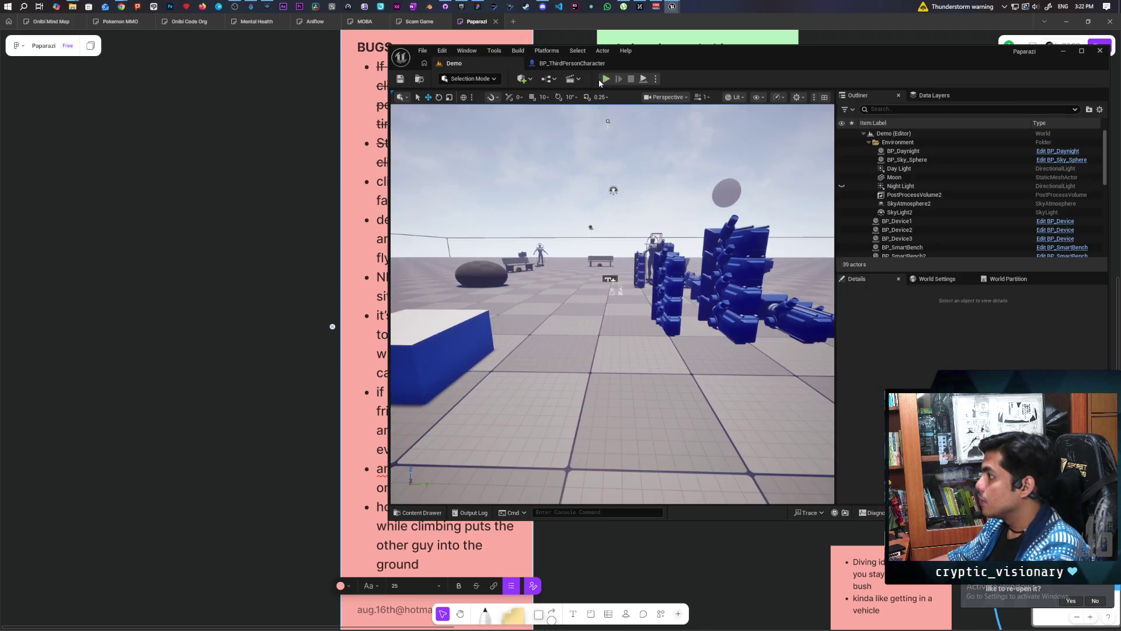
Start a multiplayer play test with Alt+P and walk the cat around the red blob
{"action": "key", "text": "alt+p"}
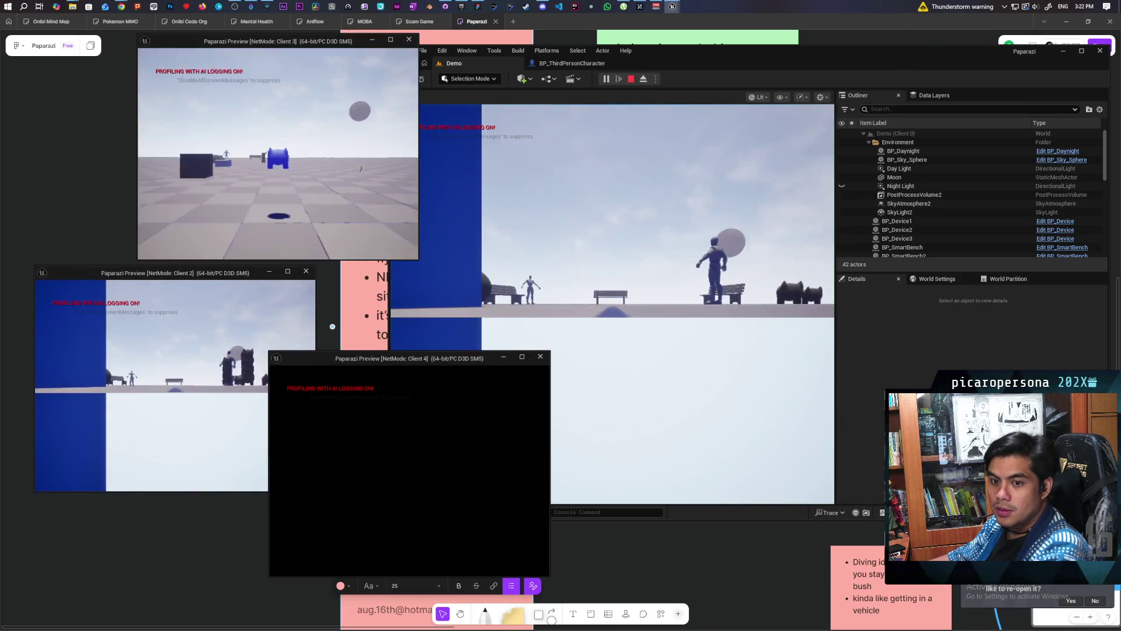
{"action": "left_click", "coordinate": [552, 367]}
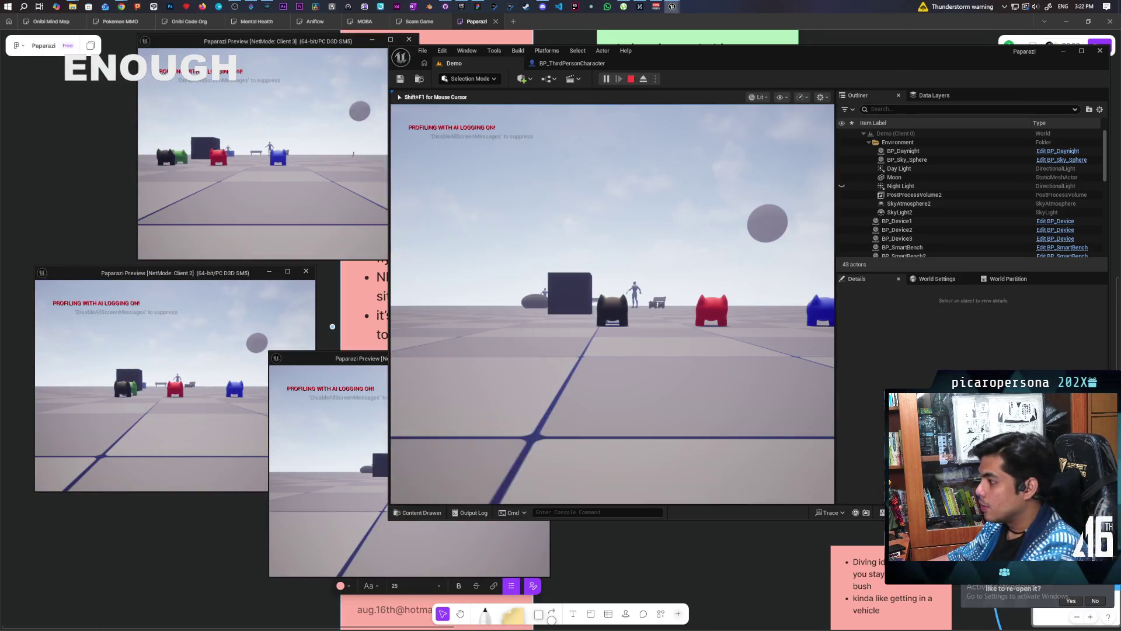
{"action": "key", "text": "w"}
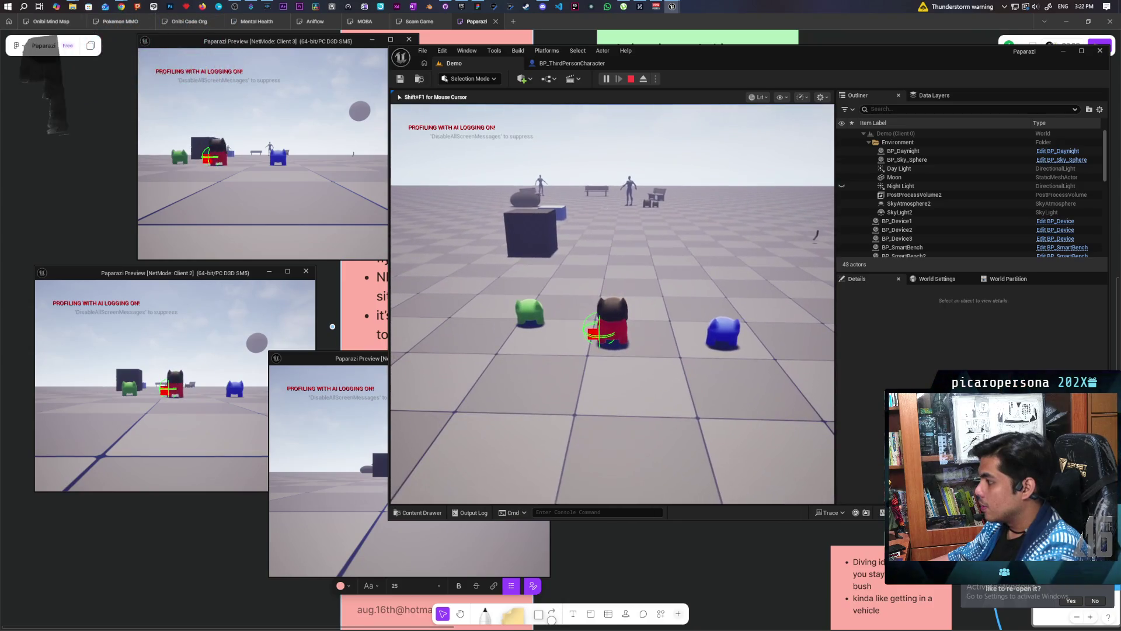
{"action": "key", "text": "d"}
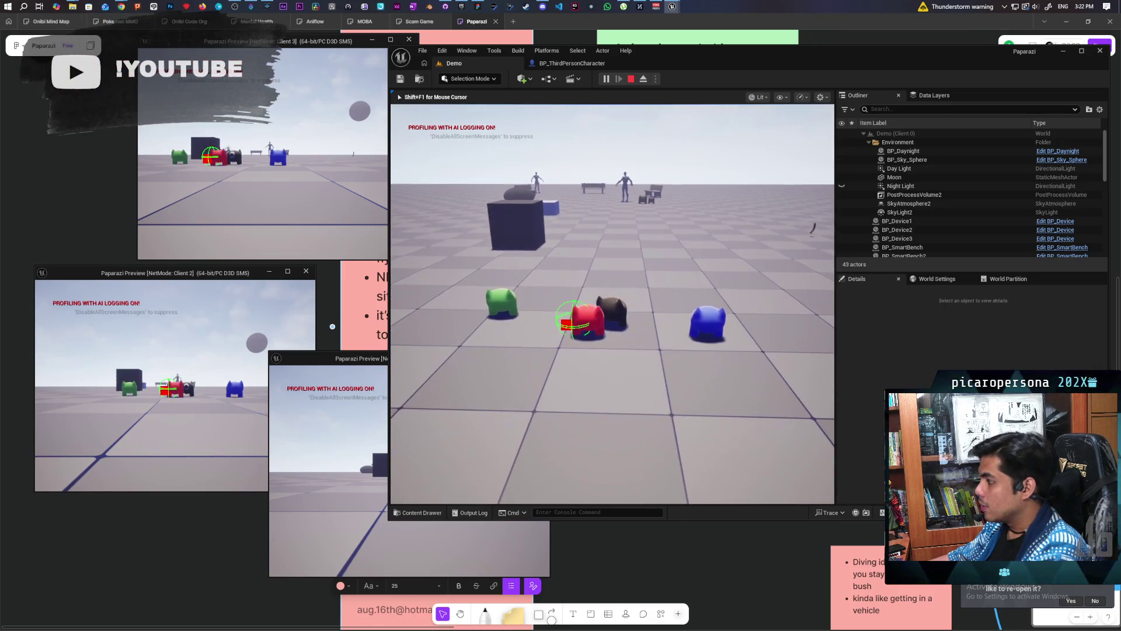
{"action": "key", "text": "d"}
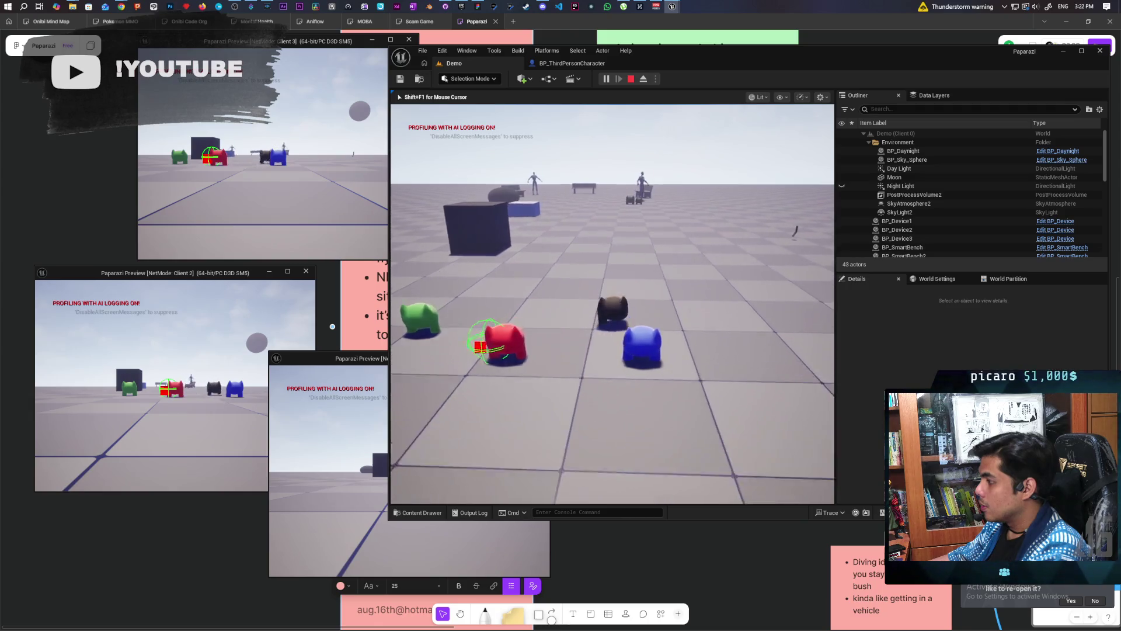
{"action": "key", "text": "s"}
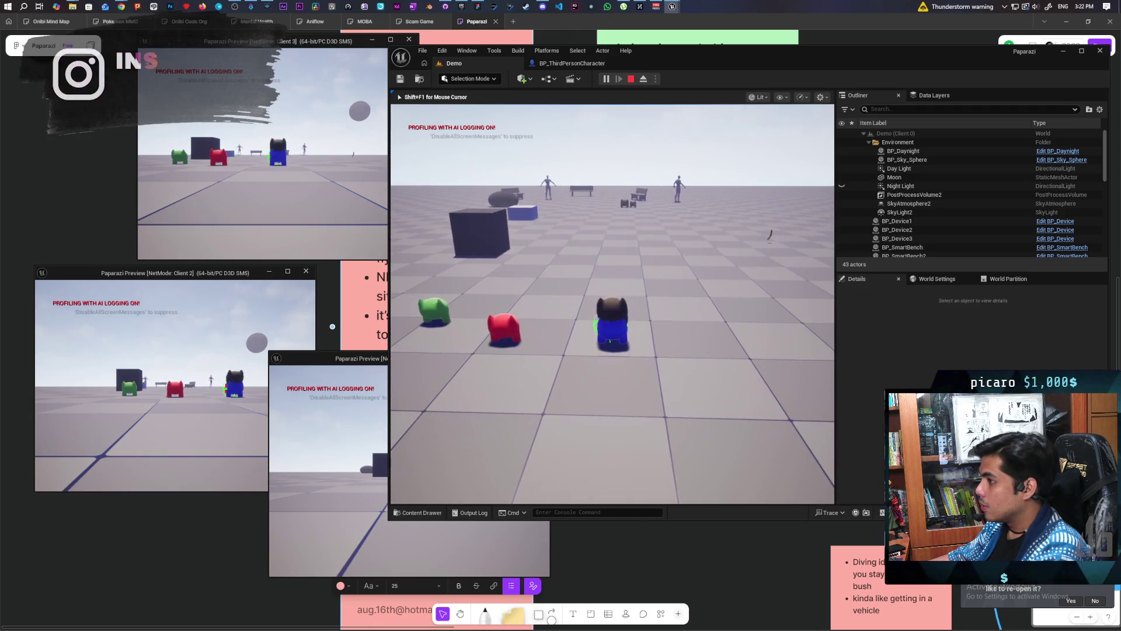
{"action": "key", "text": "d"}
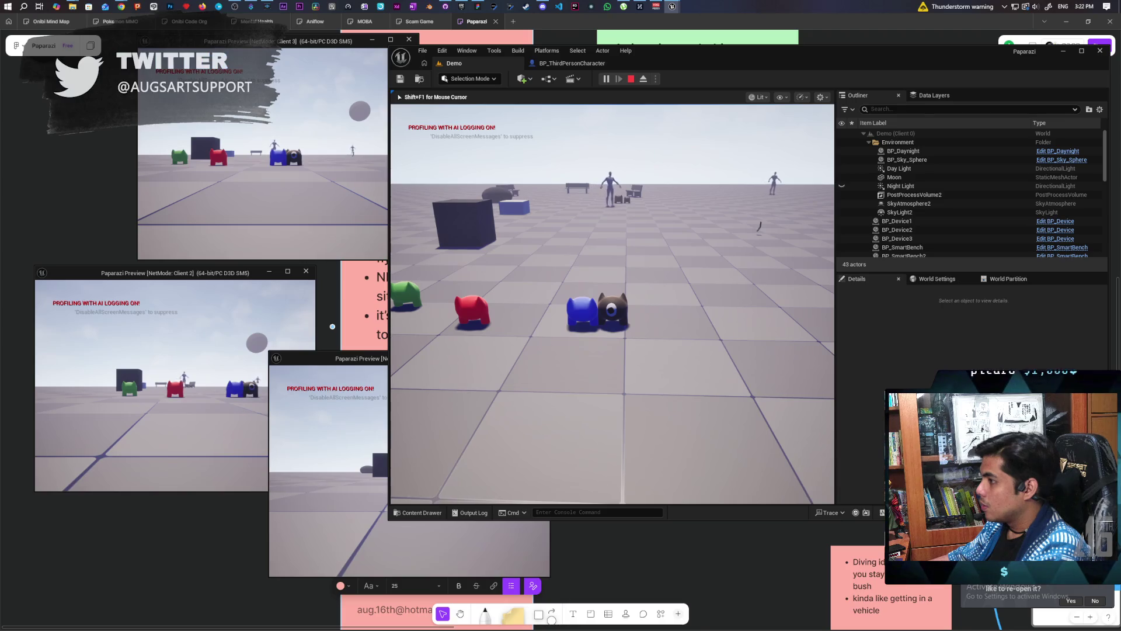
{"action": "key", "text": "w"}
{"action": "key", "text": "s"}
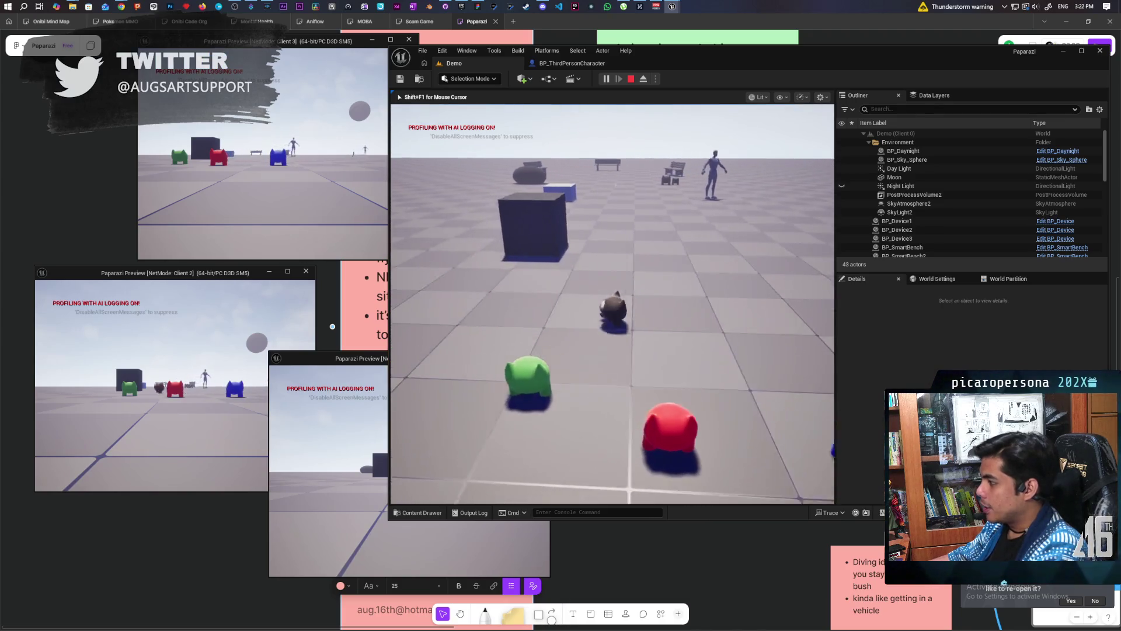
{"action": "key", "text": "w"}
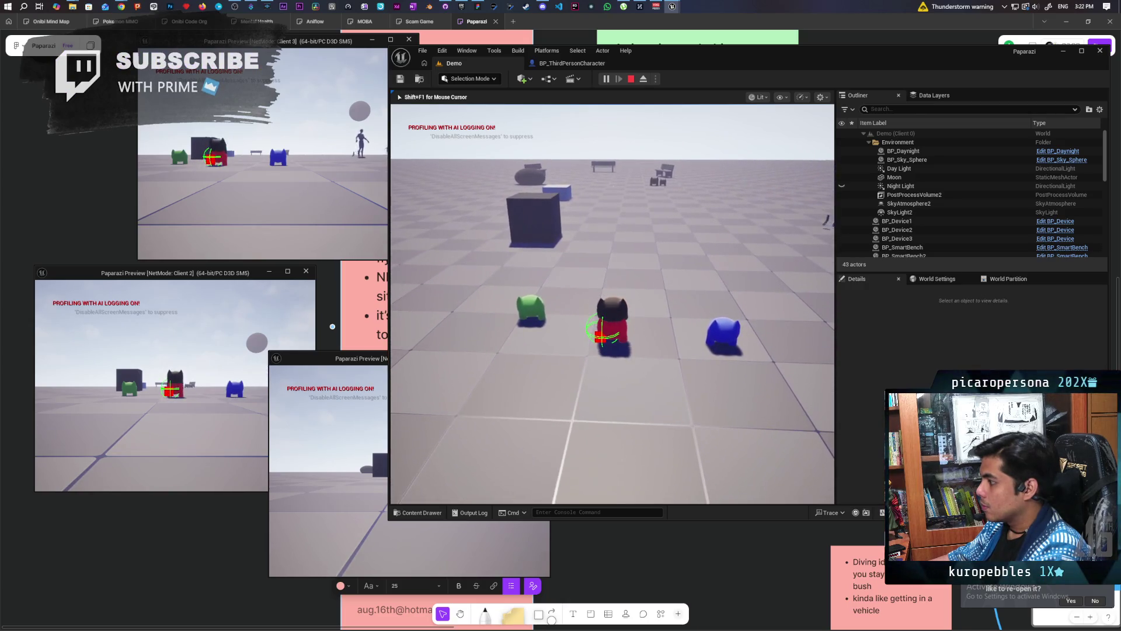
{"action": "key", "text": "w"}
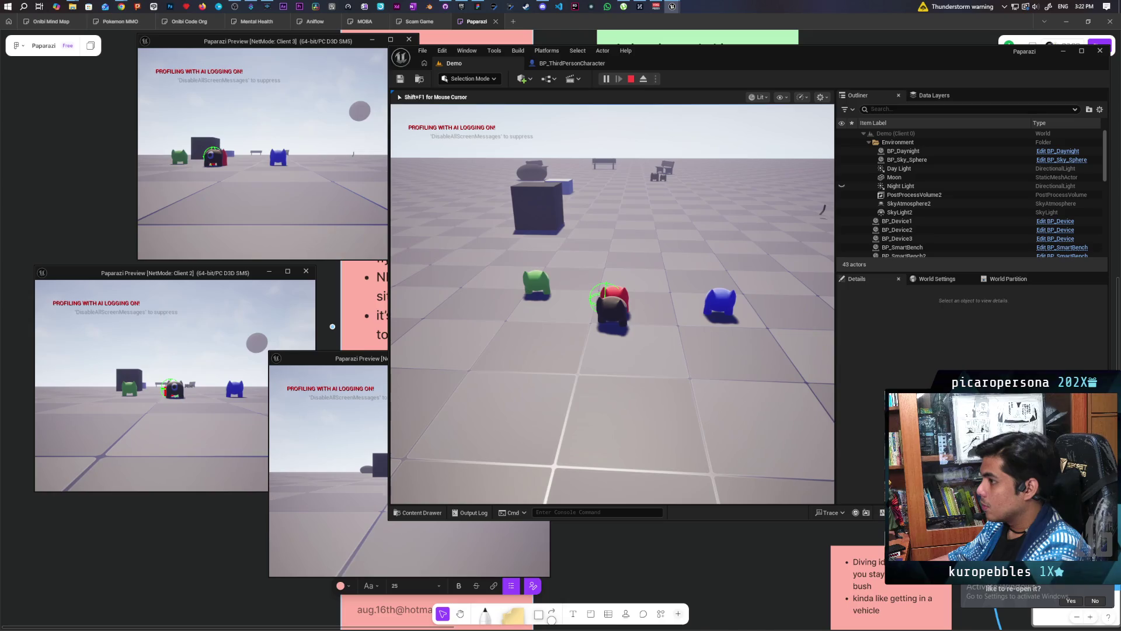
{"action": "key", "text": "w"}
{"action": "key", "text": "s"}
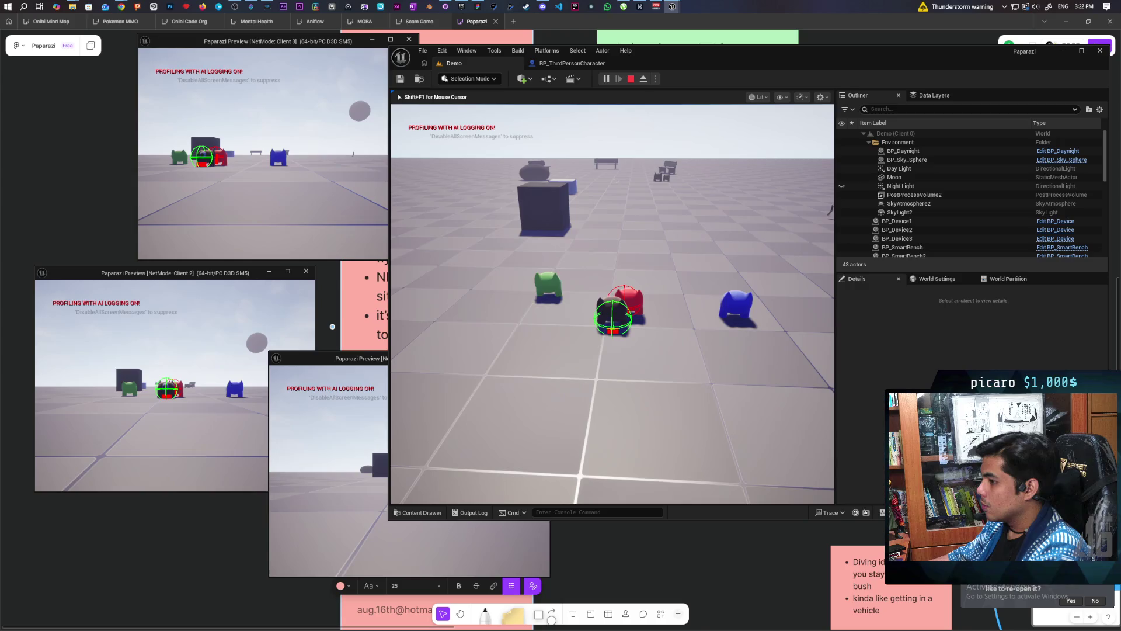
Walk the cat over to the blue creature and latch onto it
{"action": "key", "text": "d"}
{"action": "key", "text": "w"}
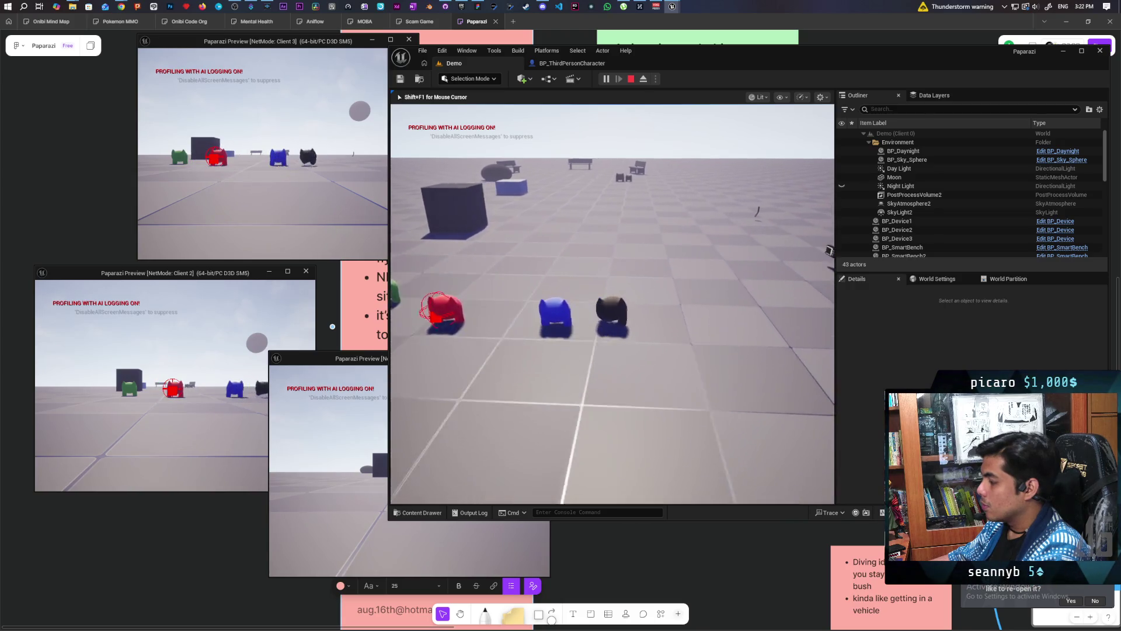
{"action": "key", "text": "w"}
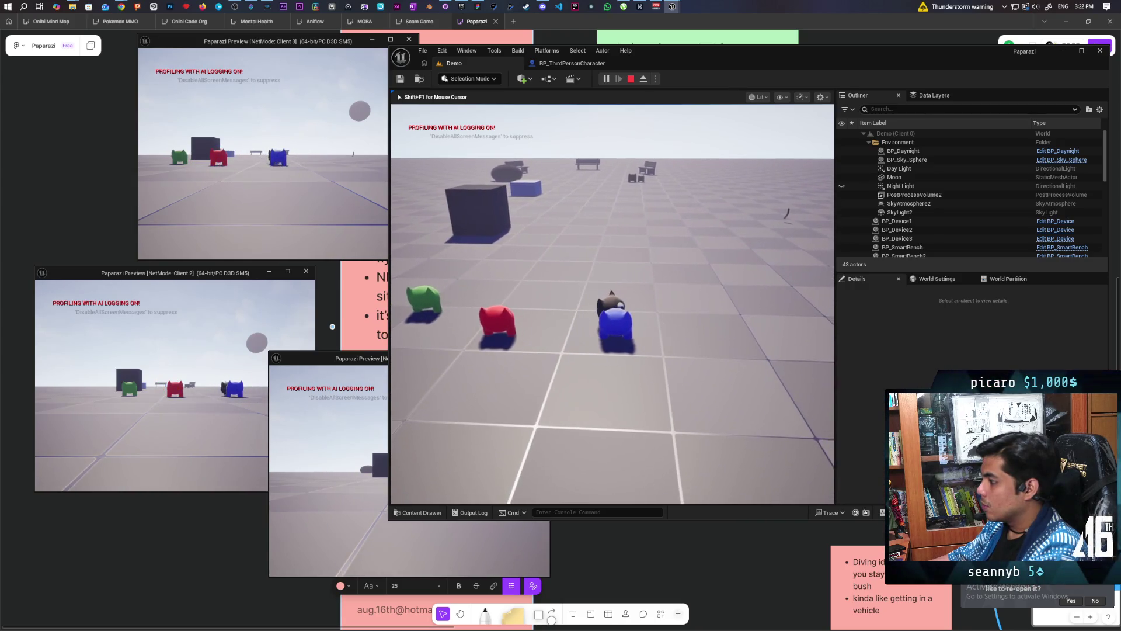
{"action": "key", "text": "w"}
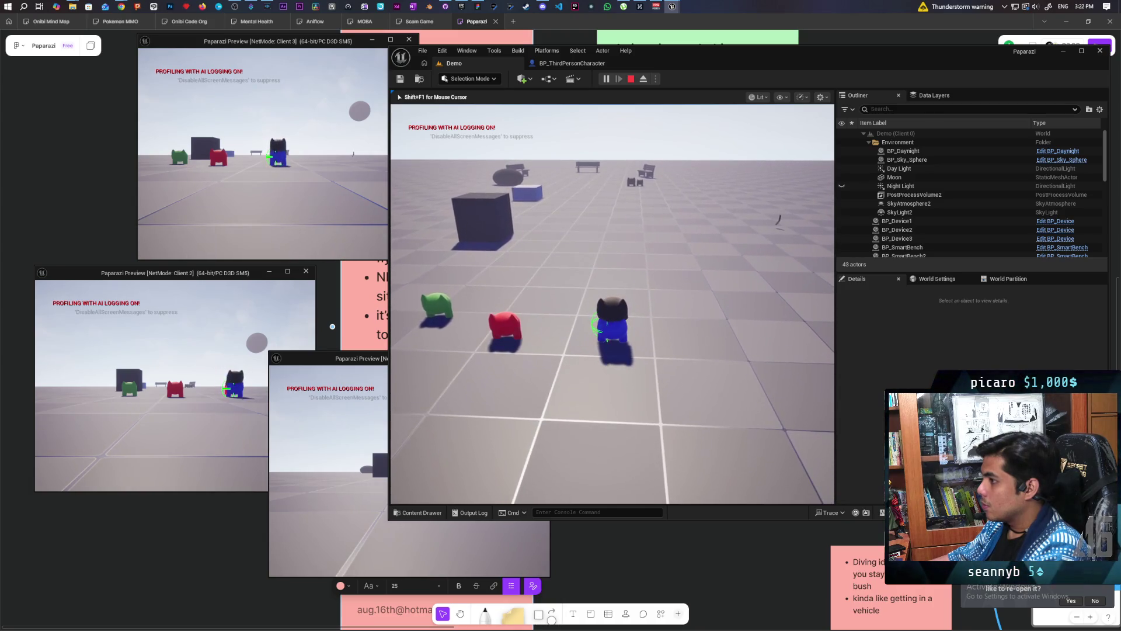
{"action": "key", "text": "w"}
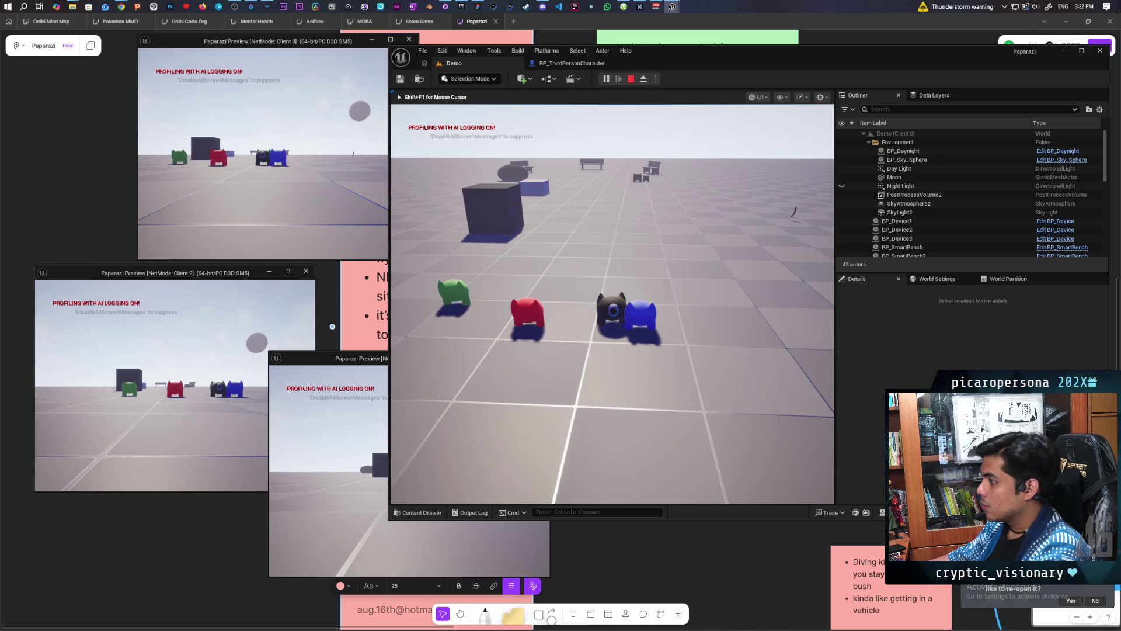
{"action": "key", "text": "w"}
{"action": "key", "text": "w"}
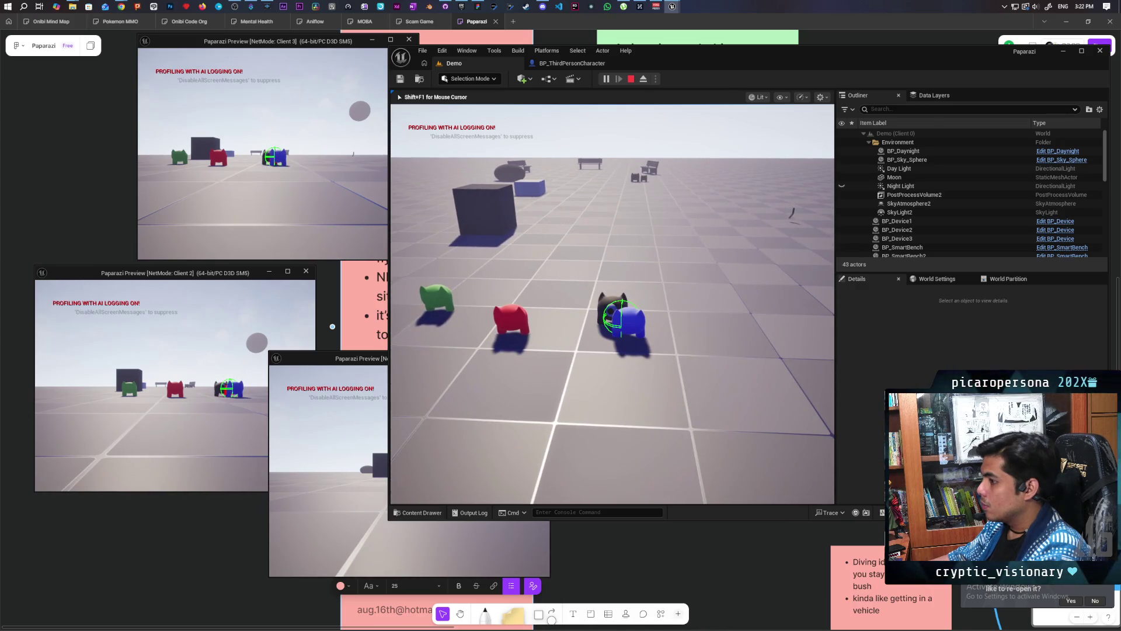
{"action": "key", "text": "s"}
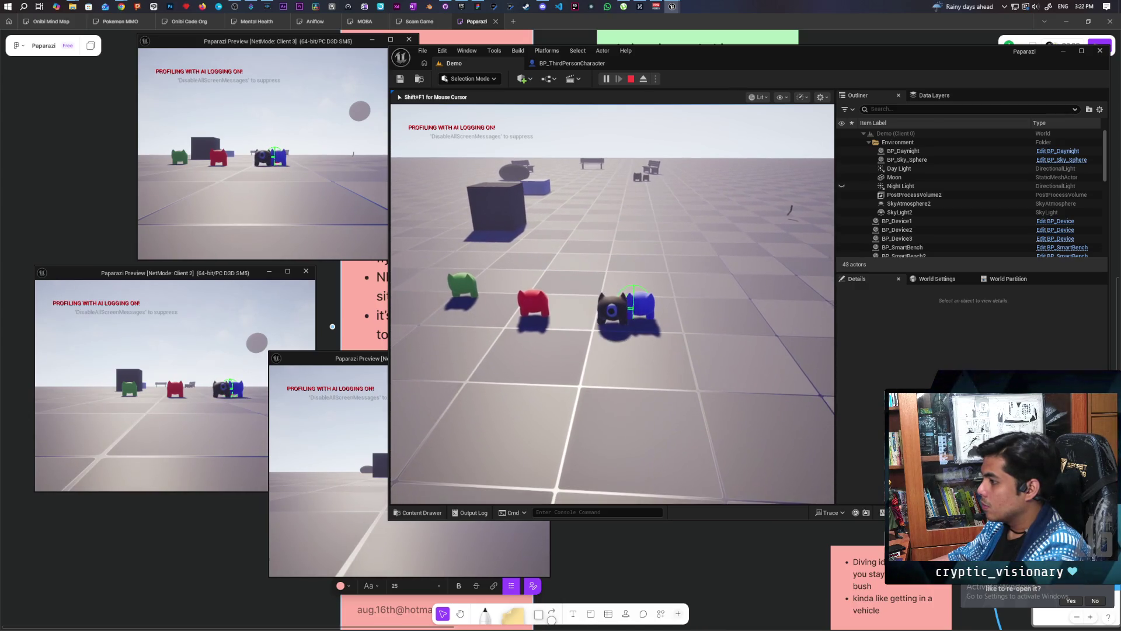
{"action": "key", "text": "d"}
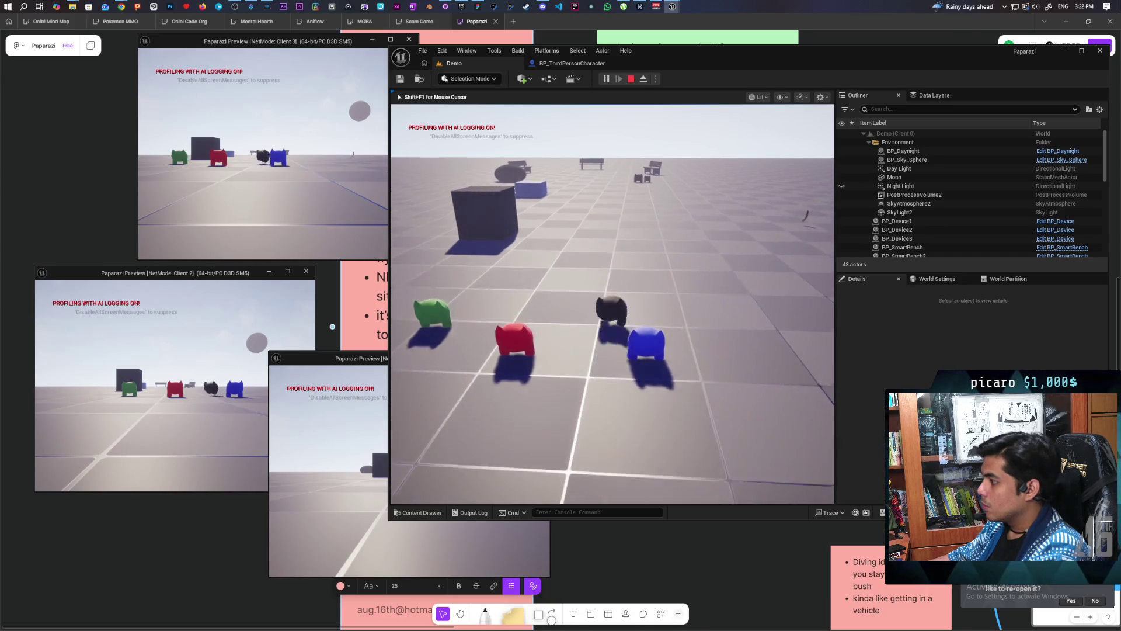
{"action": "key", "text": "w"}
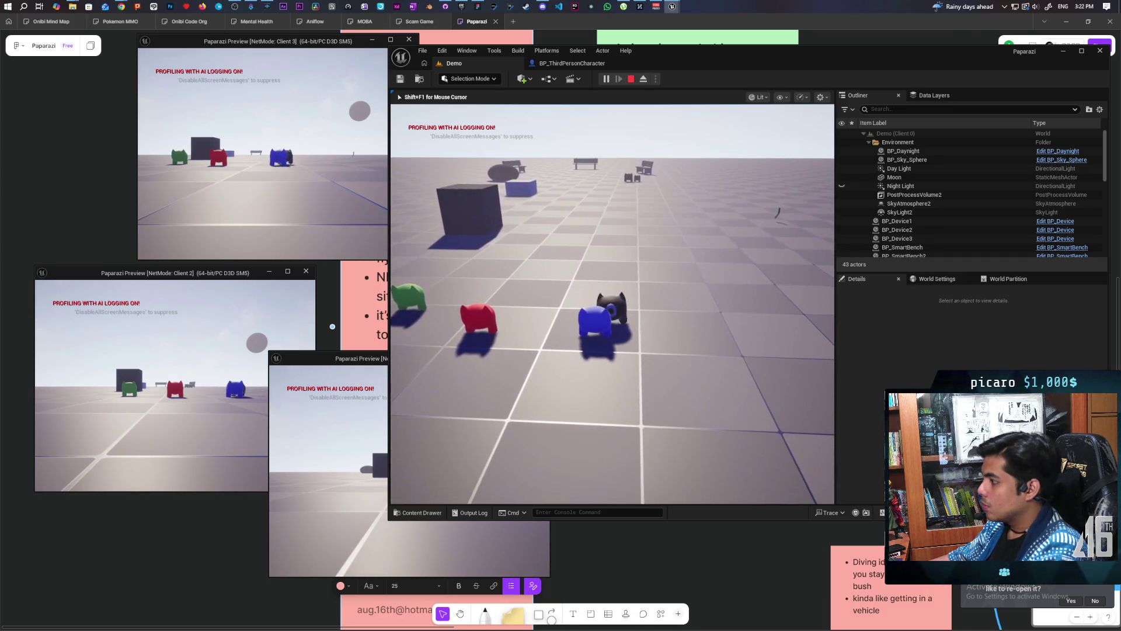
{"action": "key", "text": "a"}
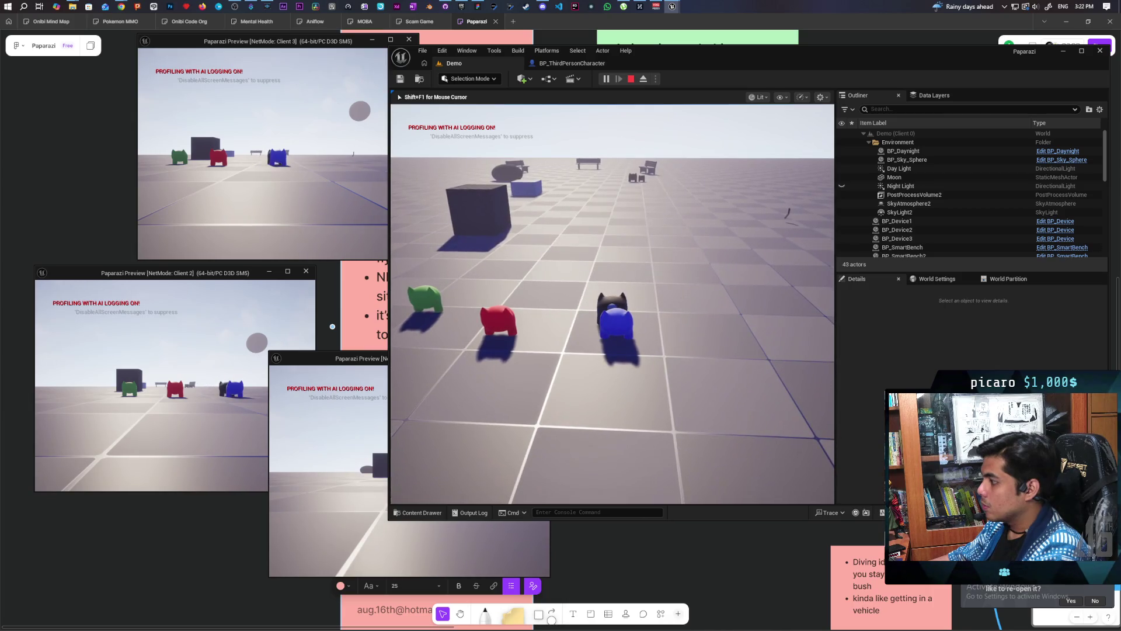
{"action": "key", "text": "w"}
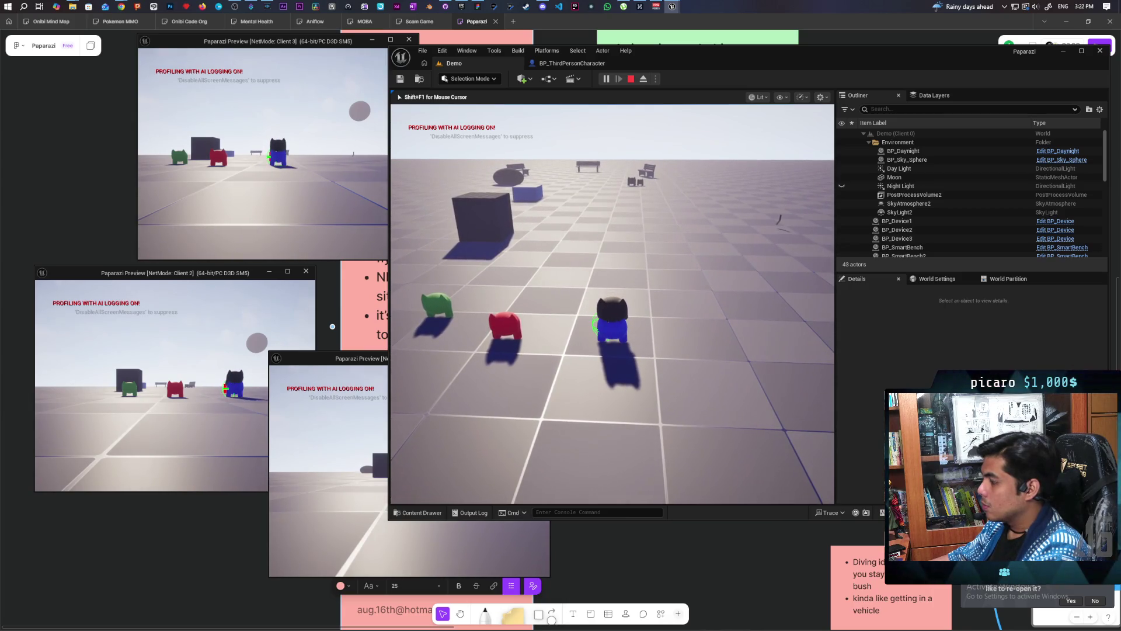
{"action": "key", "text": "s"}
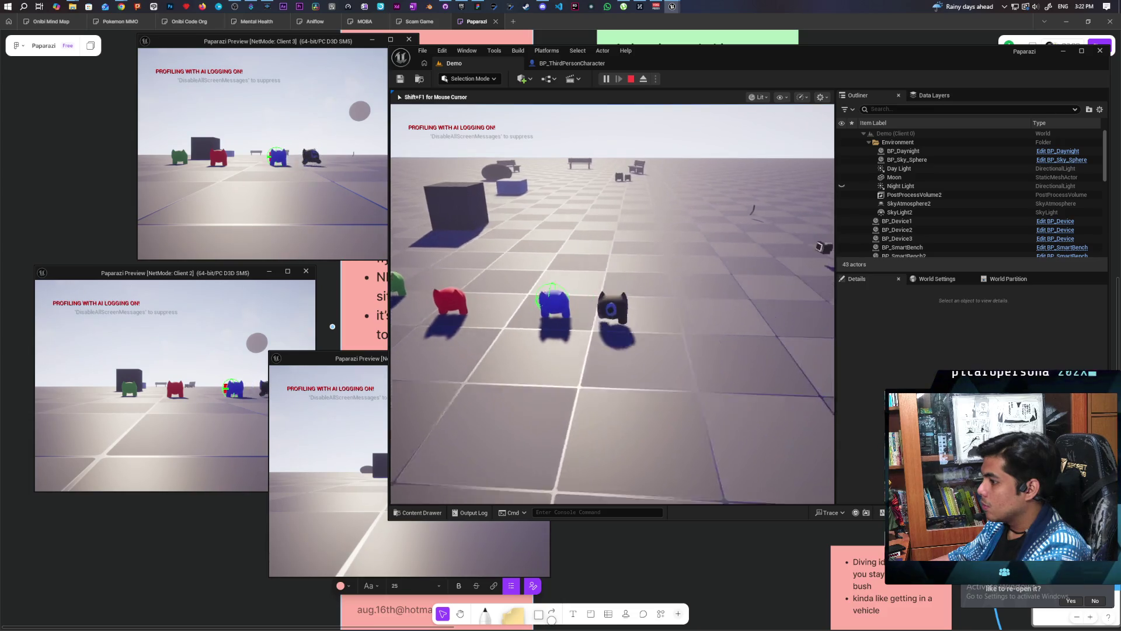
{"action": "key", "text": "w"}
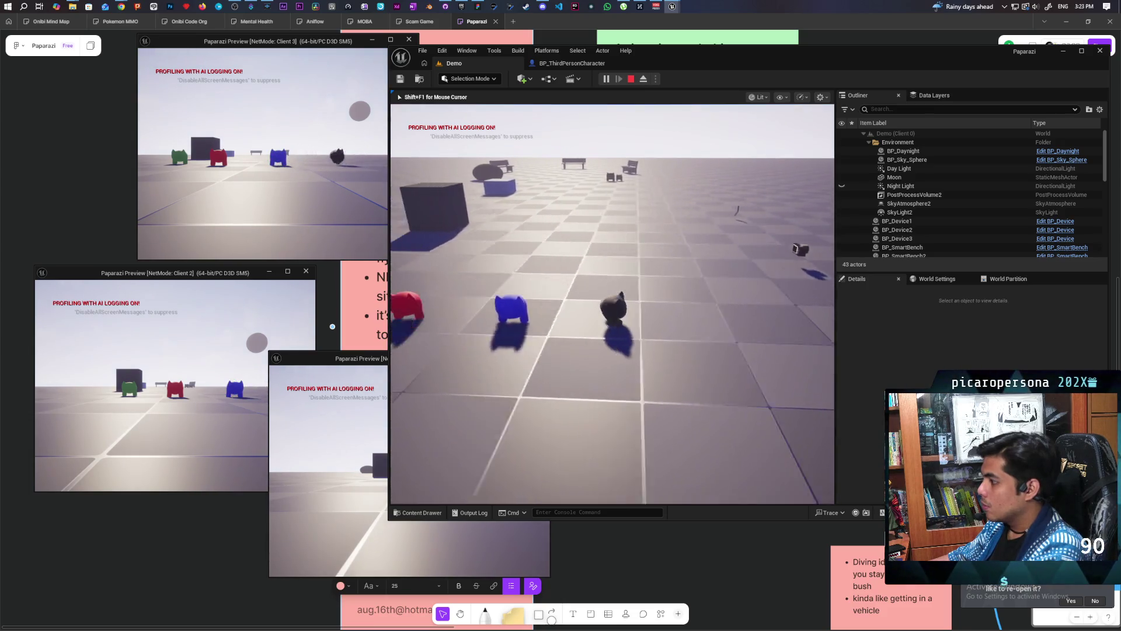
{"action": "key", "text": "w"}
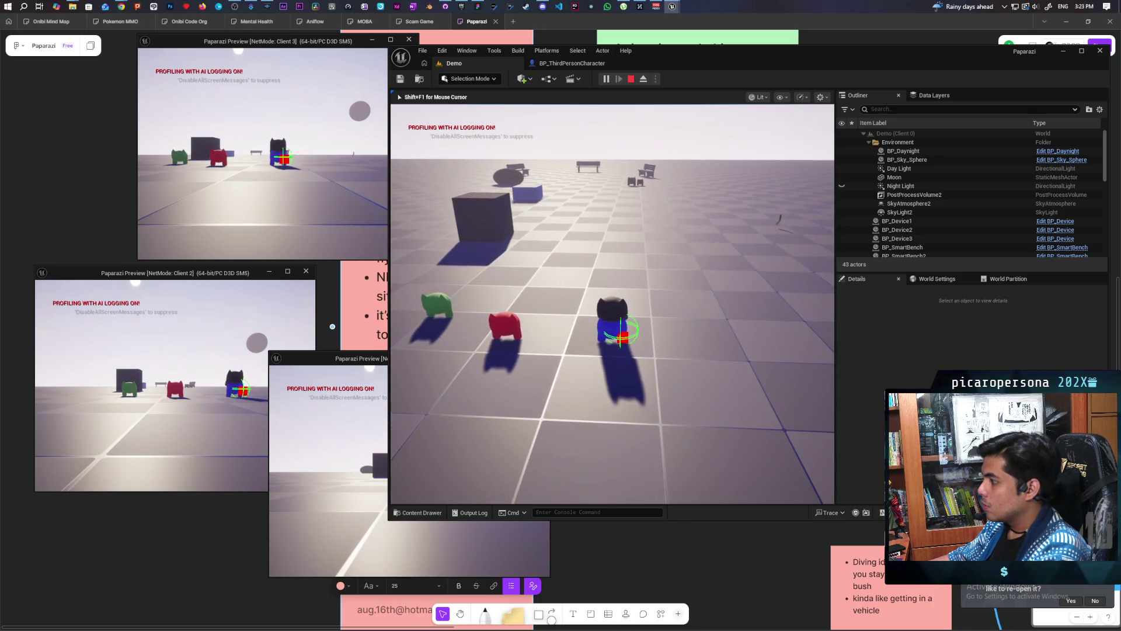
{"action": "key", "text": "w"}
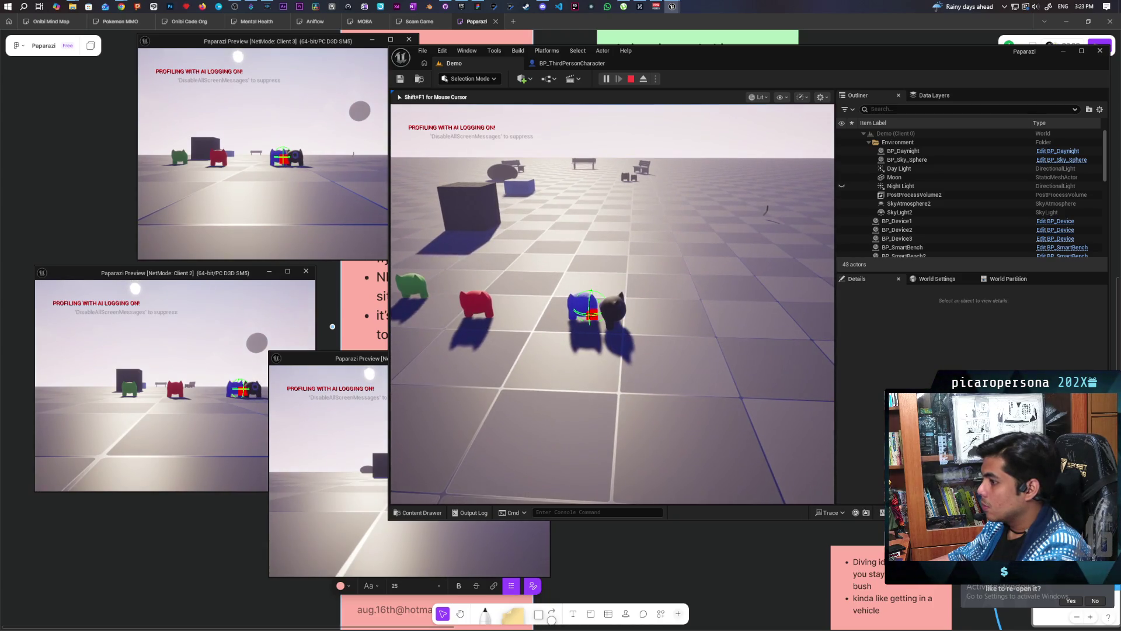
Let go of the blue creature with E, then end the play session with Esc
{"action": "key", "text": "e"}
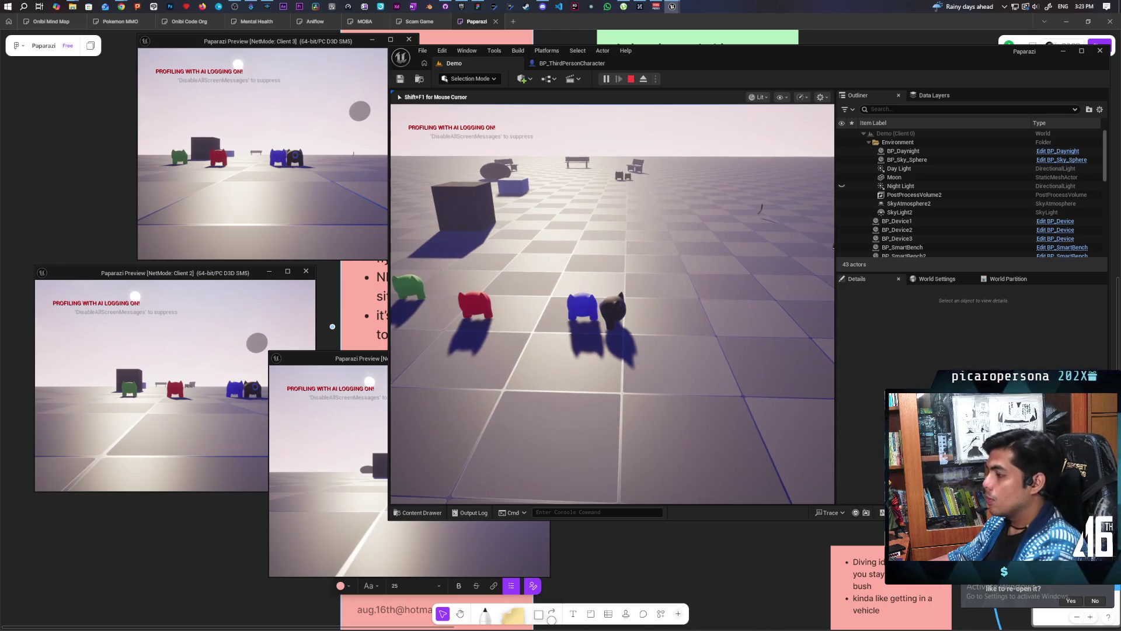
{"action": "key", "text": "Escape"}
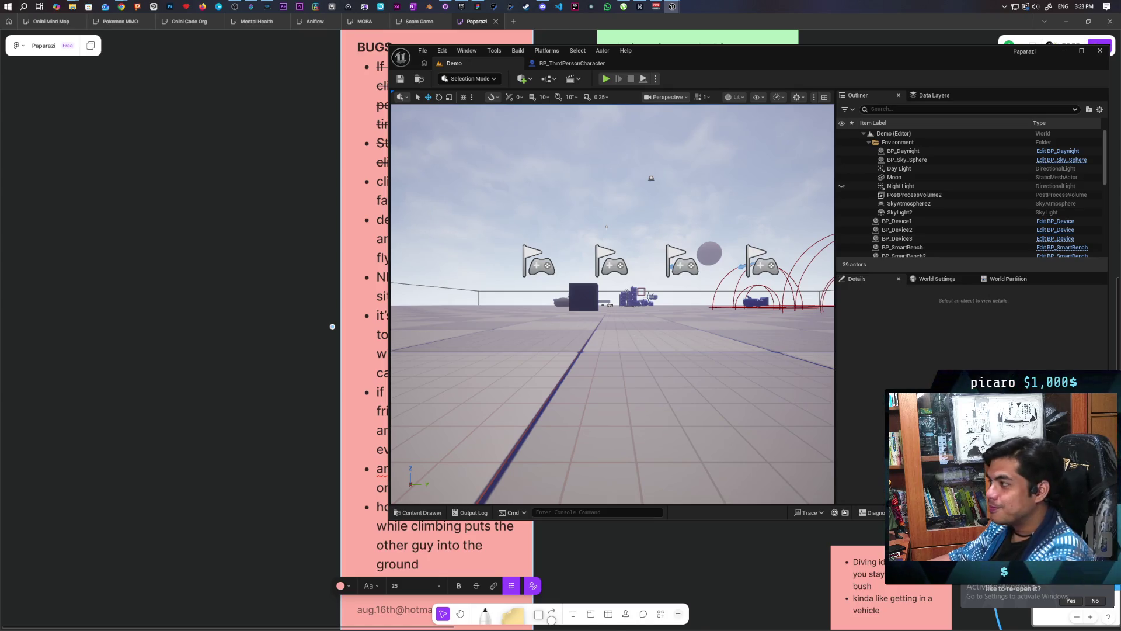
Playtest the Demo level in multiplayer, attaching the dark cat to the red, then the blue creature, and stop
{"action": "left_click", "coordinate": [602, 80]}
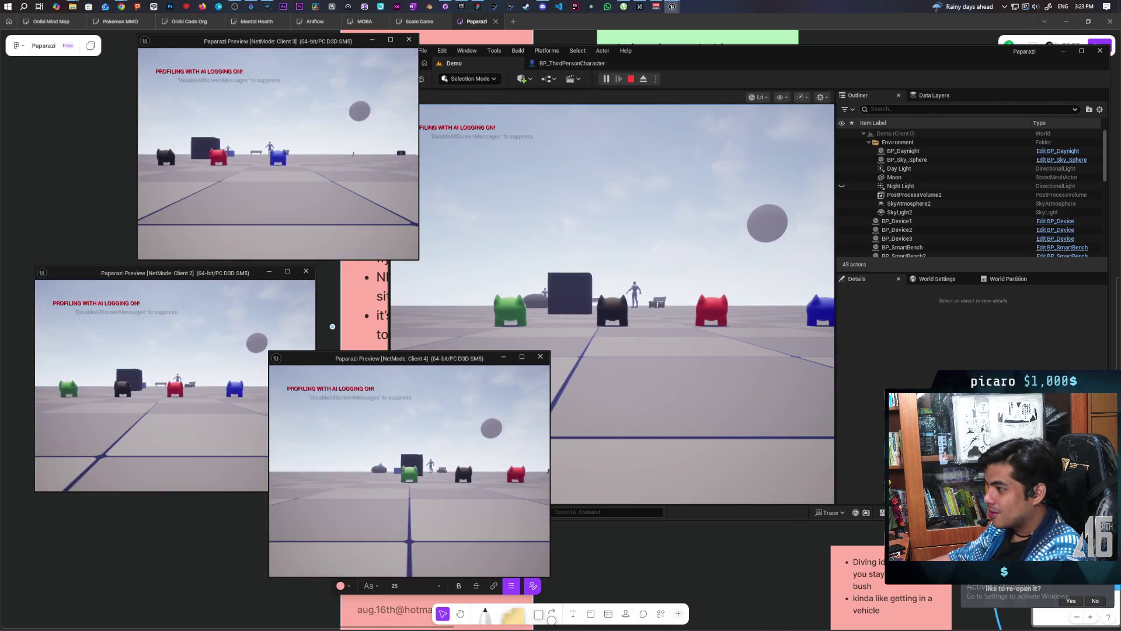
{"action": "left_click", "coordinate": [689, 380]}
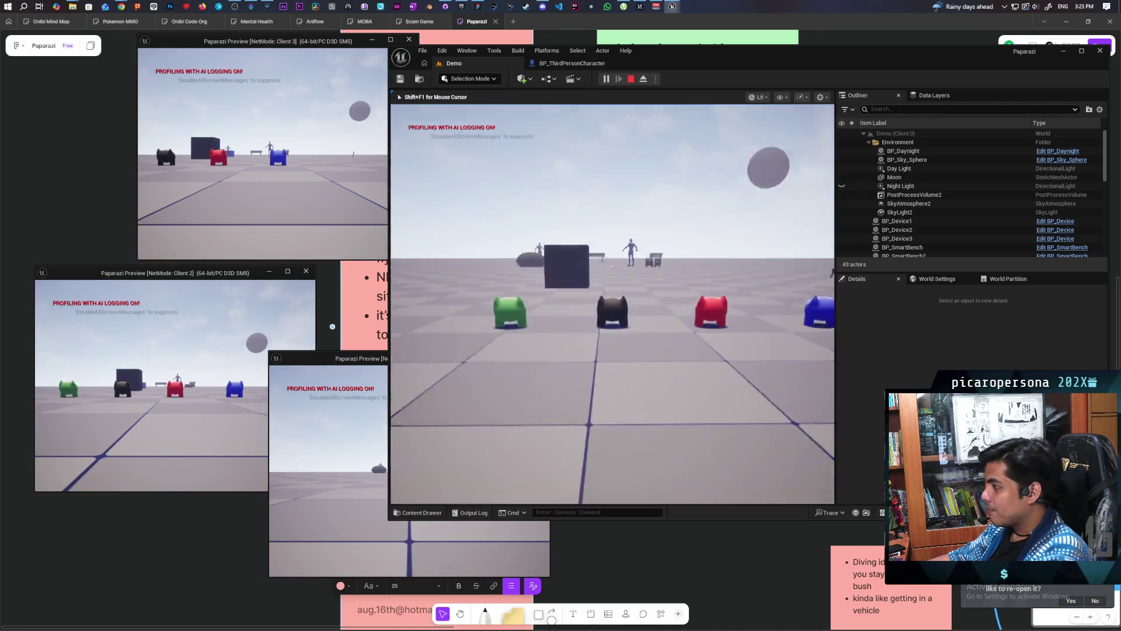
{"action": "key", "text": "w"}
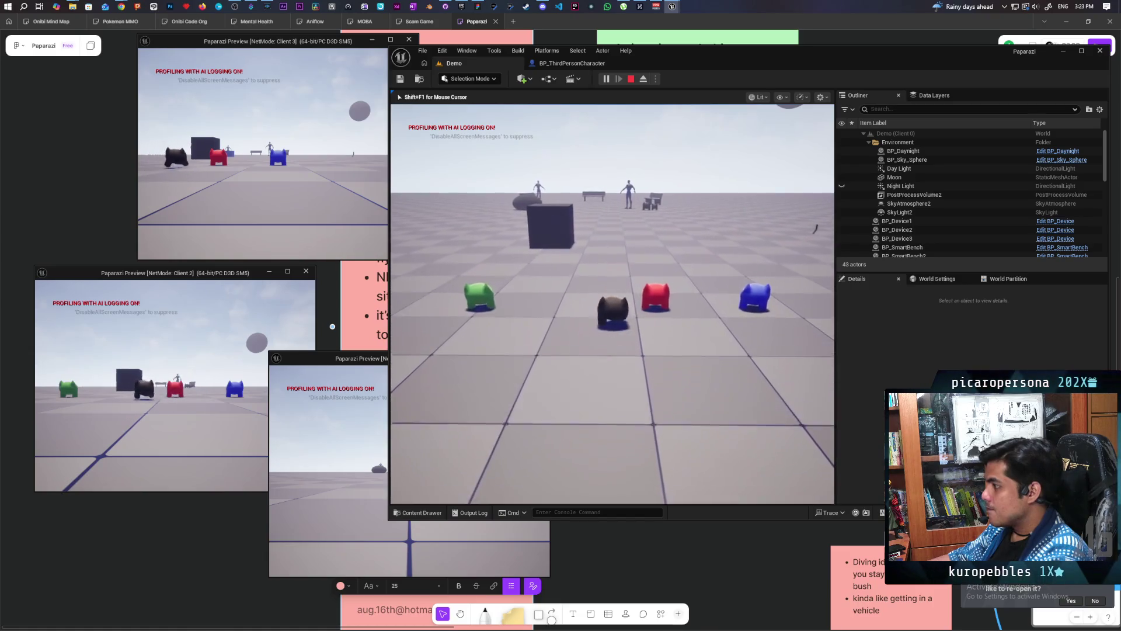
{"action": "key", "text": "w"}
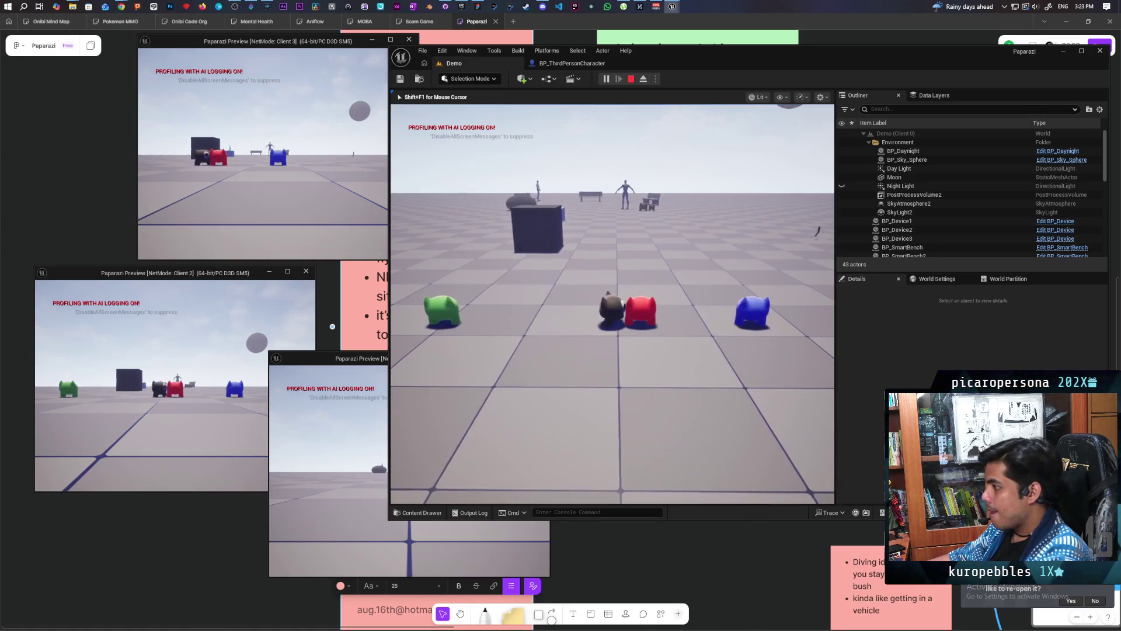
{"action": "key", "text": "s"}
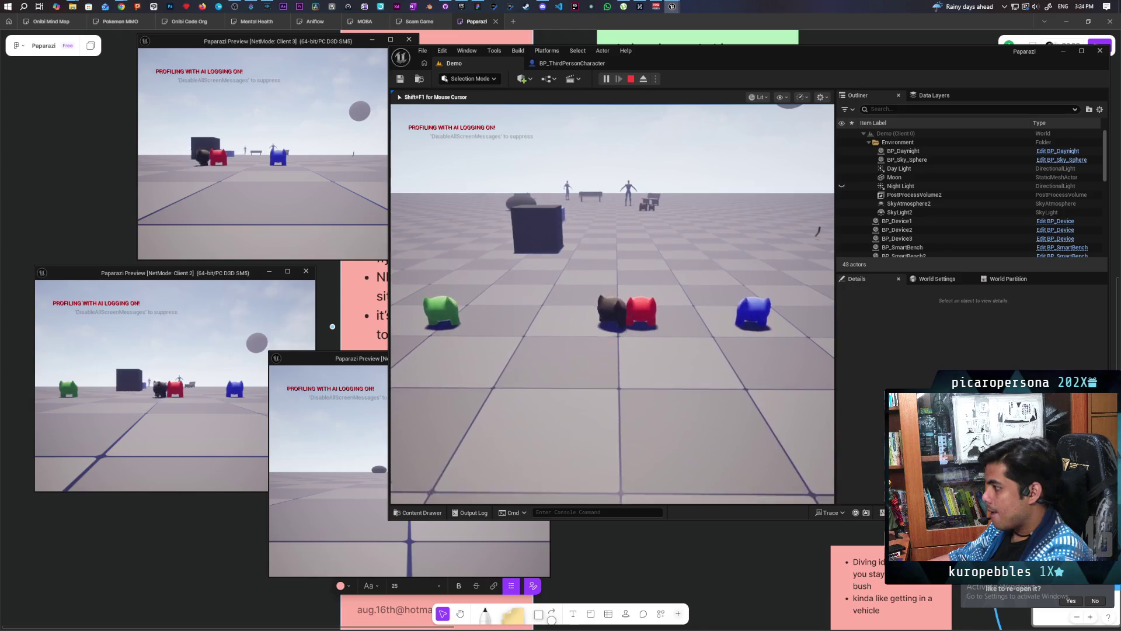
{"action": "key", "text": "w"}
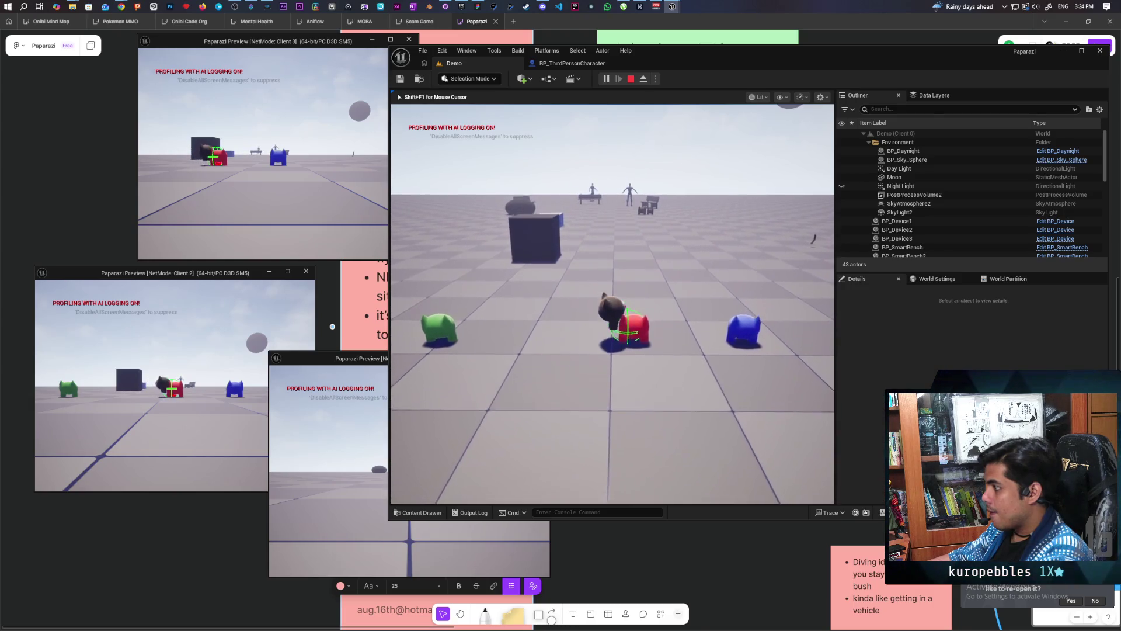
{"action": "key", "text": "s"}
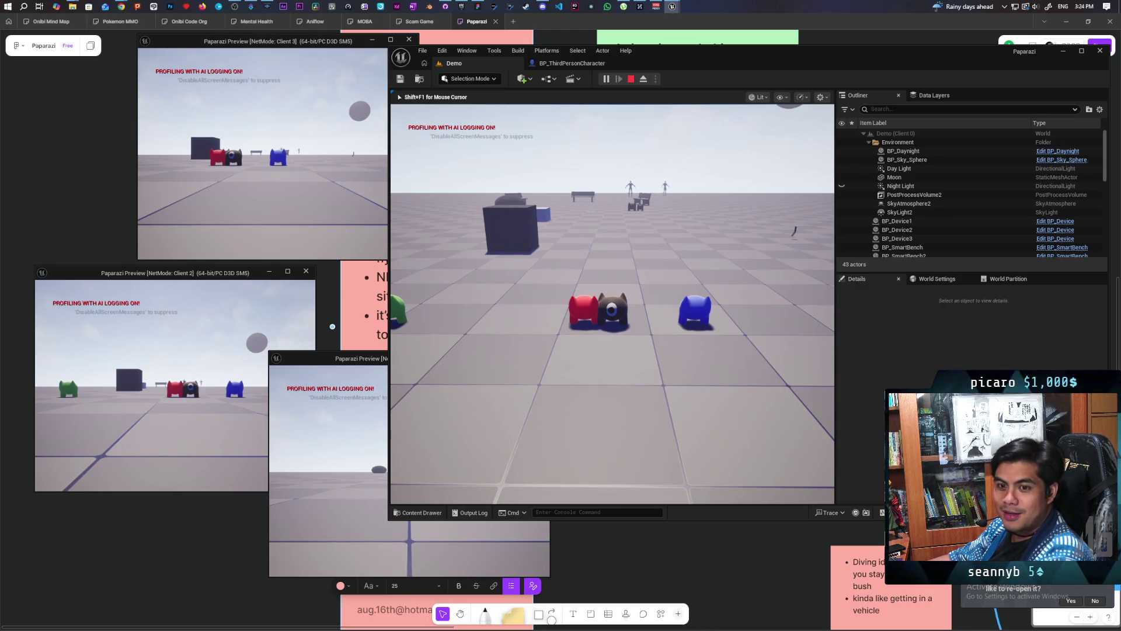
{"action": "key", "text": "w"}
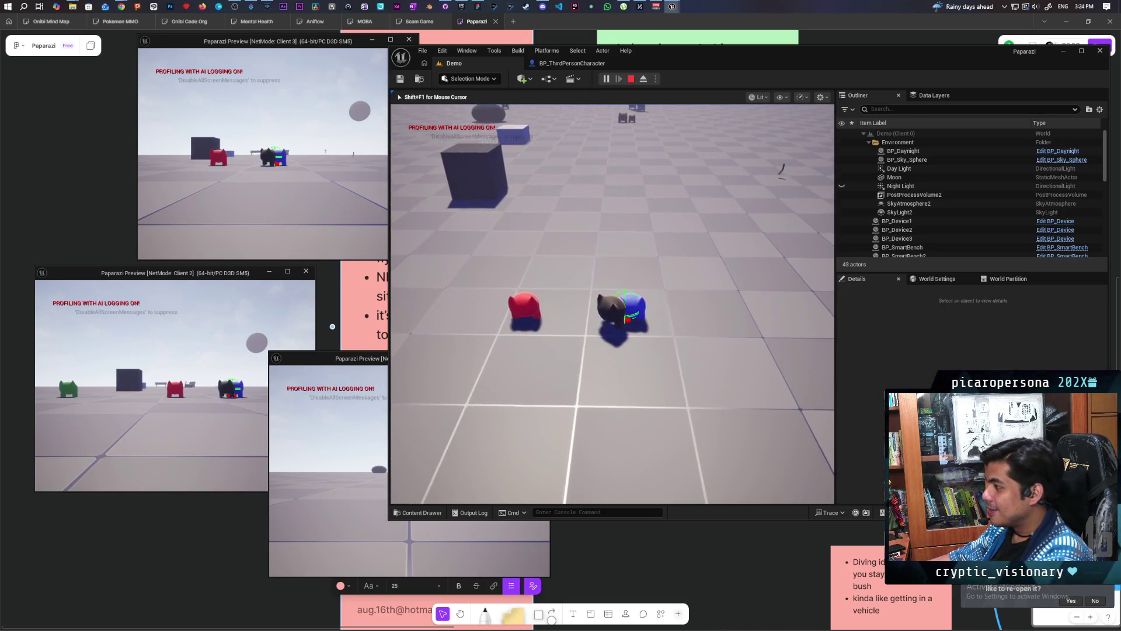
{"action": "key", "text": "e"}
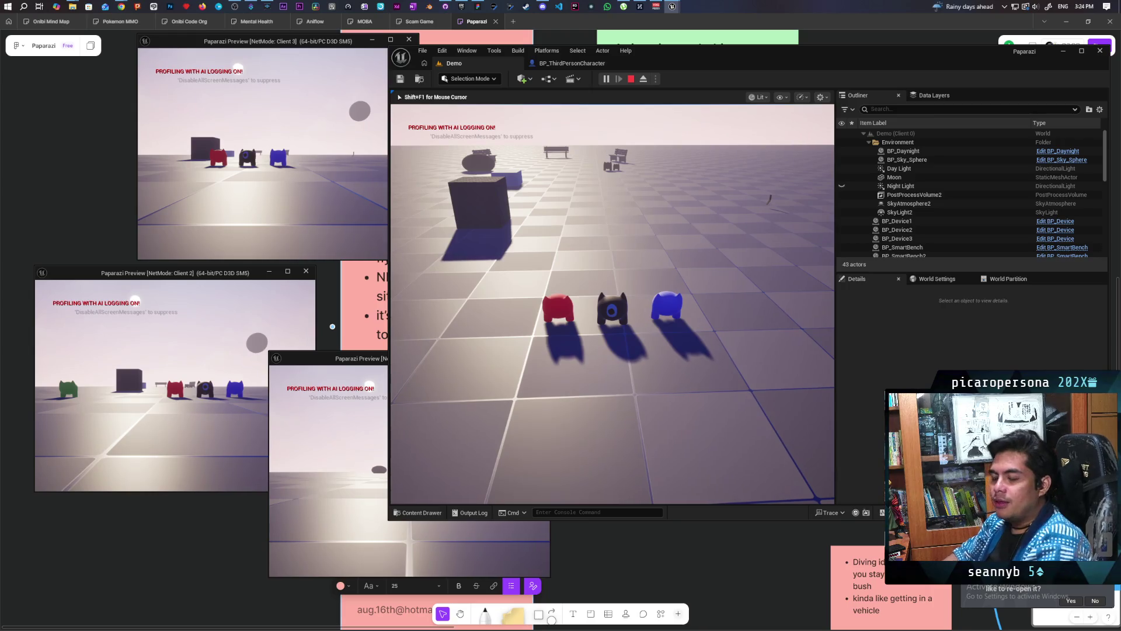
{"action": "key", "text": "Escape"}
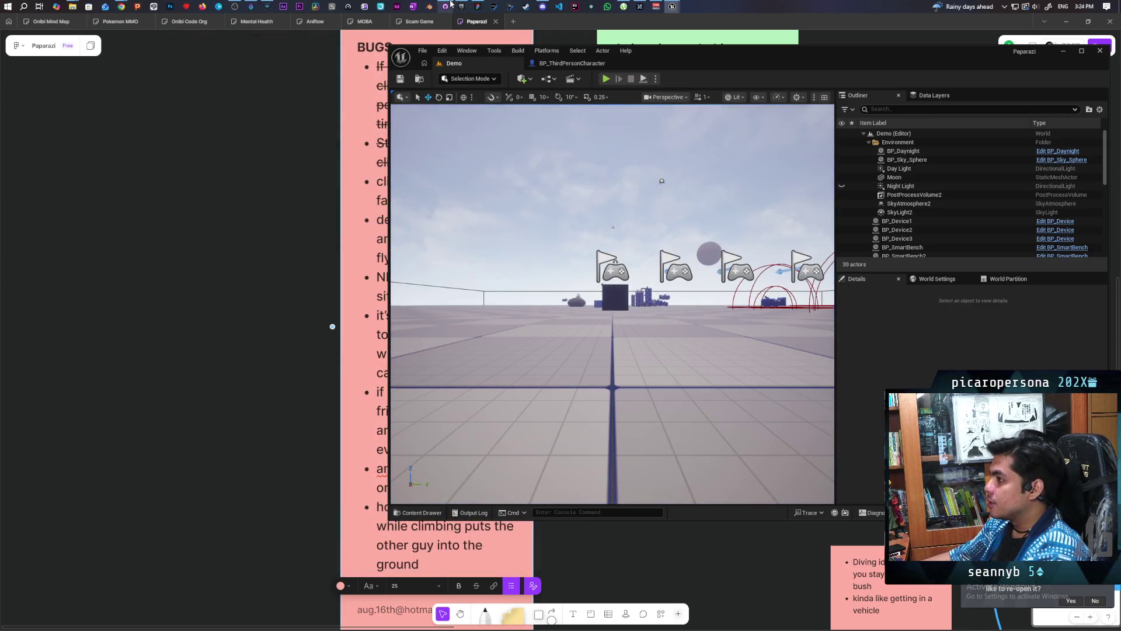
Commit Demo.umap and BP_ThirdPersonCharacter.uasset to main as 'minor adjustment' and push to origin
{"action": "left_click", "coordinate": [445, 6]}
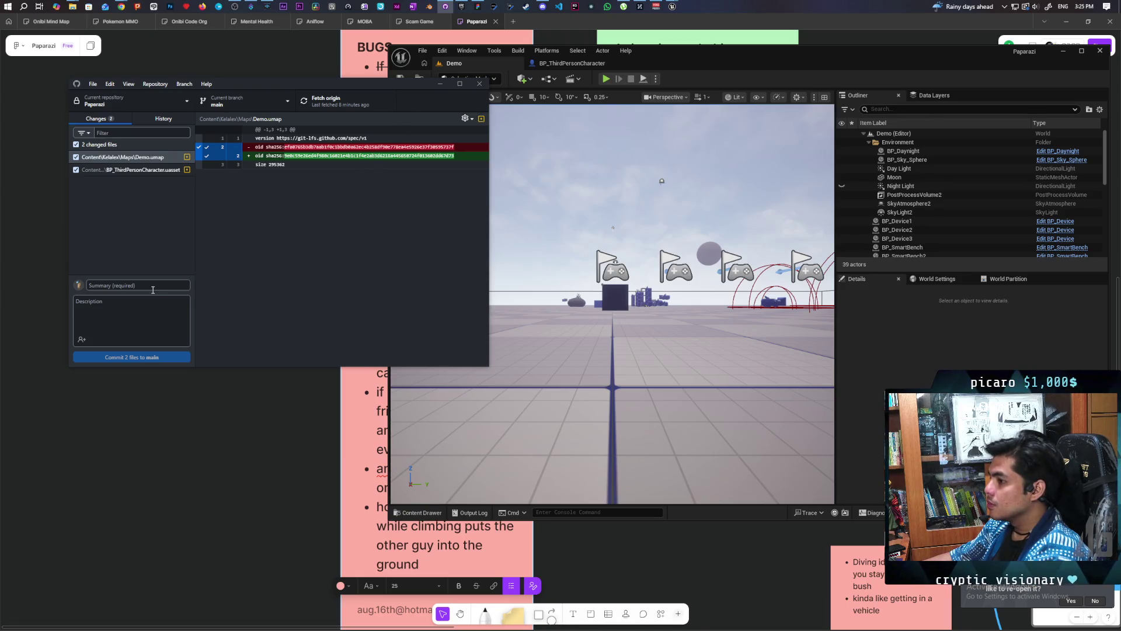
{"action": "type", "text": "minor "}
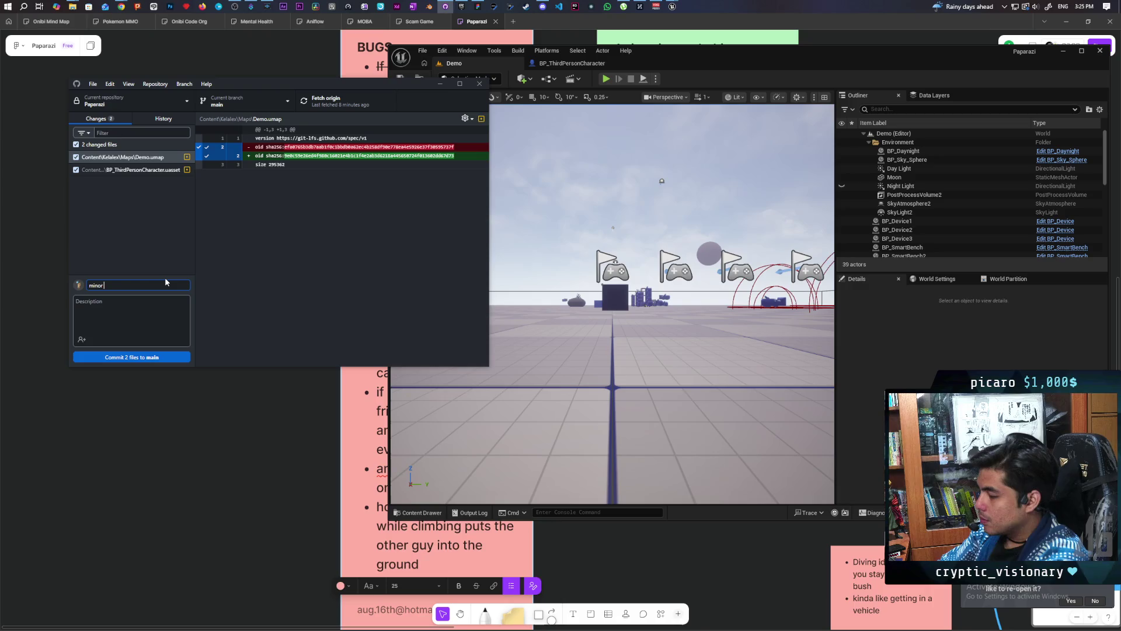
{"action": "type", "text": "adjustment"}
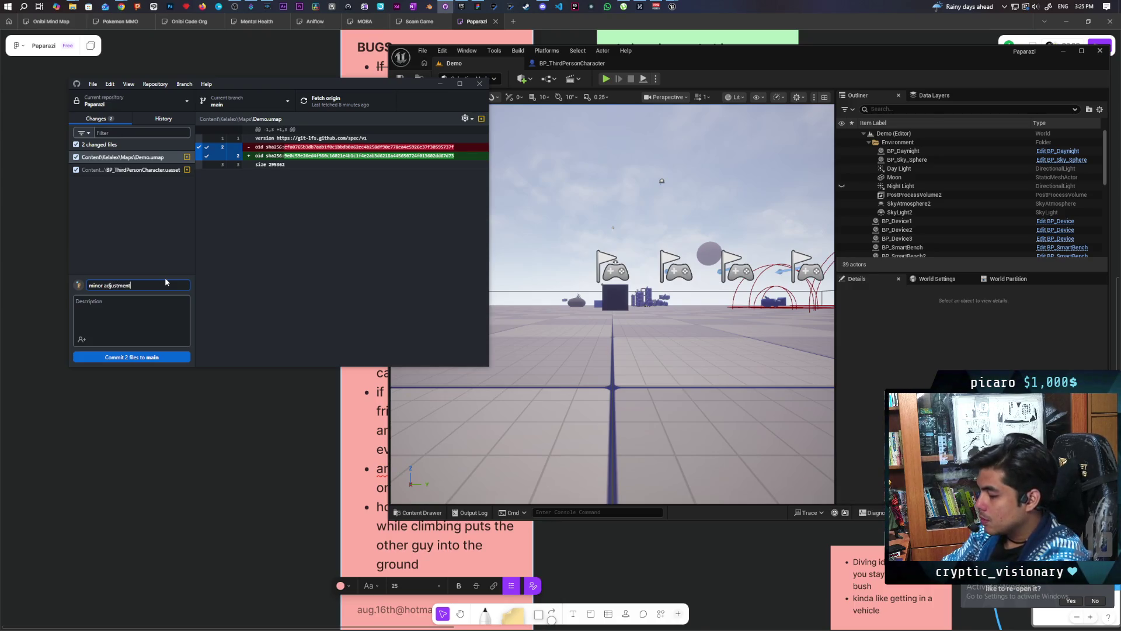
{"action": "left_click", "coordinate": [131, 357]}
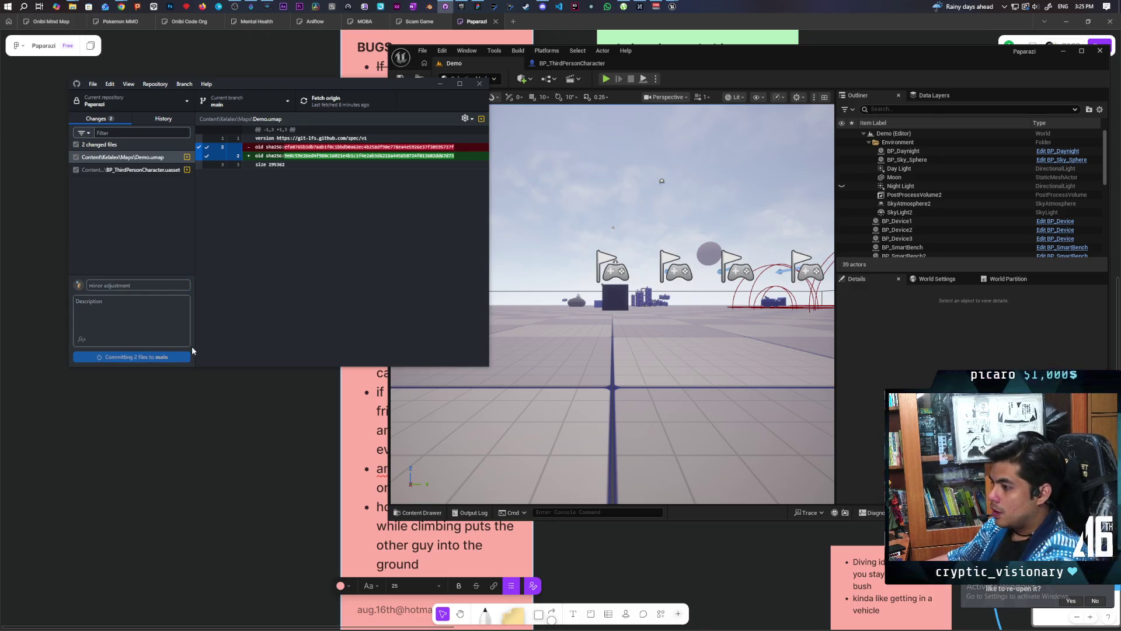
{"action": "left_click", "coordinate": [324, 103]}
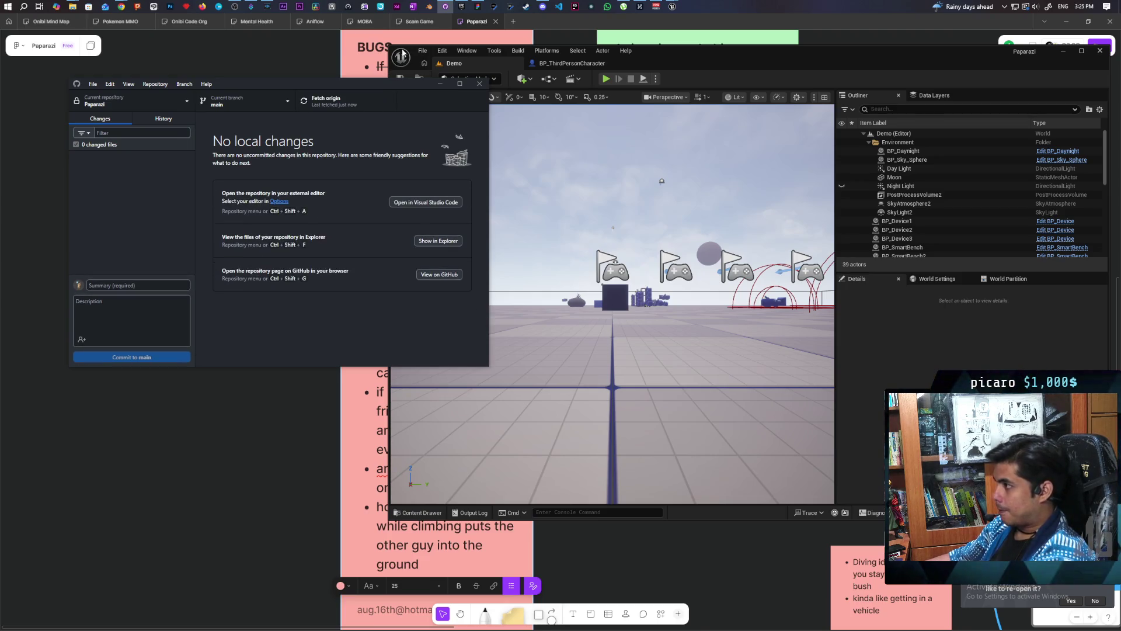
Strike through the 'holding a direction while climbing' bug and select the climbing-on-a-friend bullet
{"action": "left_click", "coordinate": [478, 6]}
{"action": "scroll", "coordinate": [615, 457], "scroll_direction": "down", "scroll_amount": 5}
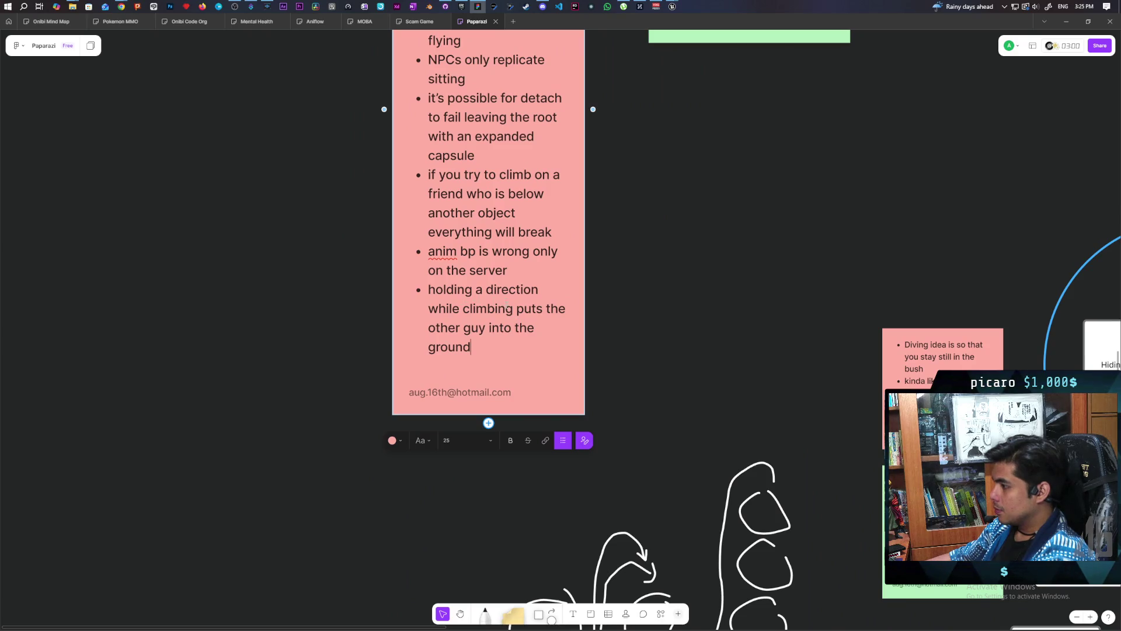
{"action": "triple_click", "coordinate": [494, 318]}
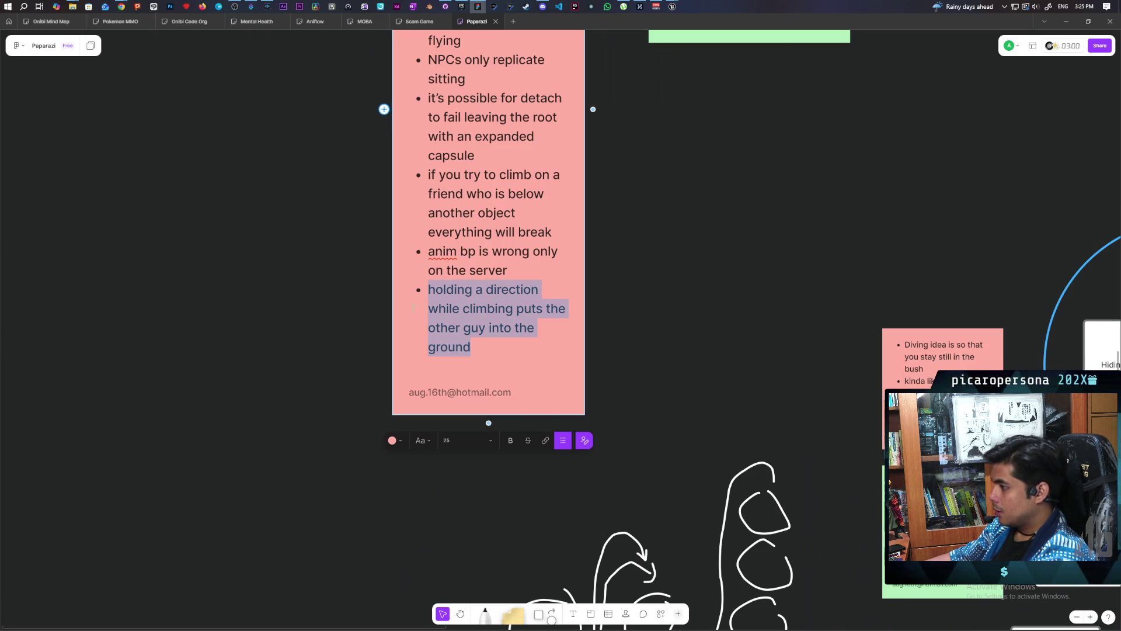
{"action": "left_click", "coordinate": [527, 440]}
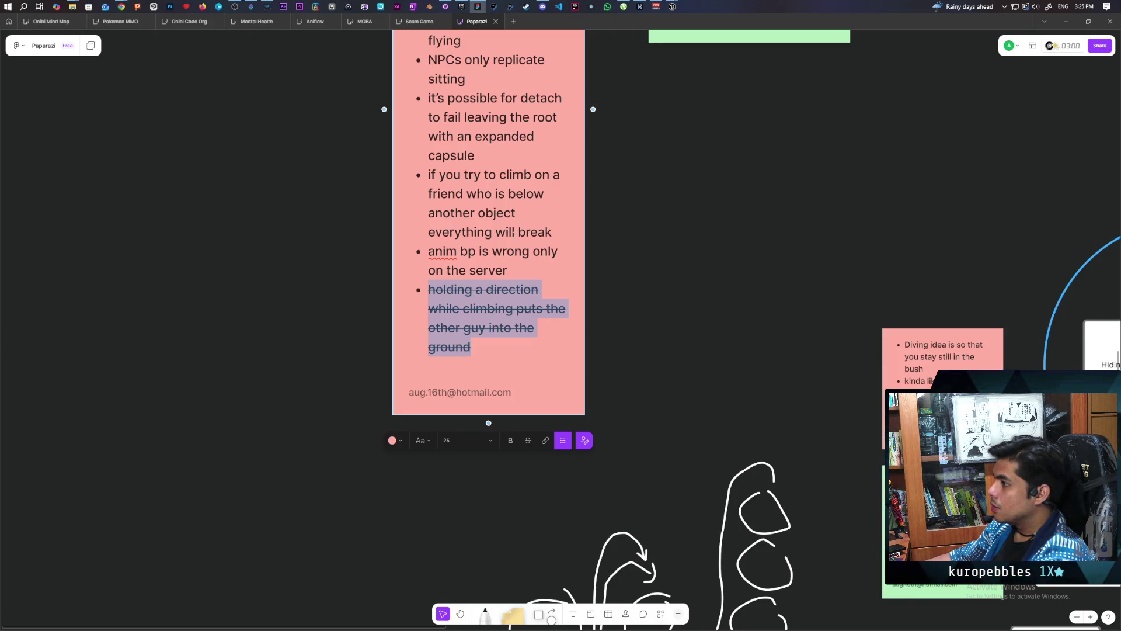
{"action": "triple_click", "coordinate": [491, 205]}
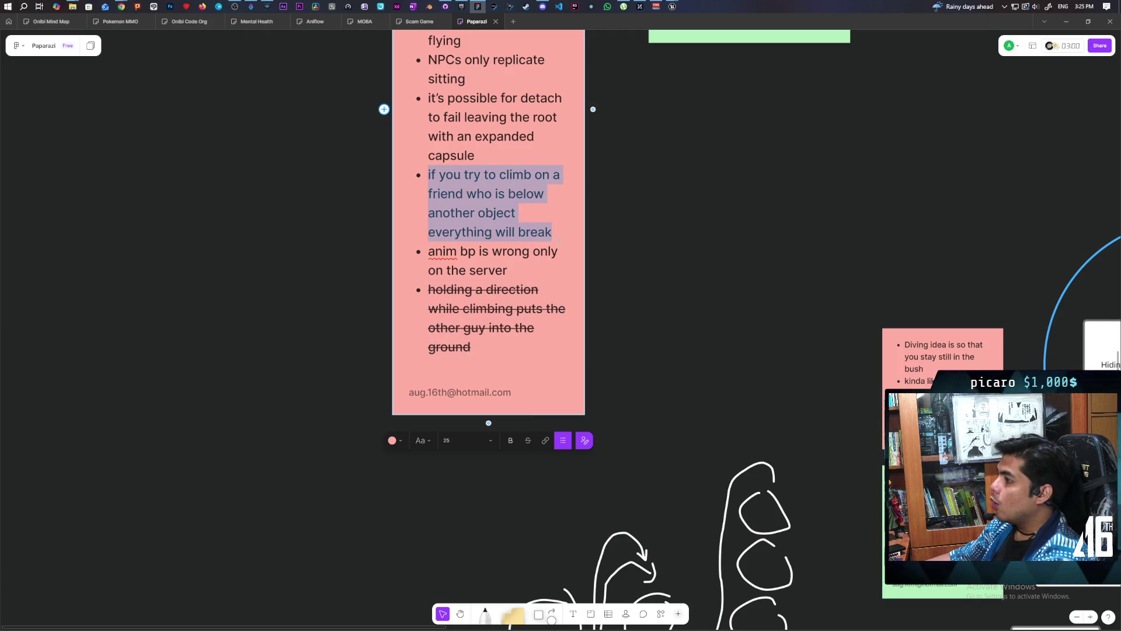
{"action": "mouse_move", "coordinate": [672, 7]}
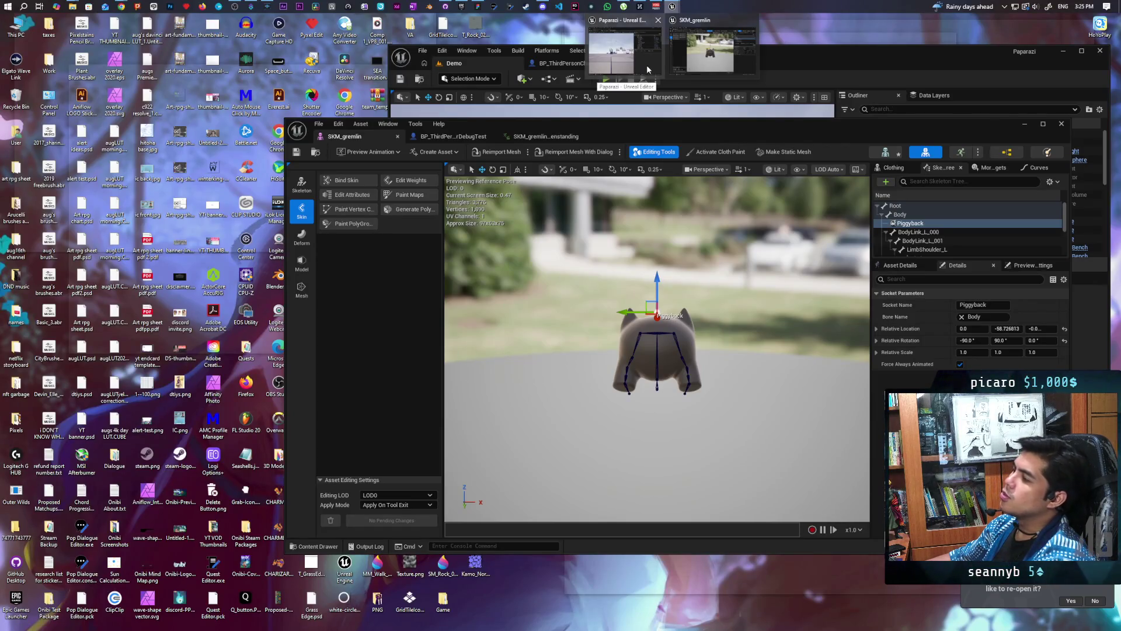
Start a new multiplayer session and walk the gremlin in the main game window up to a bench
{"action": "left_click", "coordinate": [646, 66]}
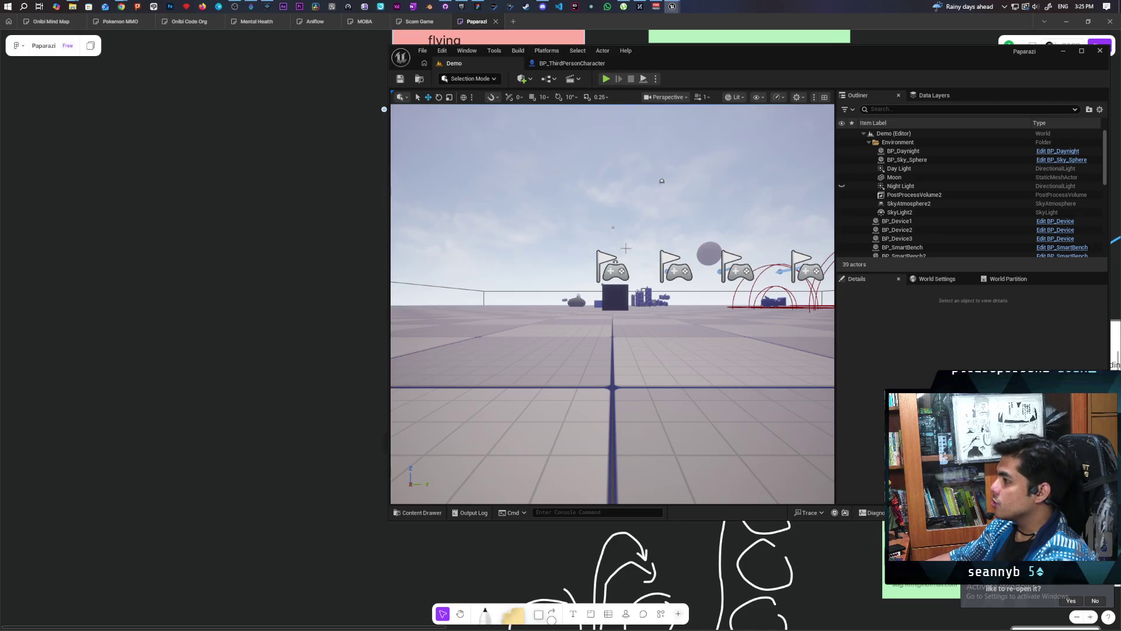
{"action": "left_click", "coordinate": [606, 79]}
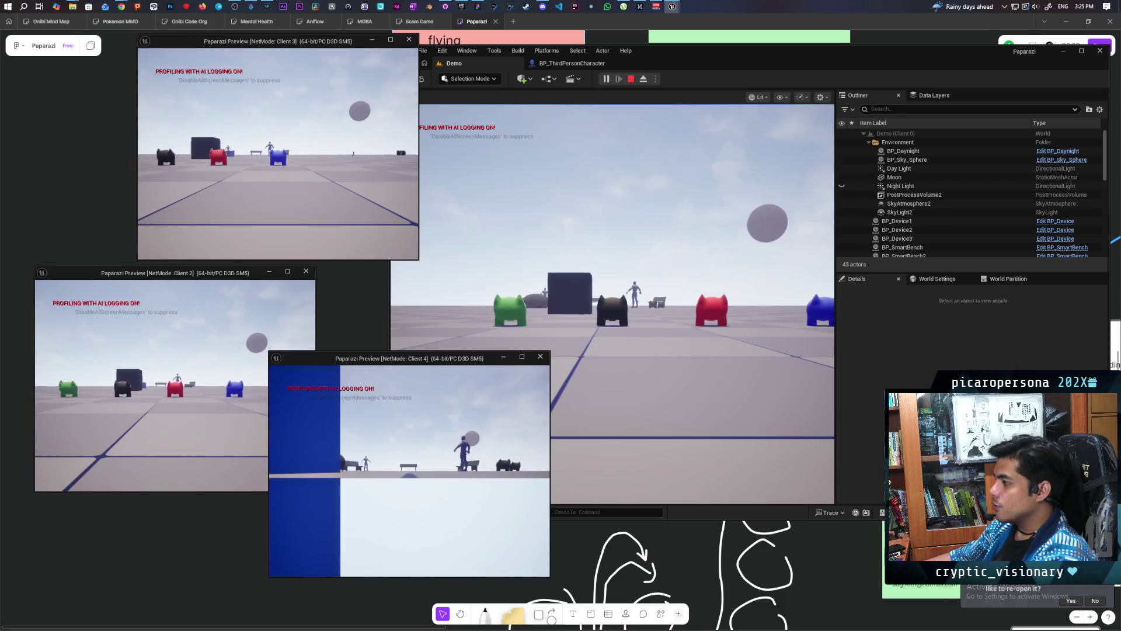
{"action": "key", "text": "alt+Tab"}
{"action": "key", "text": "w"}
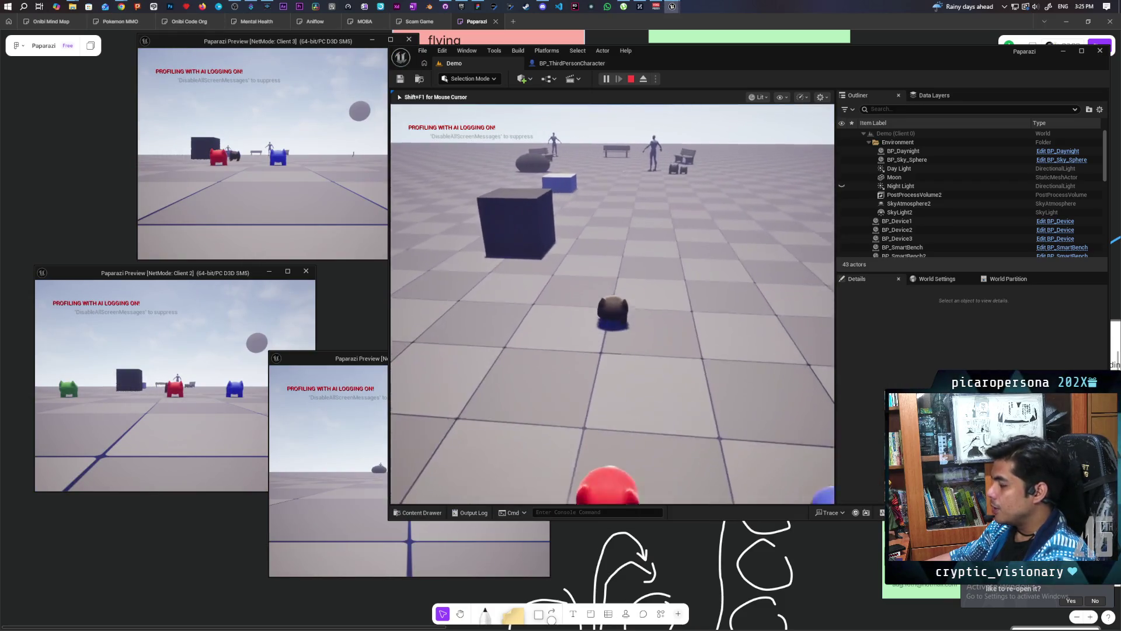
{"action": "key", "text": "w"}
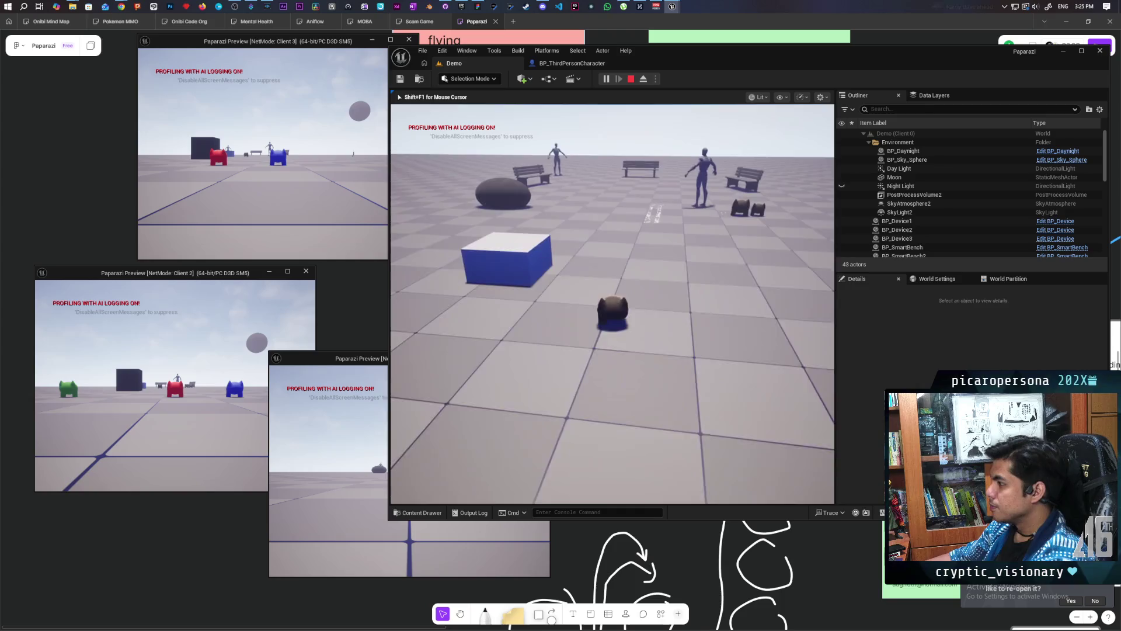
{"action": "key", "text": "w"}
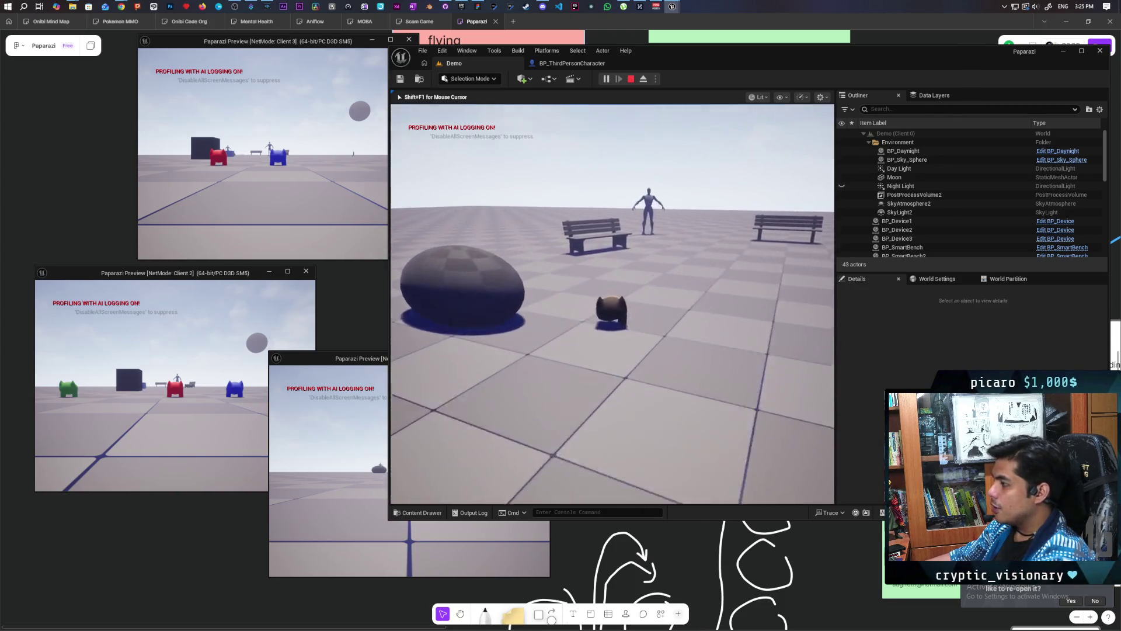
{"action": "key", "text": "w"}
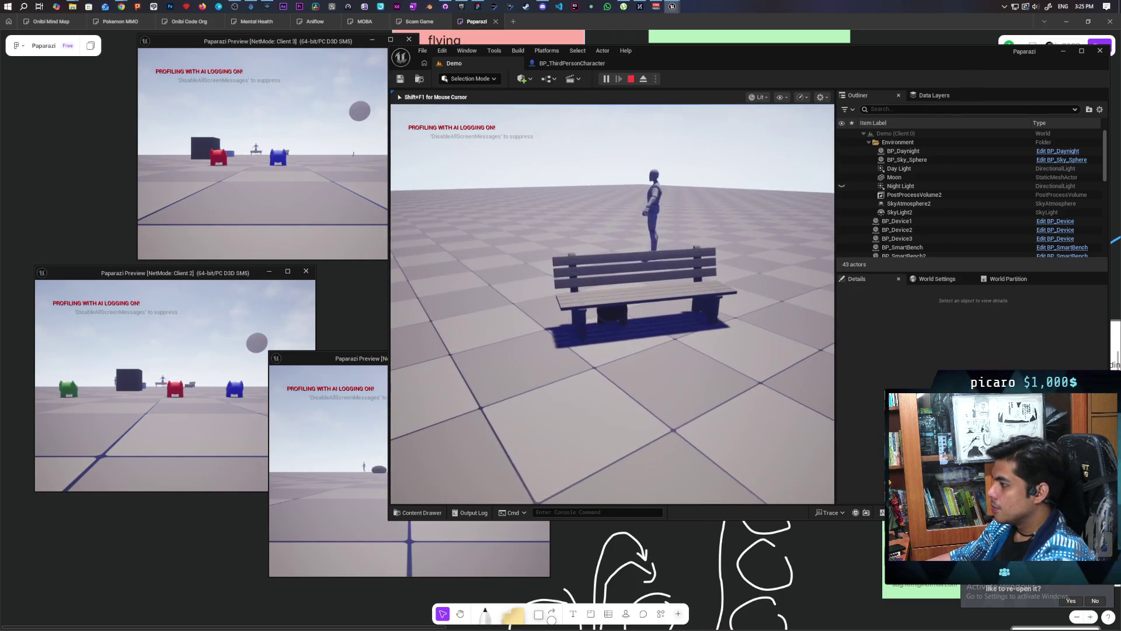
Walk the Client 3 character past the dark sphere to the bench, then stop Play-in-Editor
{"action": "key", "text": "alt+Tab"}
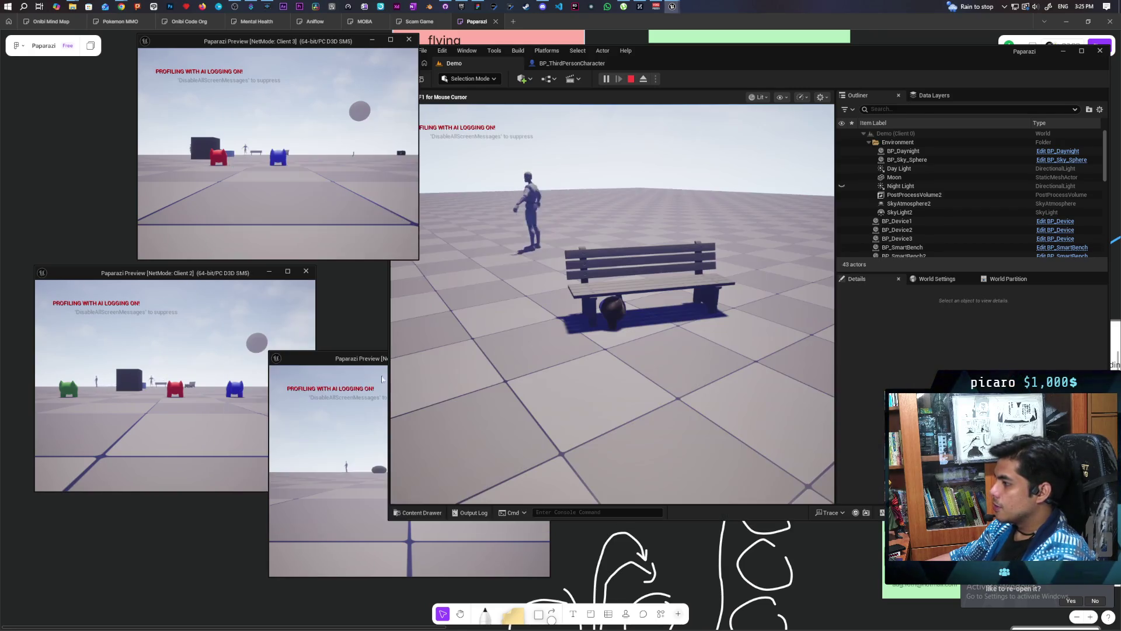
{"action": "key", "text": "w"}
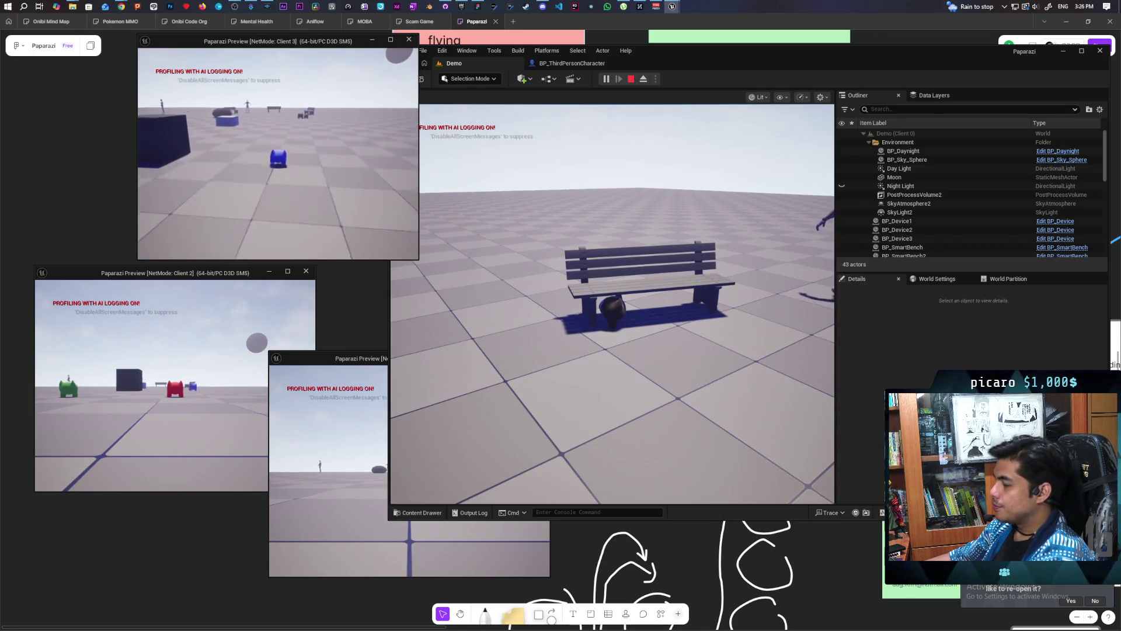
{"action": "key", "text": "w"}
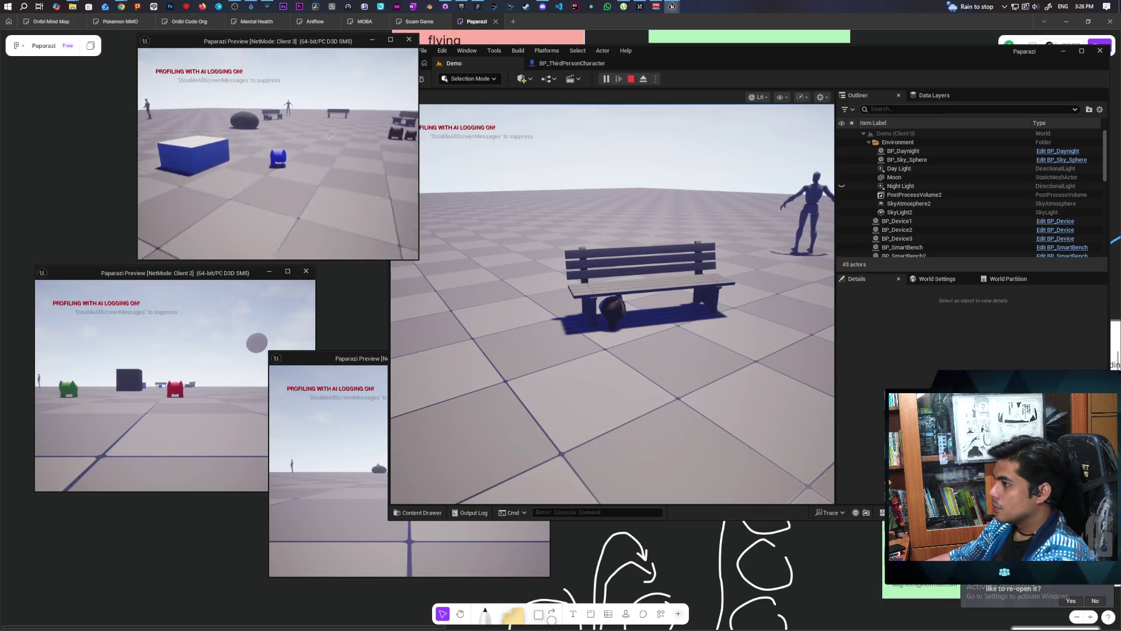
{"action": "key", "text": "w"}
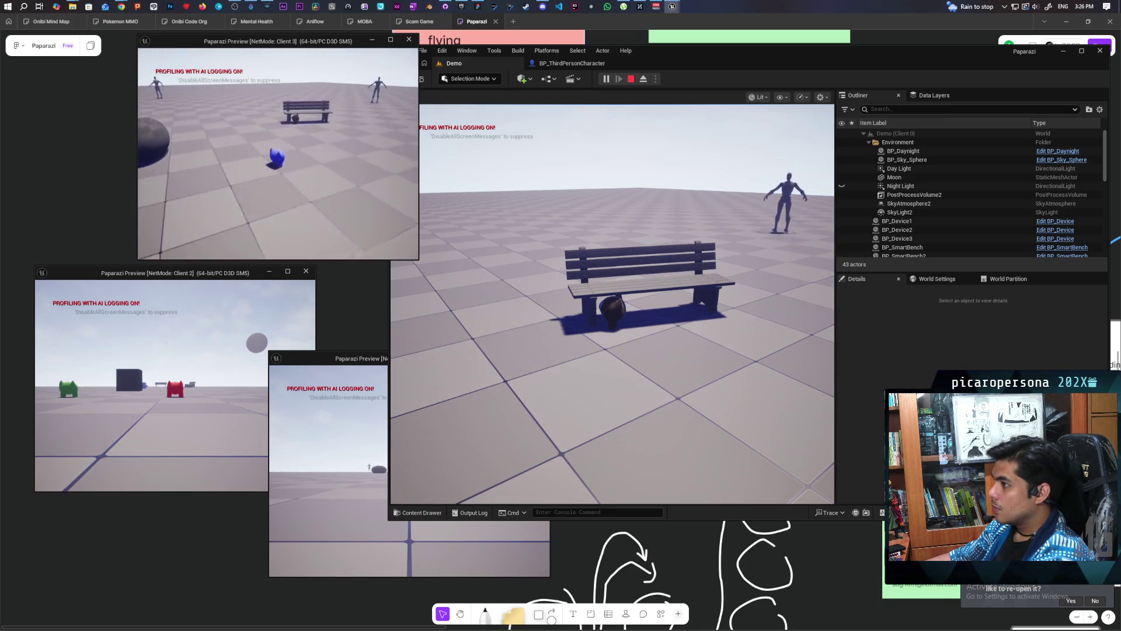
{"action": "key", "text": "w"}
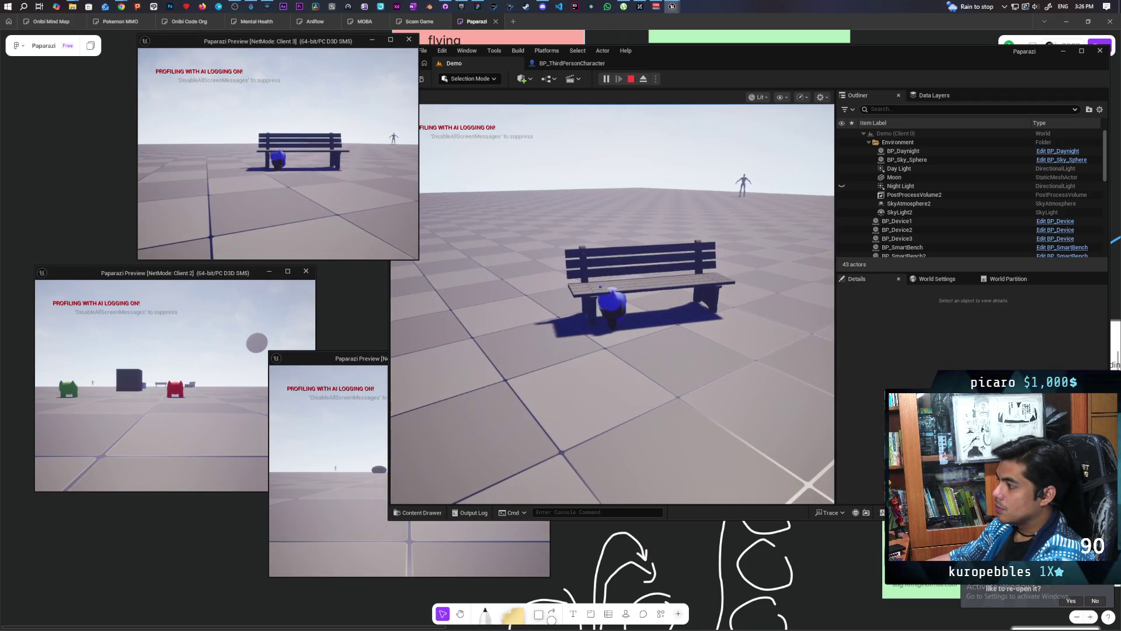
{"action": "left_click", "coordinate": [446, 196]}
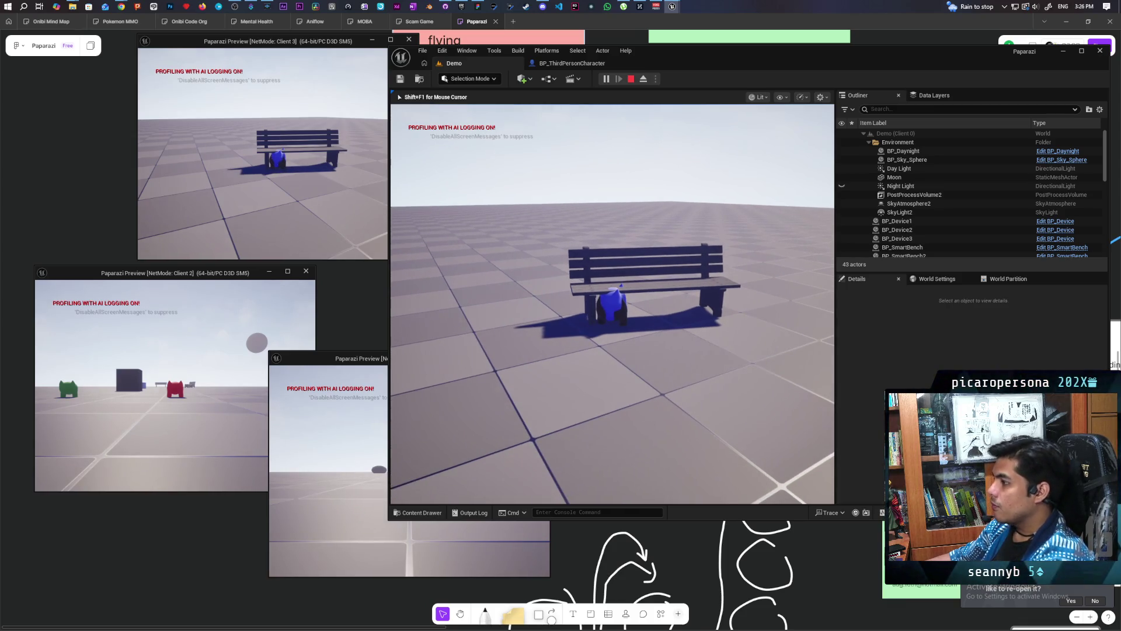
{"action": "key", "text": "Escape"}
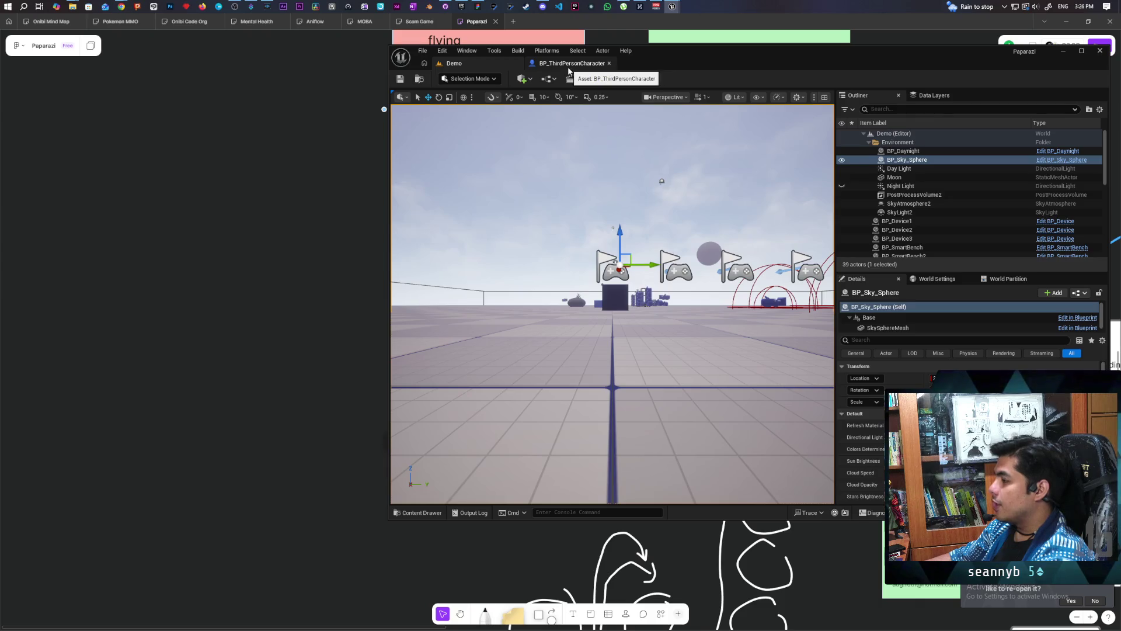
Strike through the detach-failing-with-expanded-capsule bullet and select the server-only anim bp bullet
{"action": "mouse_move", "coordinate": [697, 66]}
{"action": "left_mouse_down"}
{"action": "mouse_move", "coordinate": [938, 72]}
{"action": "mouse_move", "coordinate": [875, 74]}
{"action": "left_mouse_up"}
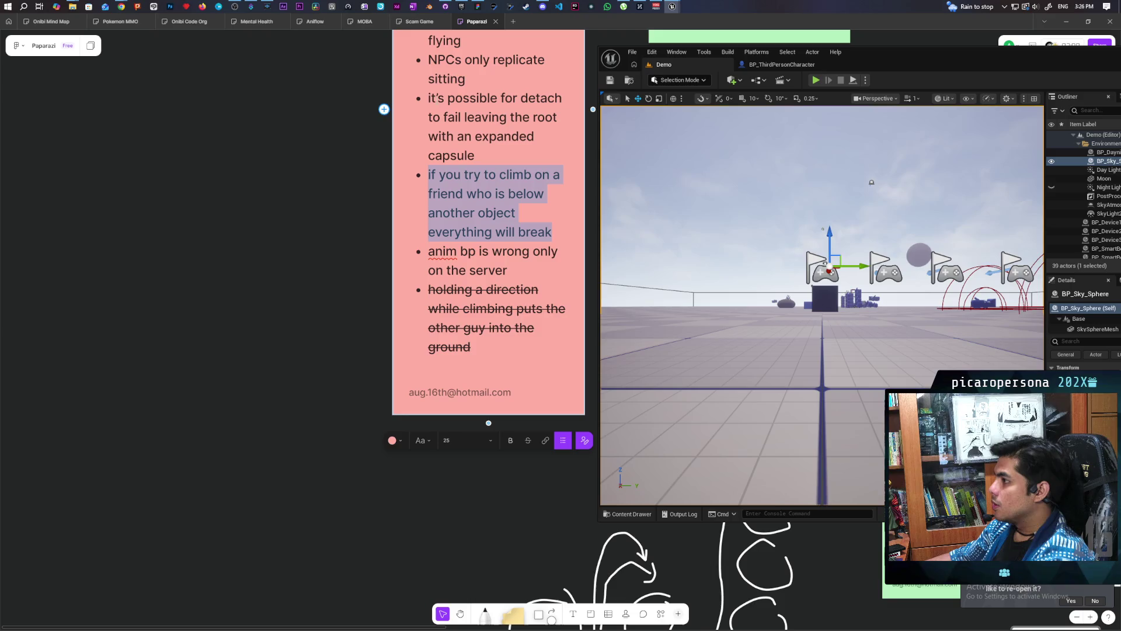
{"action": "left_click", "coordinate": [429, 98]}
{"action": "mouse_move", "coordinate": [429, 99]}
{"action": "left_mouse_down"}
{"action": "mouse_move", "coordinate": [520, 136]}
{"action": "mouse_move", "coordinate": [475, 155]}
{"action": "left_mouse_up"}
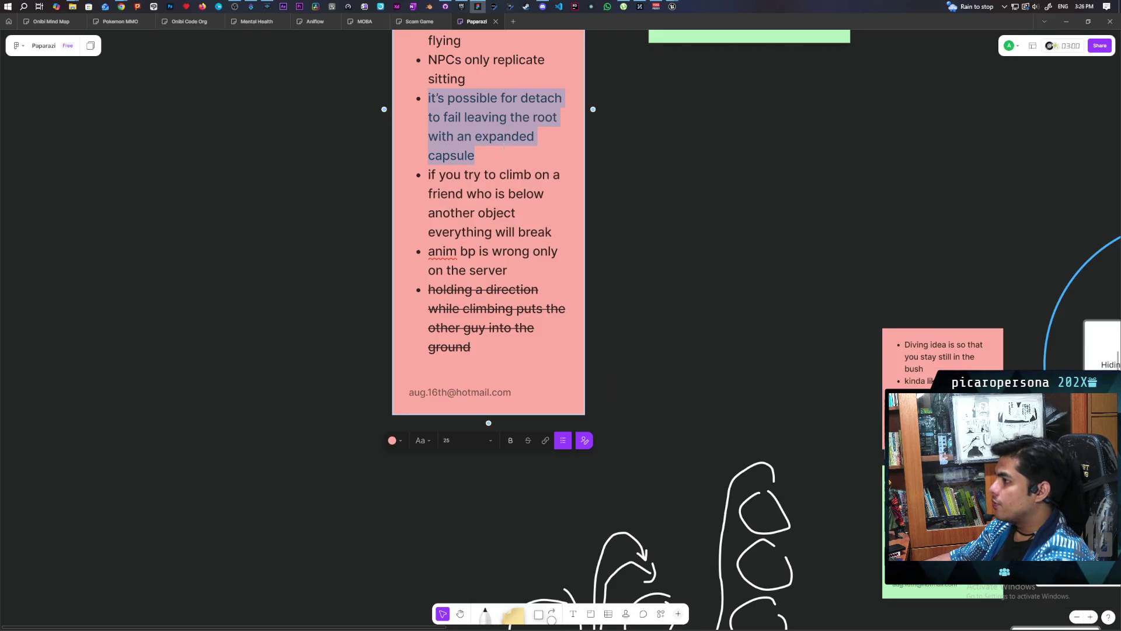
{"action": "left_click", "coordinate": [528, 440]}
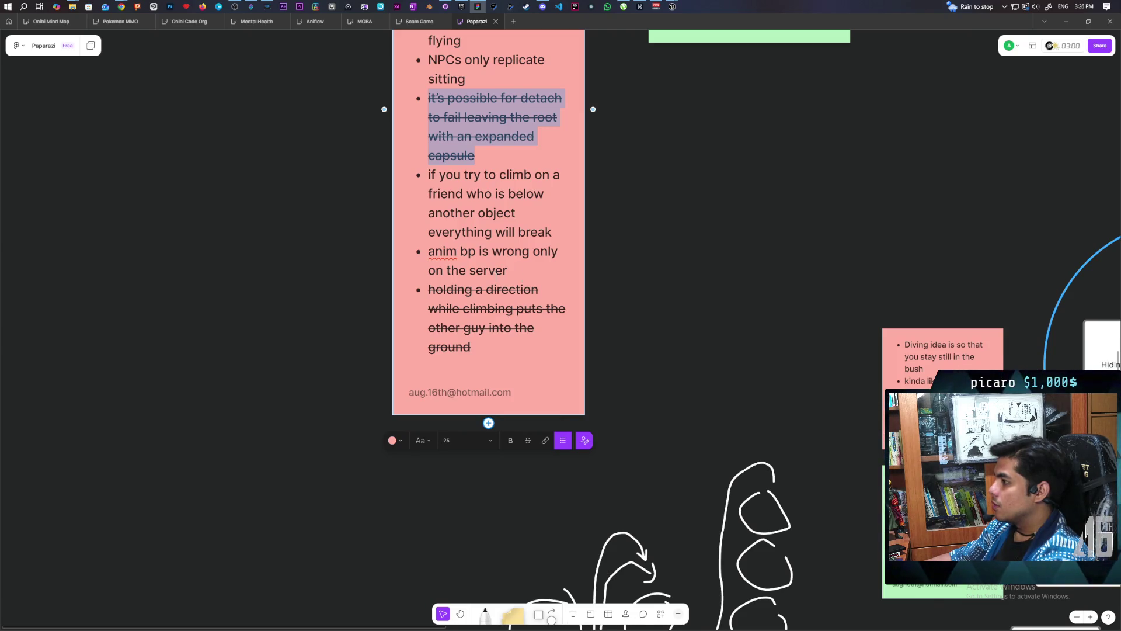
{"action": "left_click_drag", "start_coordinate": [508, 270], "coordinate": [428, 251]}
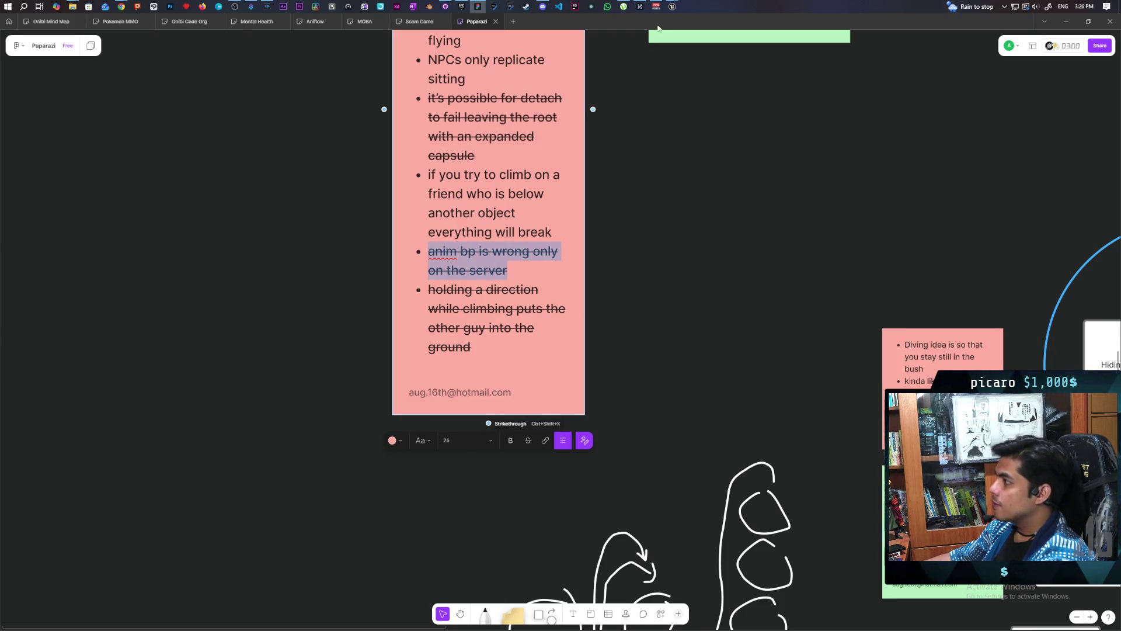
{"action": "mouse_move", "coordinate": [672, 6]}
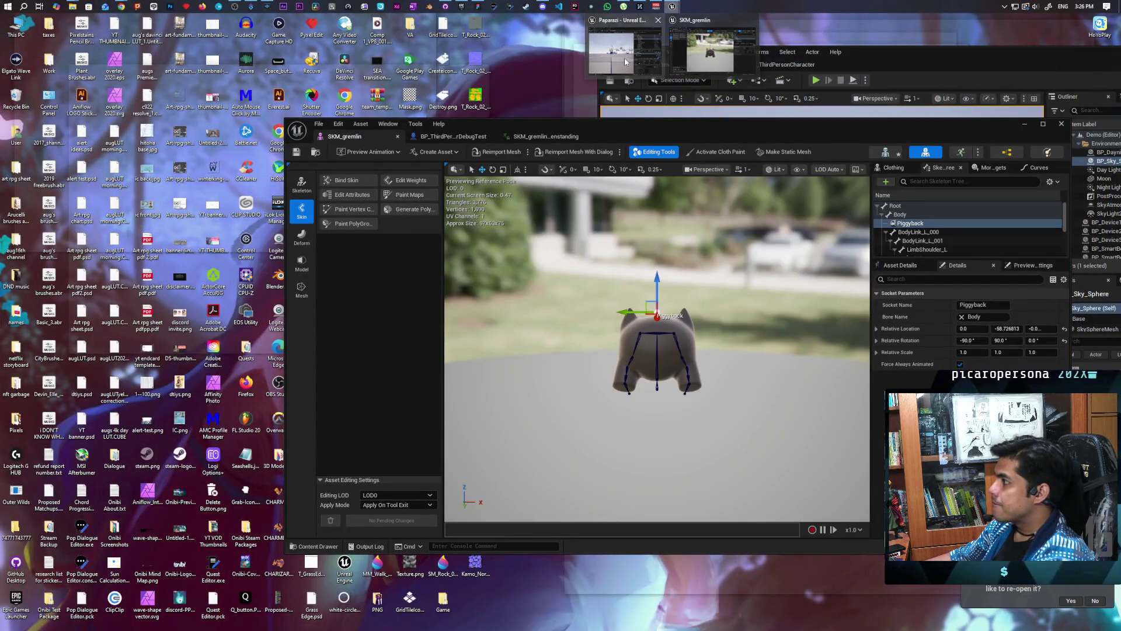
Restore the Paparazi Demo level editor over the FigJam board and switch to Speaker.bot
{"action": "left_click", "coordinate": [626, 61]}
{"action": "mouse_move", "coordinate": [880, 58]}
{"action": "left_mouse_down"}
{"action": "mouse_move", "coordinate": [719, 71]}
{"action": "mouse_move", "coordinate": [685, 44]}
{"action": "mouse_move", "coordinate": [626, 56]}
{"action": "mouse_move", "coordinate": [672, 65]}
{"action": "left_mouse_up"}
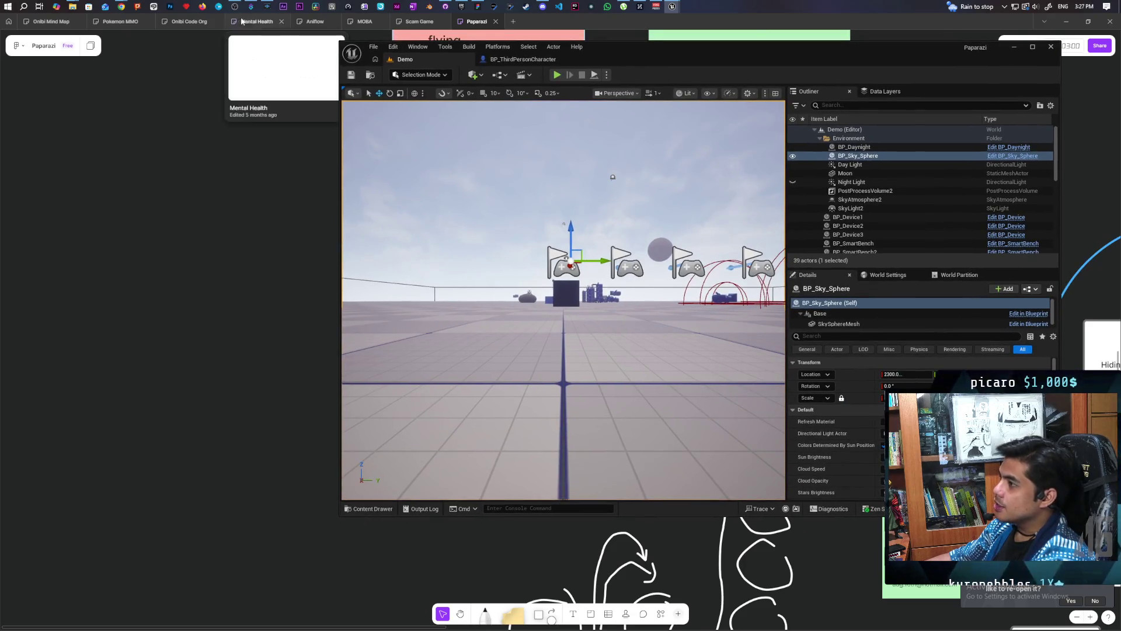
{"action": "left_click", "coordinate": [261, 7]}
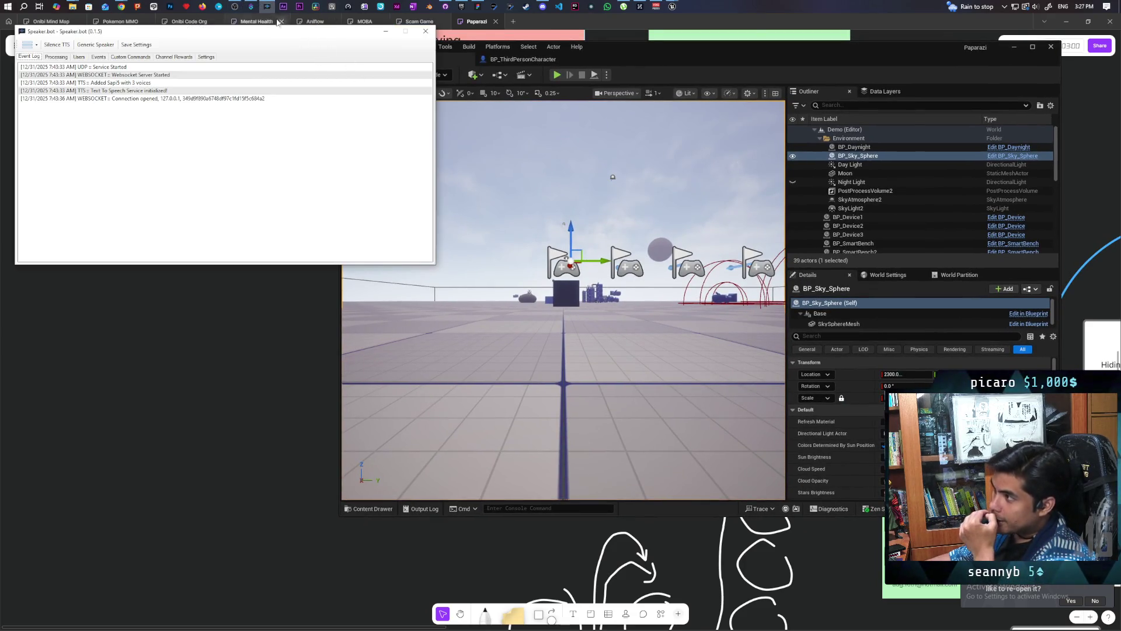
Go to the Actions list and select the SFX Redeem action to show its switch sub-actions
{"action": "left_click", "coordinate": [251, 7]}
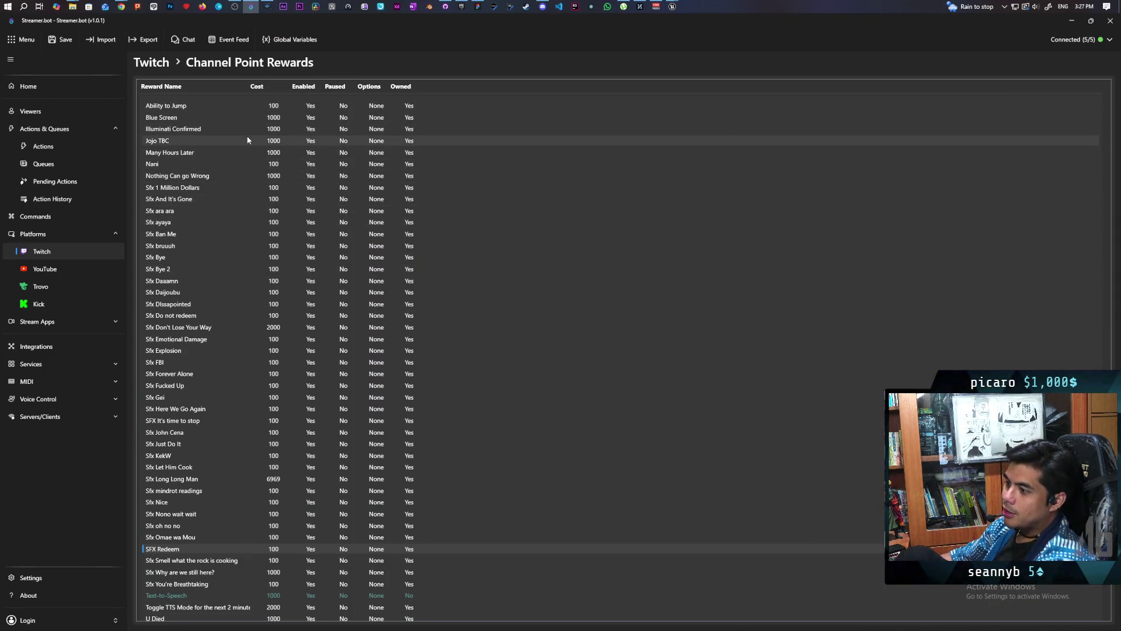
{"action": "scroll", "coordinate": [217, 439], "scroll_direction": "down", "scroll_amount": 1}
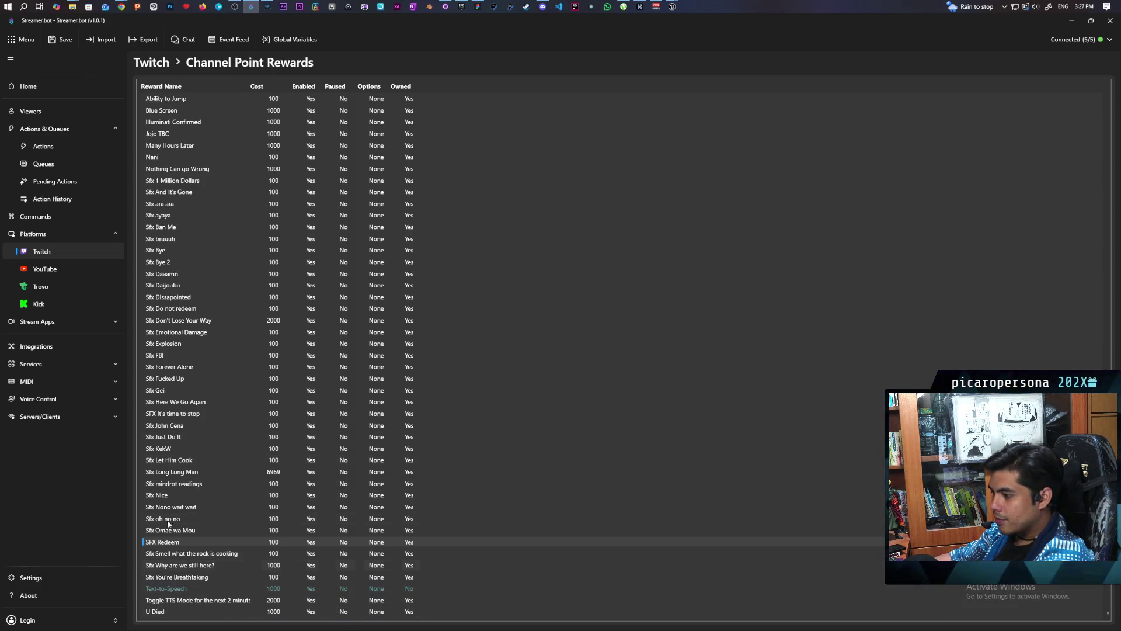
{"action": "left_click", "coordinate": [45, 149]}
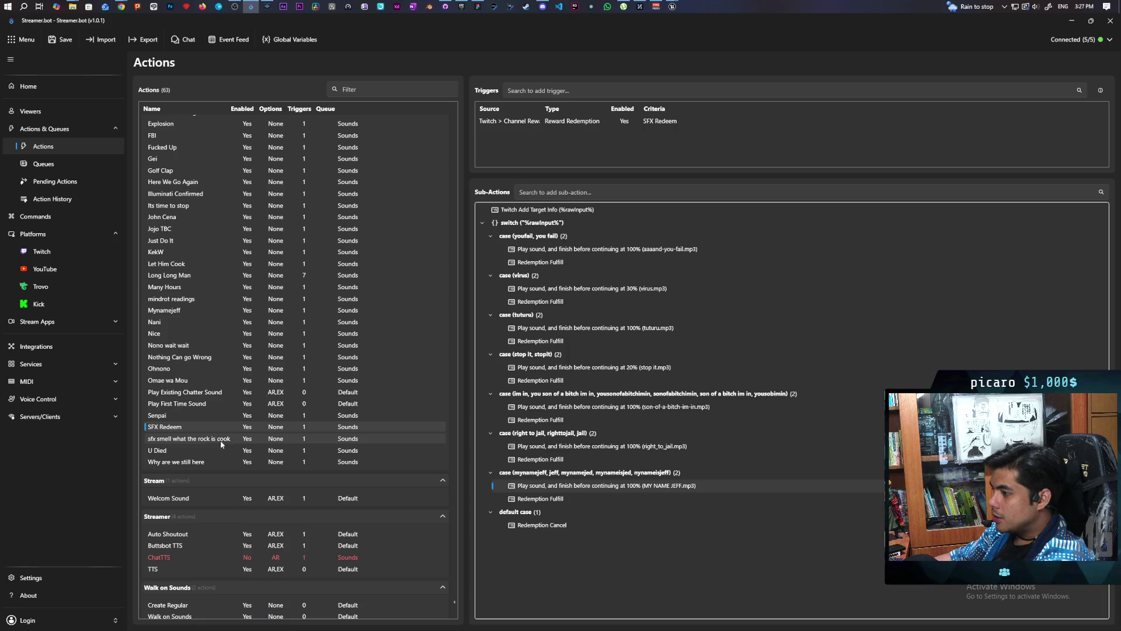
{"action": "left_click", "coordinate": [188, 440]}
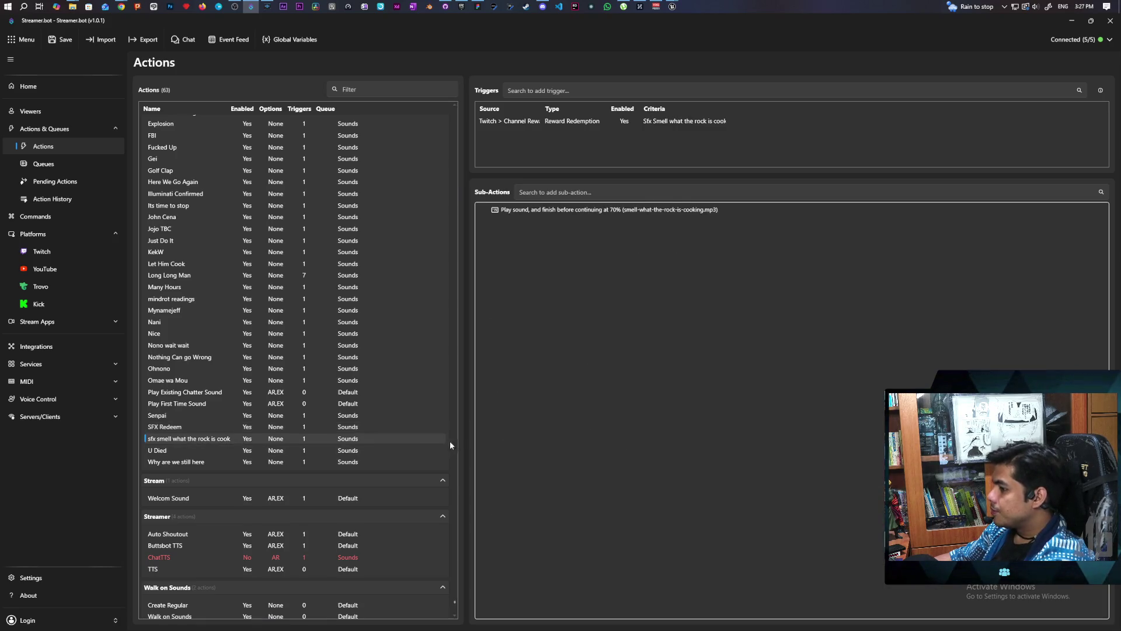
{"action": "left_click", "coordinate": [187, 427]}
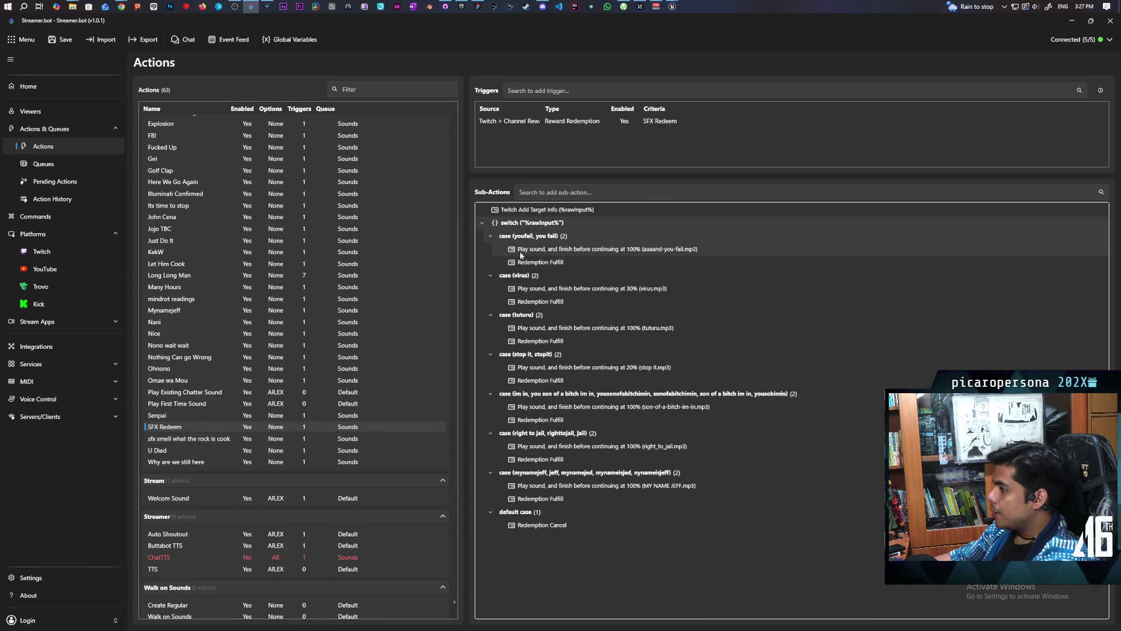
Add a new switch case with the values therock, the rock and can you smell
{"action": "right_click", "coordinate": [540, 224]}
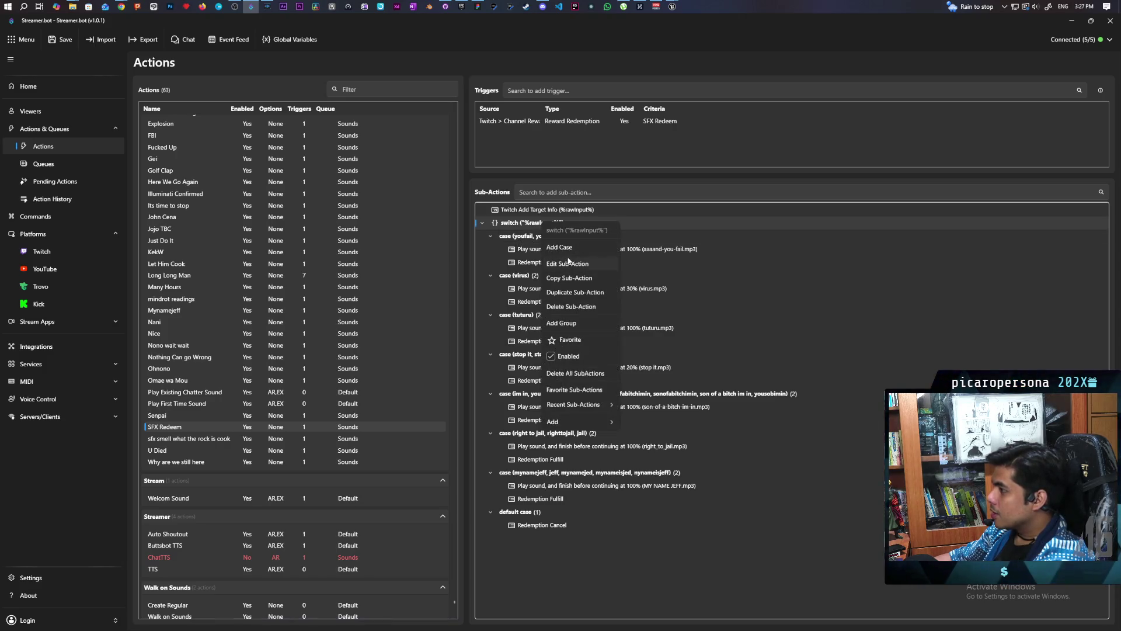
{"action": "left_click", "coordinate": [578, 269]}
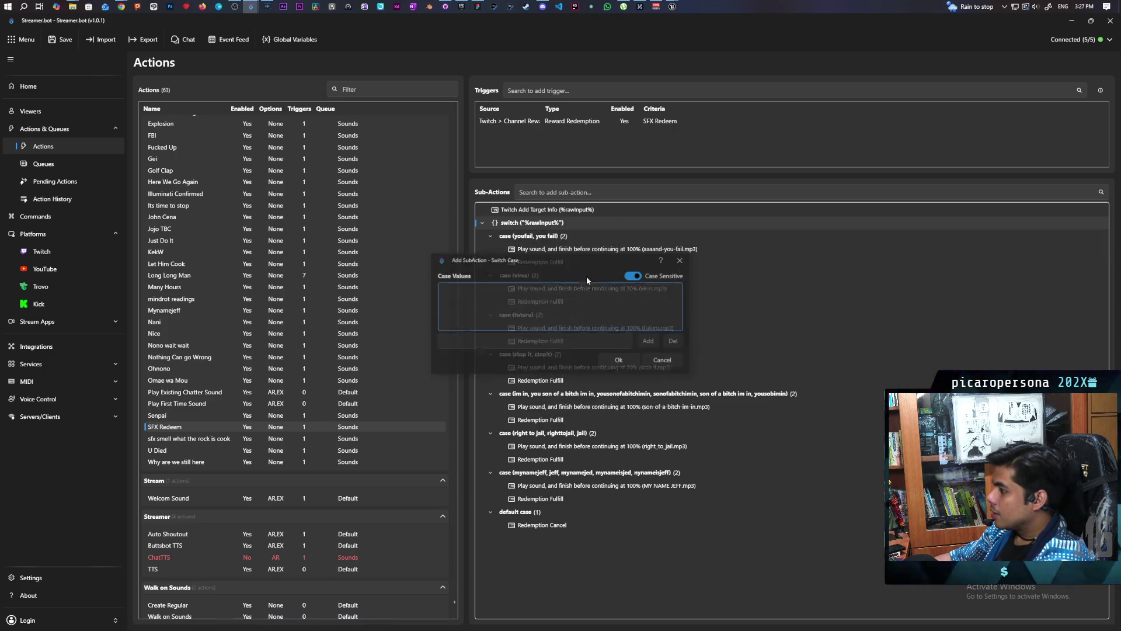
{"action": "left_click", "coordinate": [470, 338]}
{"action": "type", "text": "therock"}
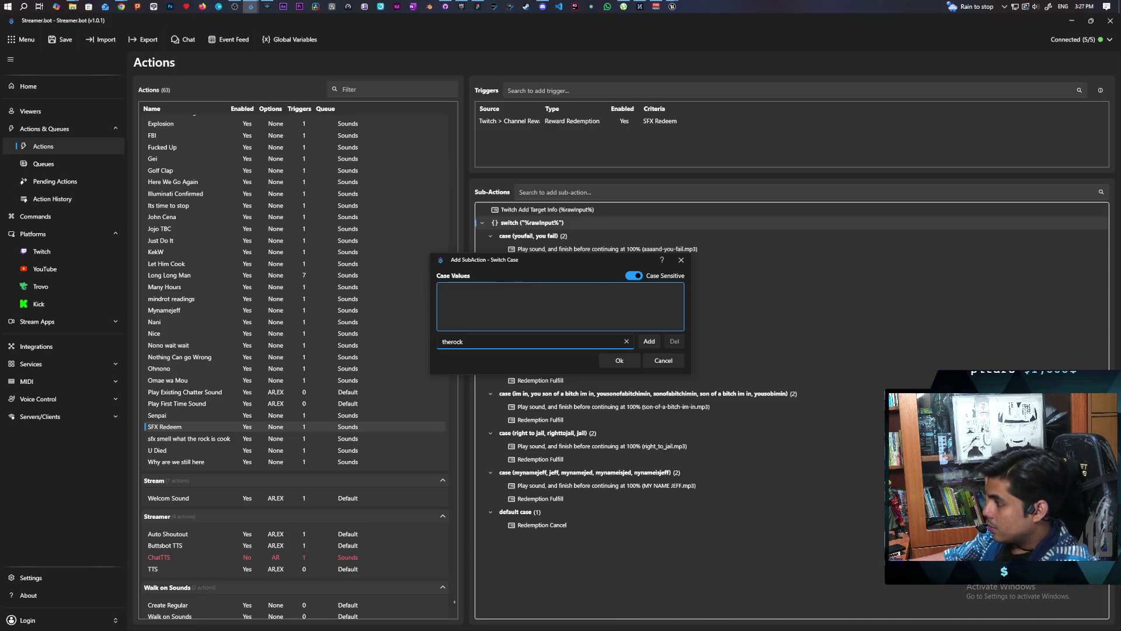
{"action": "left_click", "coordinate": [648, 342]}
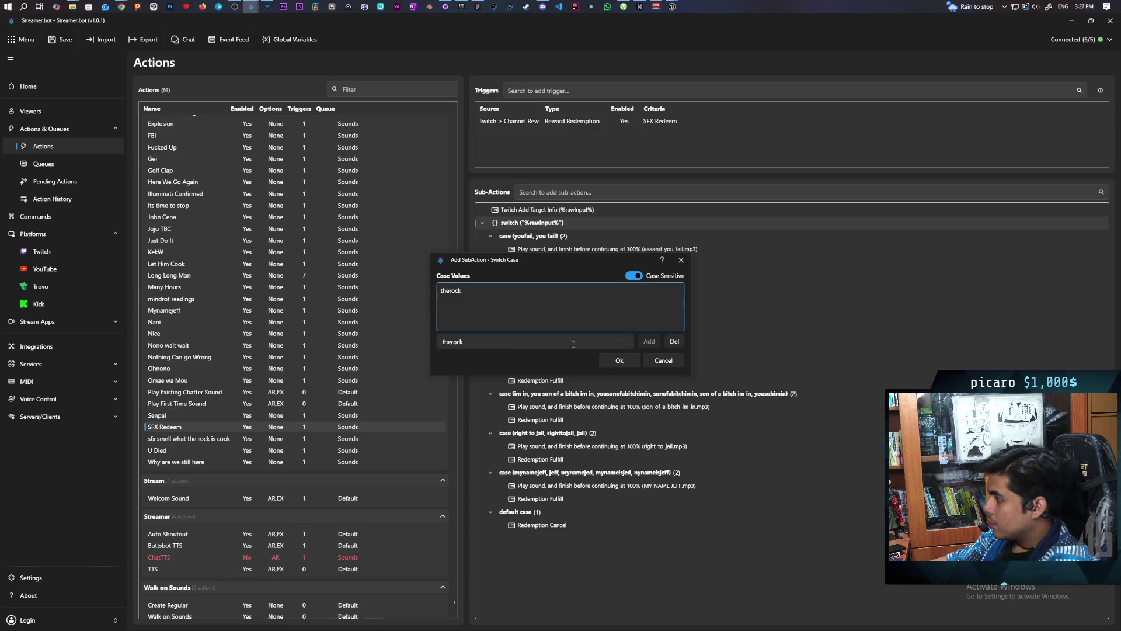
{"action": "left_click", "coordinate": [453, 342]}
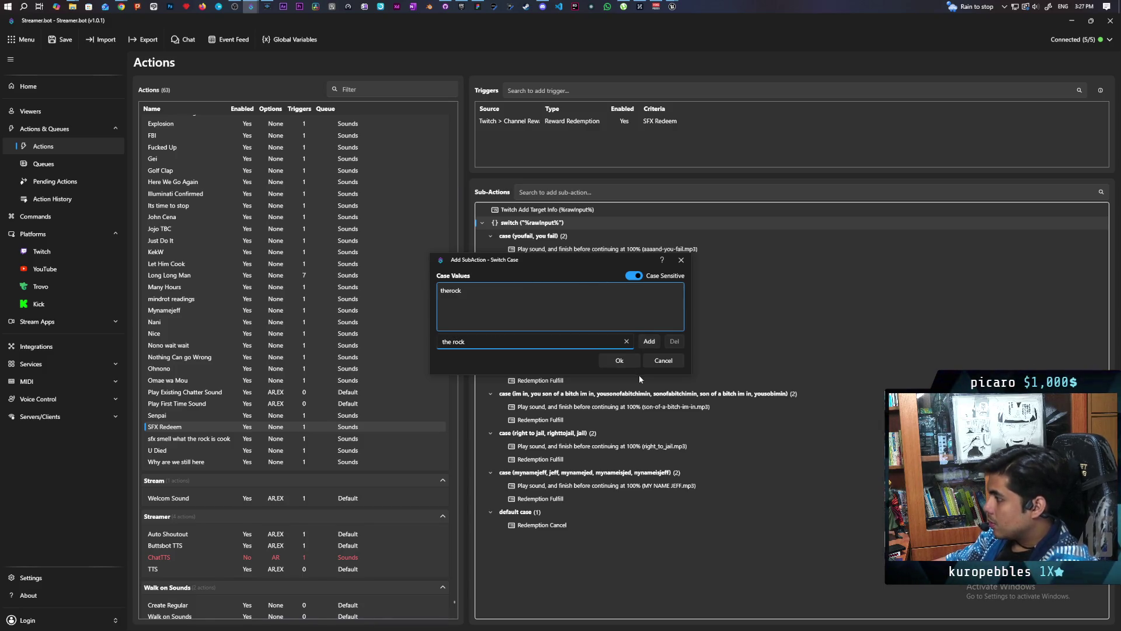
{"action": "left_click", "coordinate": [647, 342]}
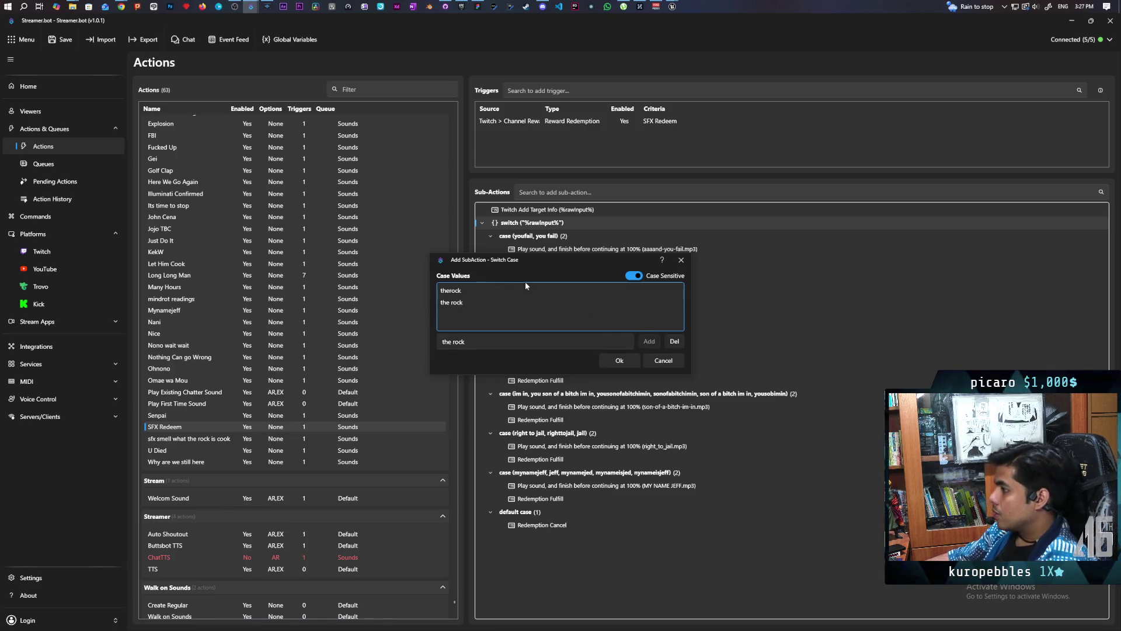
{"action": "triple_click", "coordinate": [475, 341]}
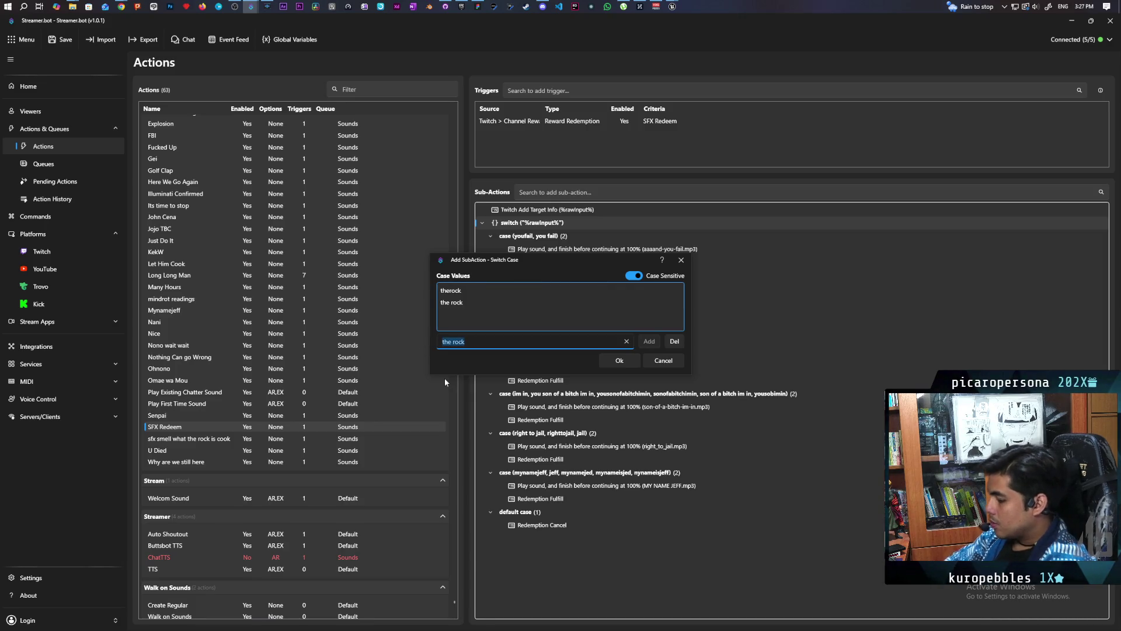
{"action": "type", "text": "can you smell"}
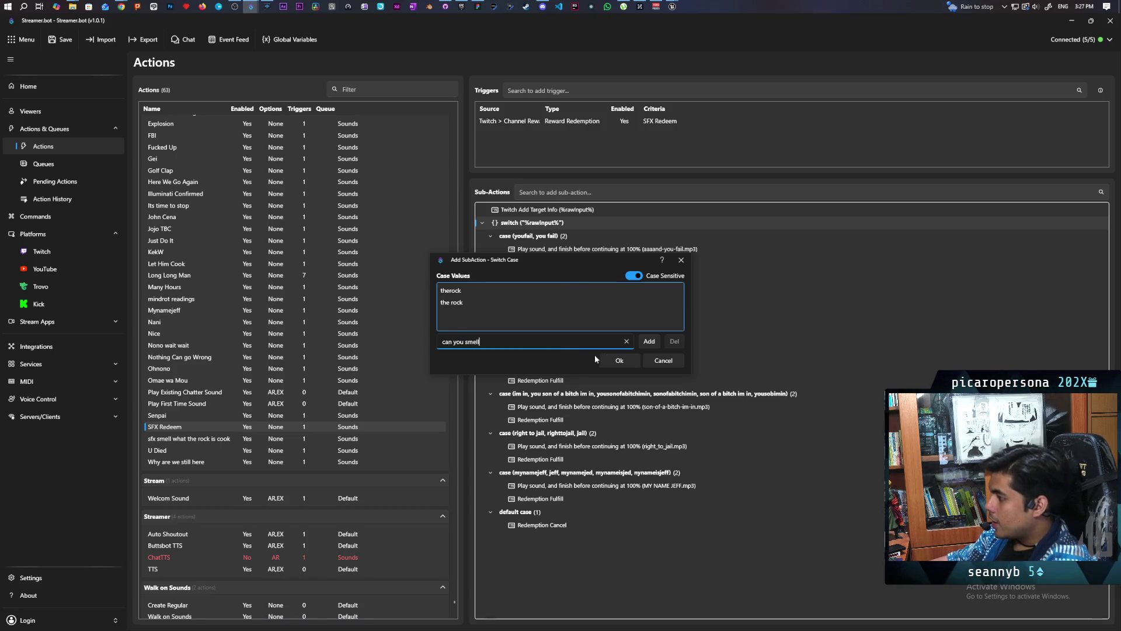
{"action": "left_click", "coordinate": [651, 341]}
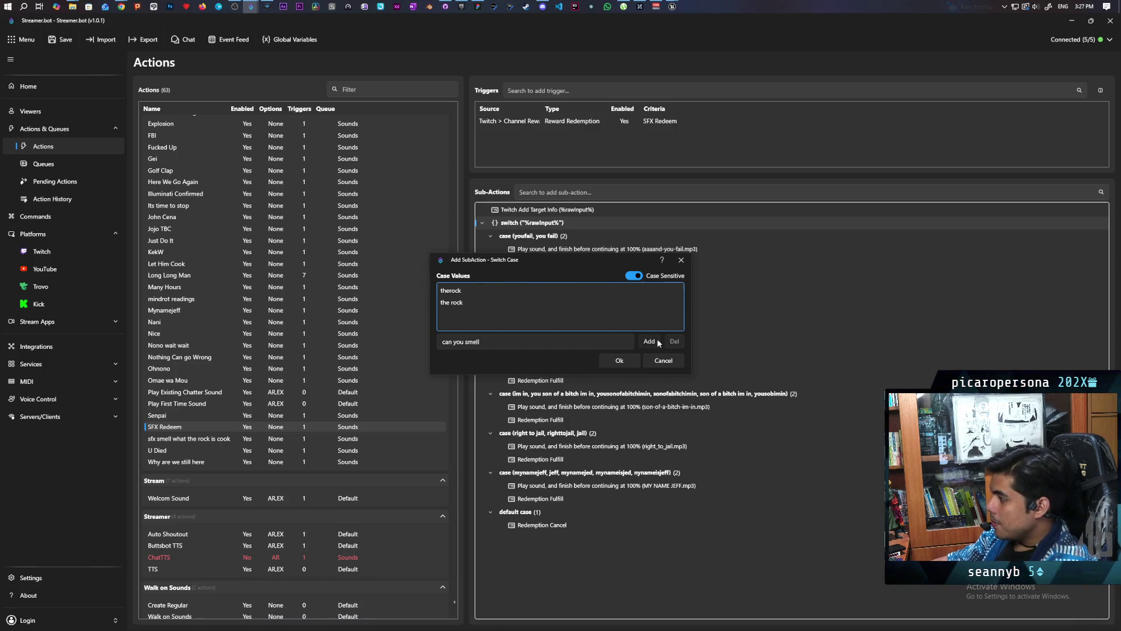
Add canyousmell, cooking and rockiscooking to the case values and confirm the case
{"action": "triple_click", "coordinate": [498, 343]}
{"action": "type", "text": "ca"}
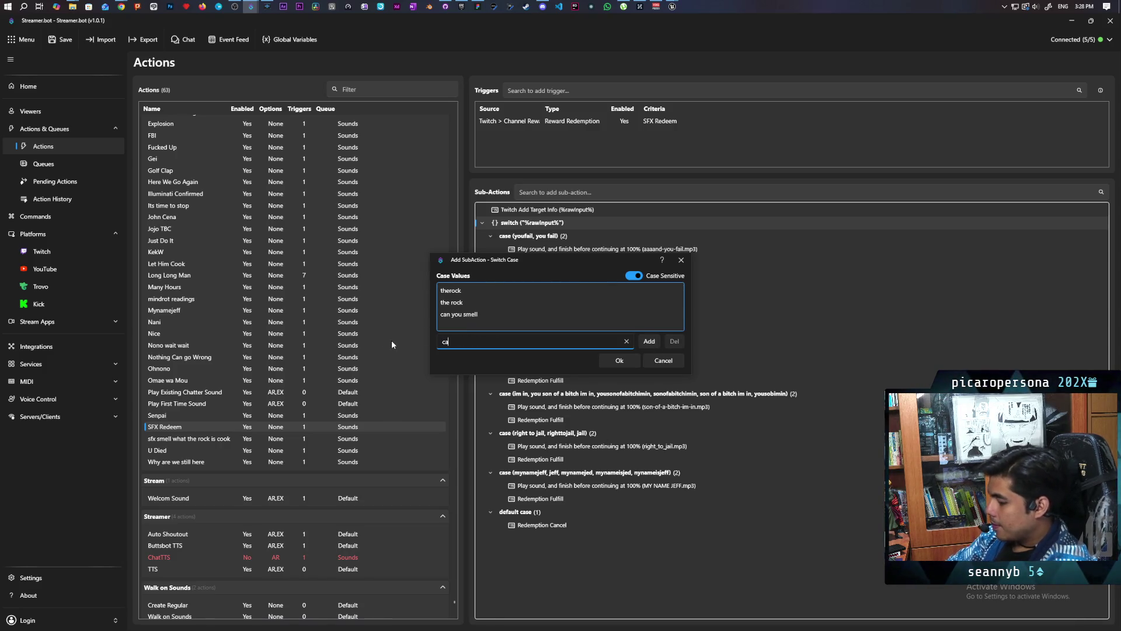
{"action": "type", "text": "nyousmell"}
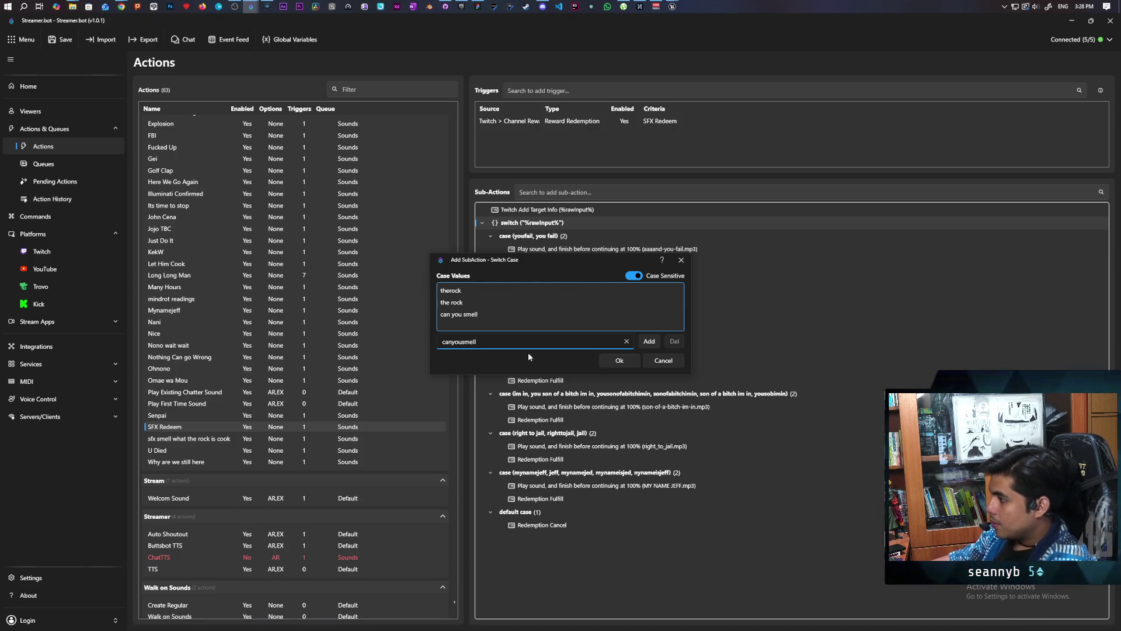
{"action": "left_click", "coordinate": [640, 343]}
{"action": "triple_click", "coordinate": [496, 343]}
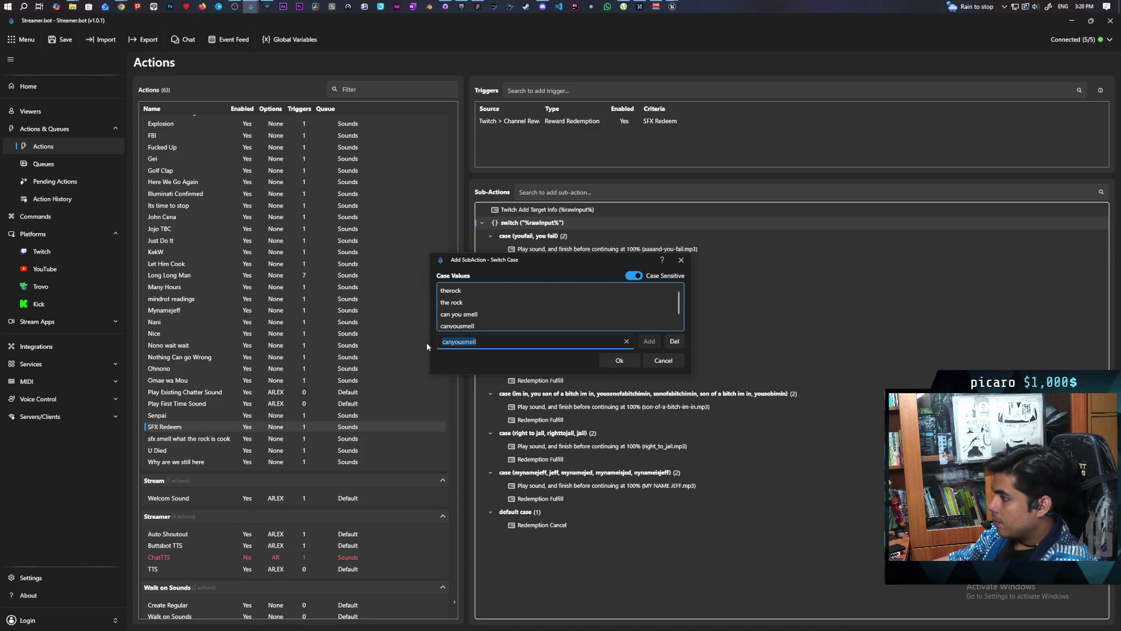
{"action": "type", "text": "cooking"}
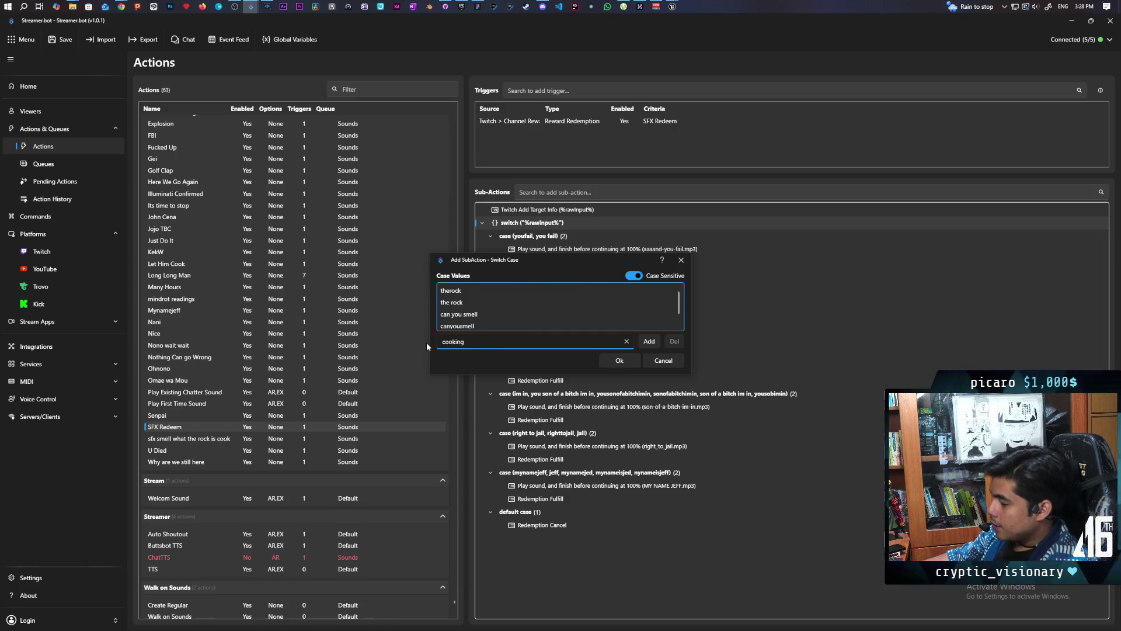
{"action": "left_click", "coordinate": [650, 342]}
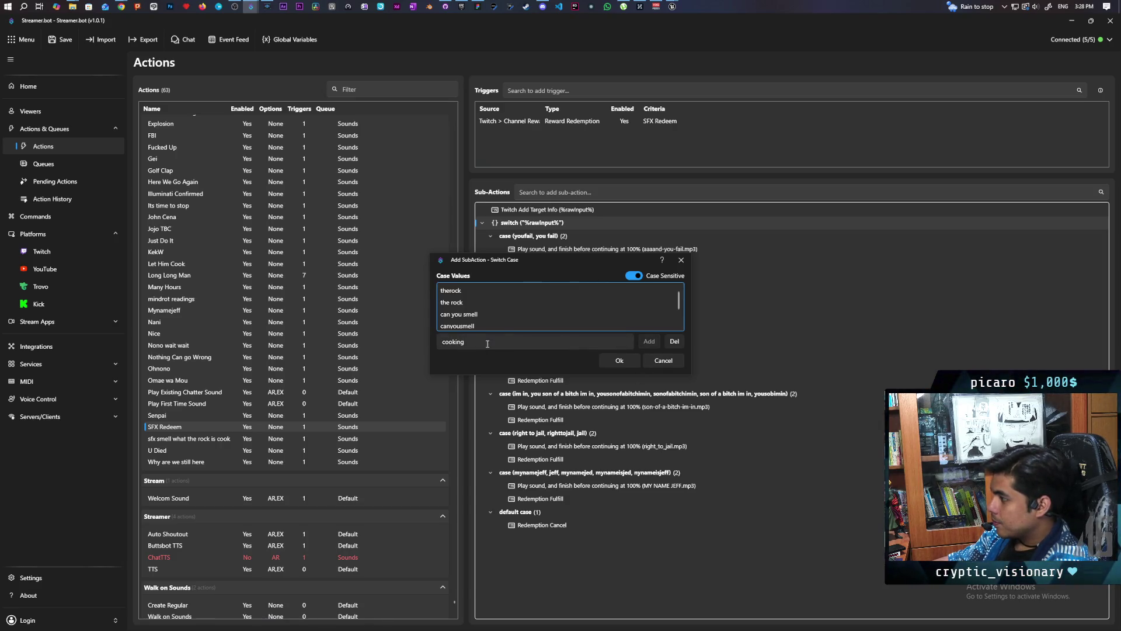
{"action": "double_click", "coordinate": [483, 344]}
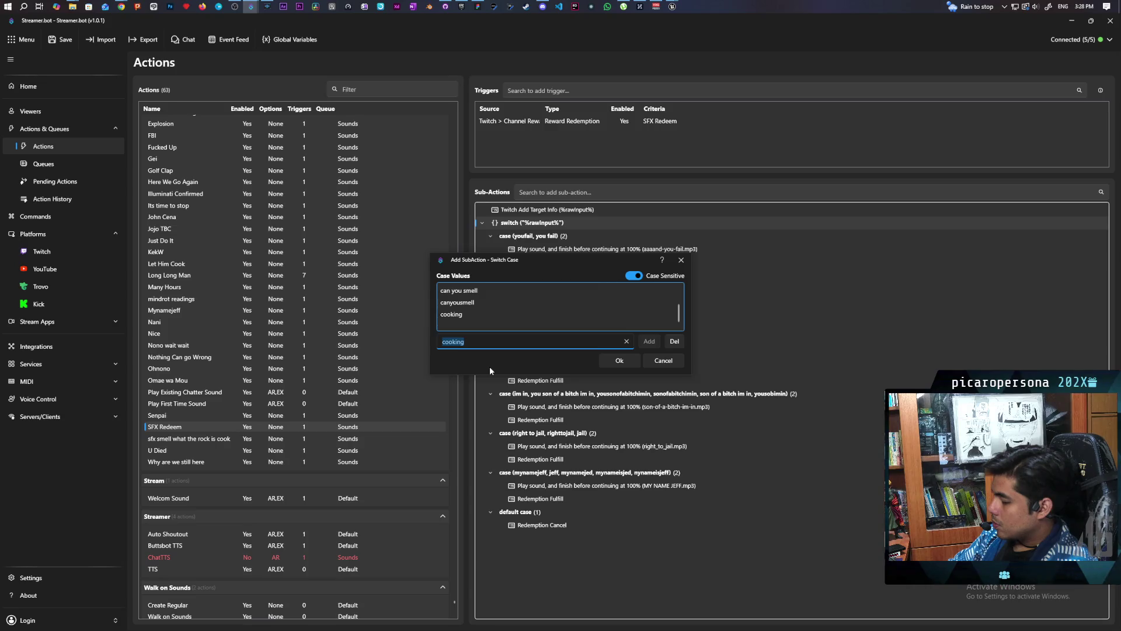
{"action": "type", "text": "whta"}
{"action": "key", "text": "BackSpace"}
{"action": "key", "text": "BackSpace"}
{"action": "key", "text": "BackSpace"}
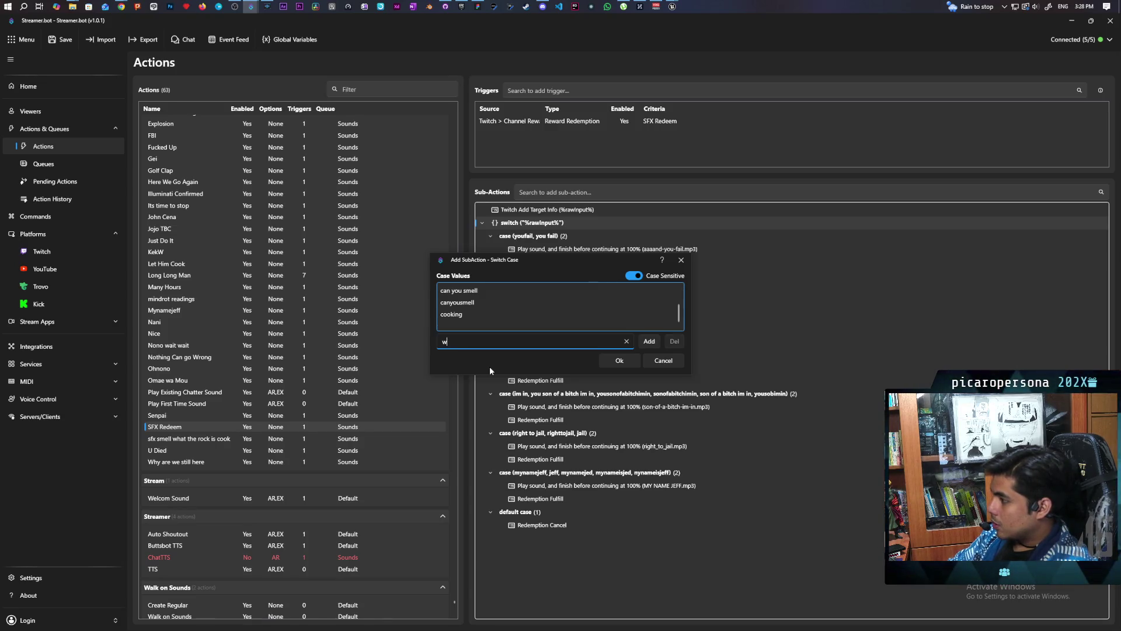
{"action": "key", "text": "BackSpace"}
{"action": "type", "text": "r"}
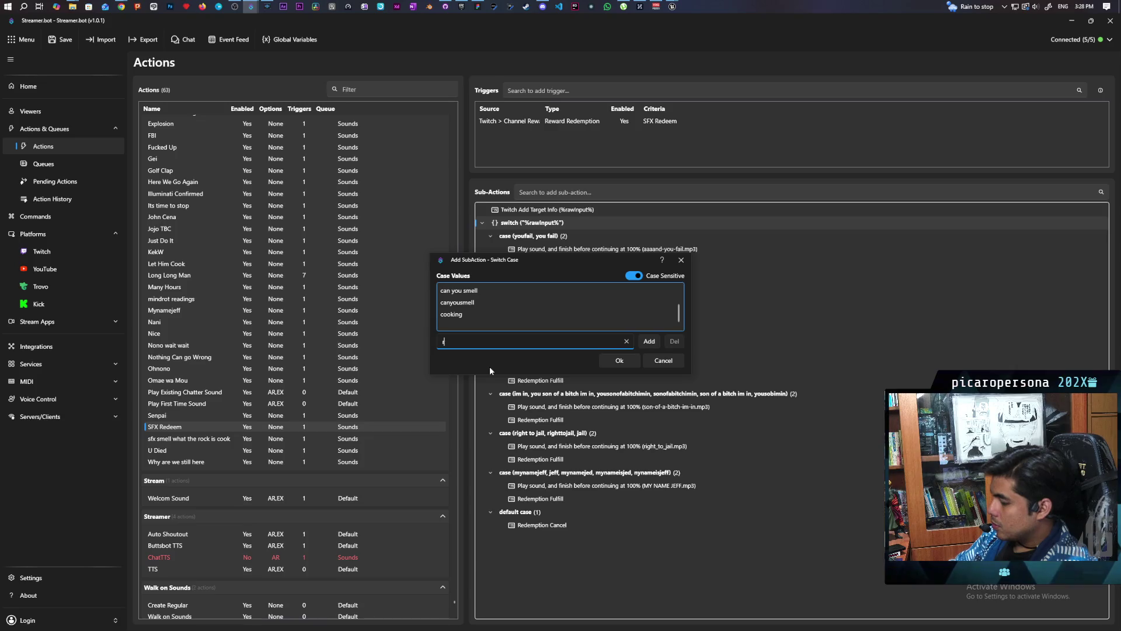
{"action": "type", "text": "ockiscooking"}
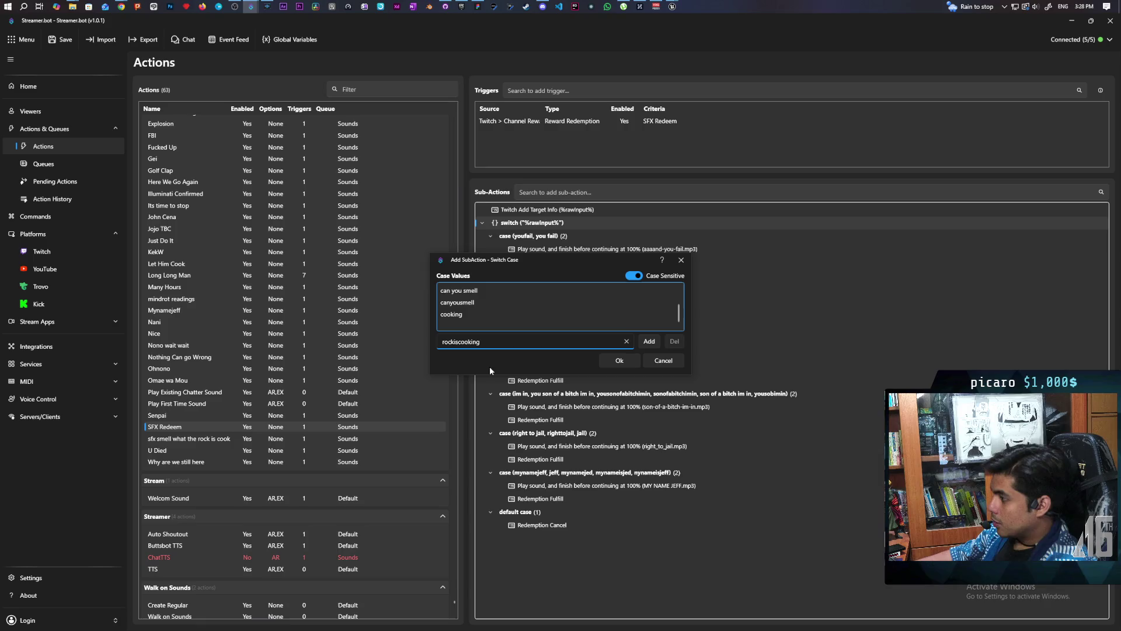
{"action": "left_click", "coordinate": [649, 341]}
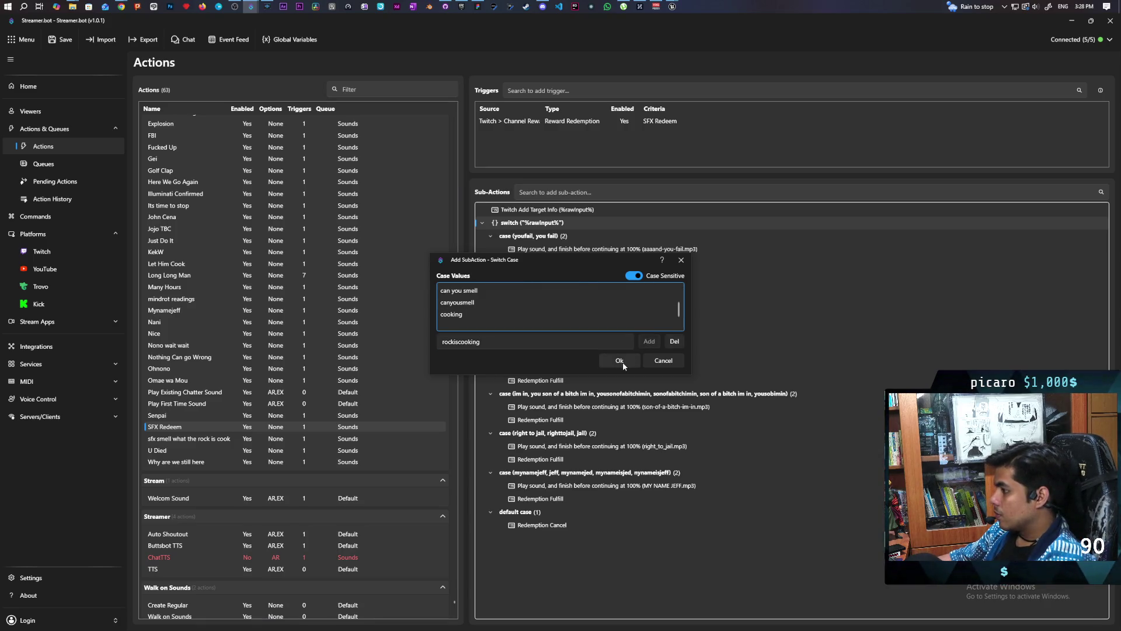
{"action": "left_click", "coordinate": [621, 360]}
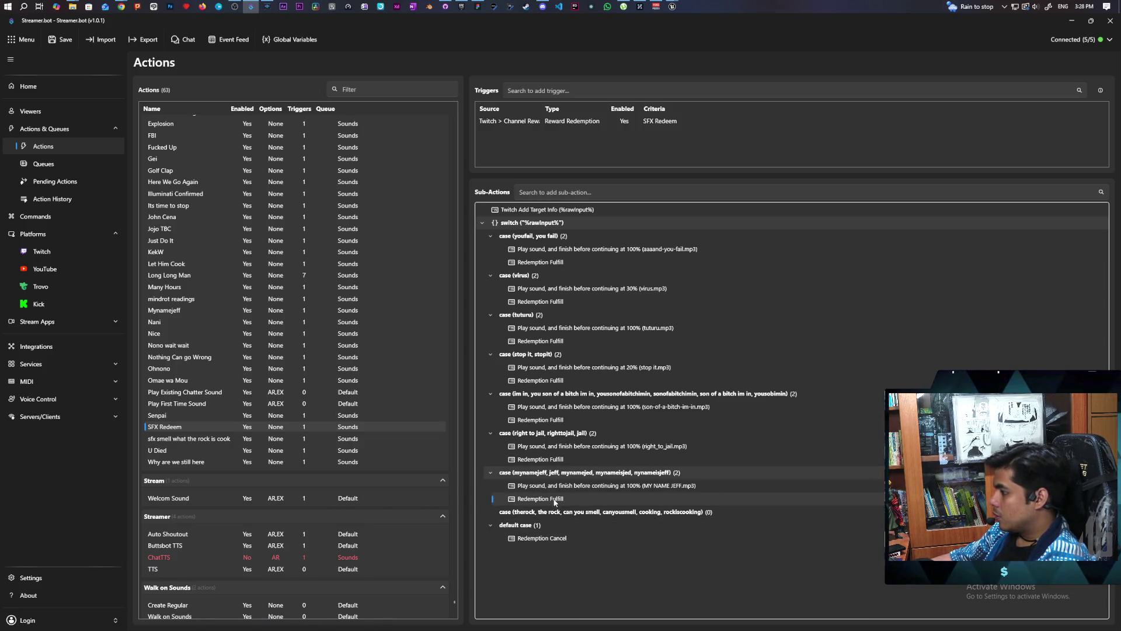
Give the new case the rock-is-cooking Play Sound followed by Redemption Fulfill, and save
{"action": "mouse_move", "coordinate": [555, 502]}
{"action": "left_mouse_down"}
{"action": "mouse_move", "coordinate": [559, 553]}
{"action": "mouse_move", "coordinate": [543, 514]}
{"action": "left_mouse_up"}
{"action": "left_click", "coordinate": [555, 553]}
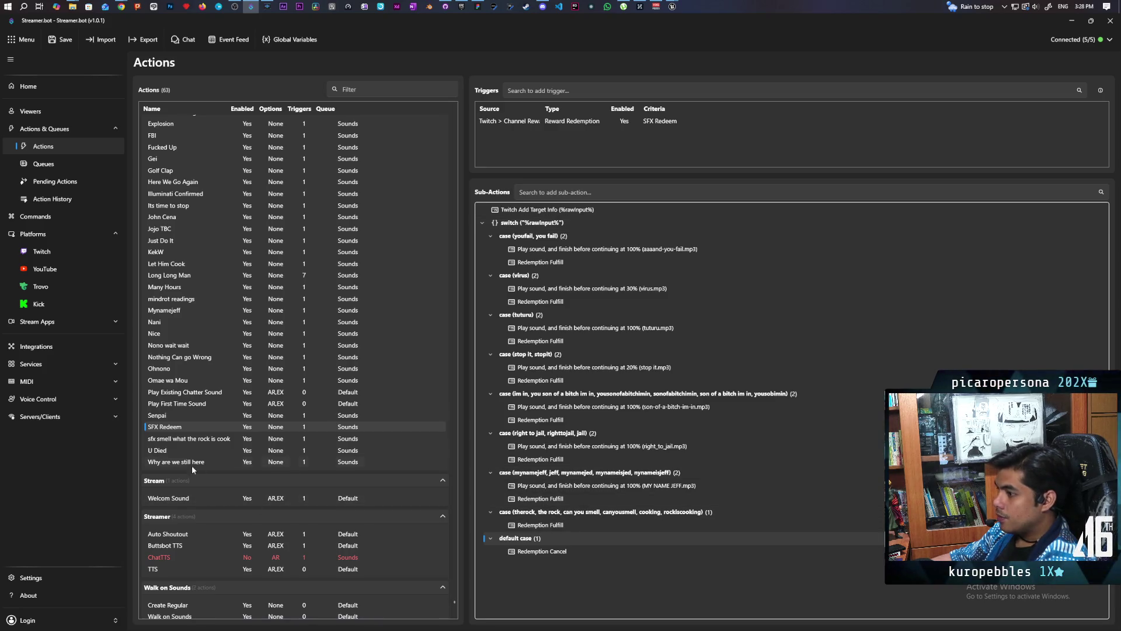
{"action": "left_click", "coordinate": [173, 441]}
{"action": "left_click", "coordinate": [530, 214]}
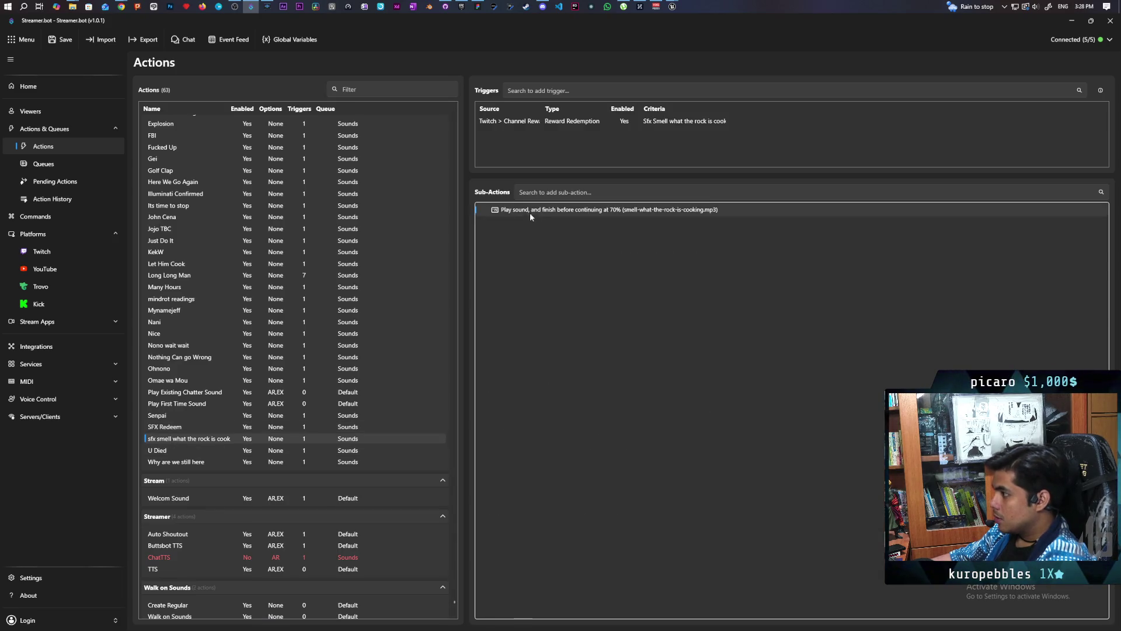
{"action": "left_click", "coordinate": [166, 427]}
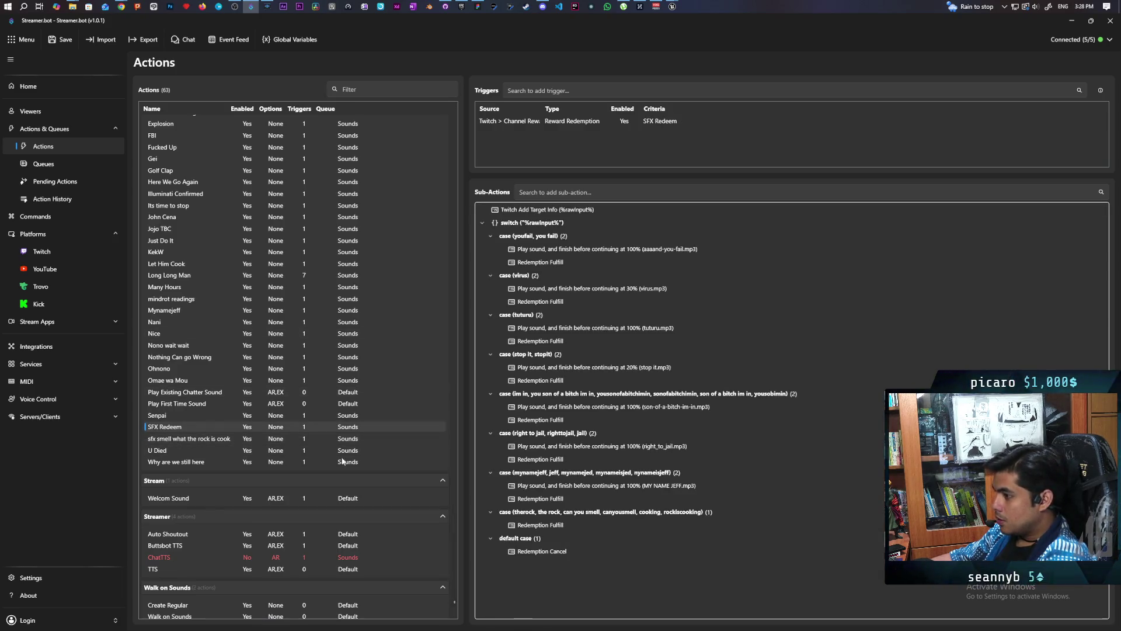
{"action": "left_click", "coordinate": [545, 525]}
{"action": "left_click_drag", "start_coordinate": [552, 538], "coordinate": [648, 524]}
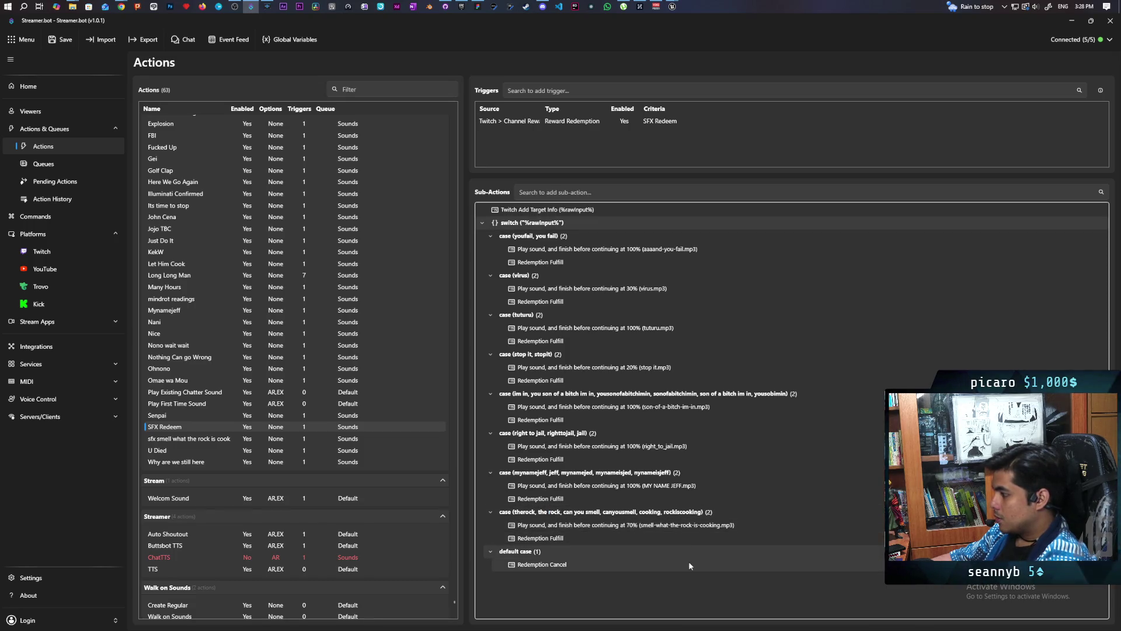
{"action": "left_click", "coordinate": [53, 43]}
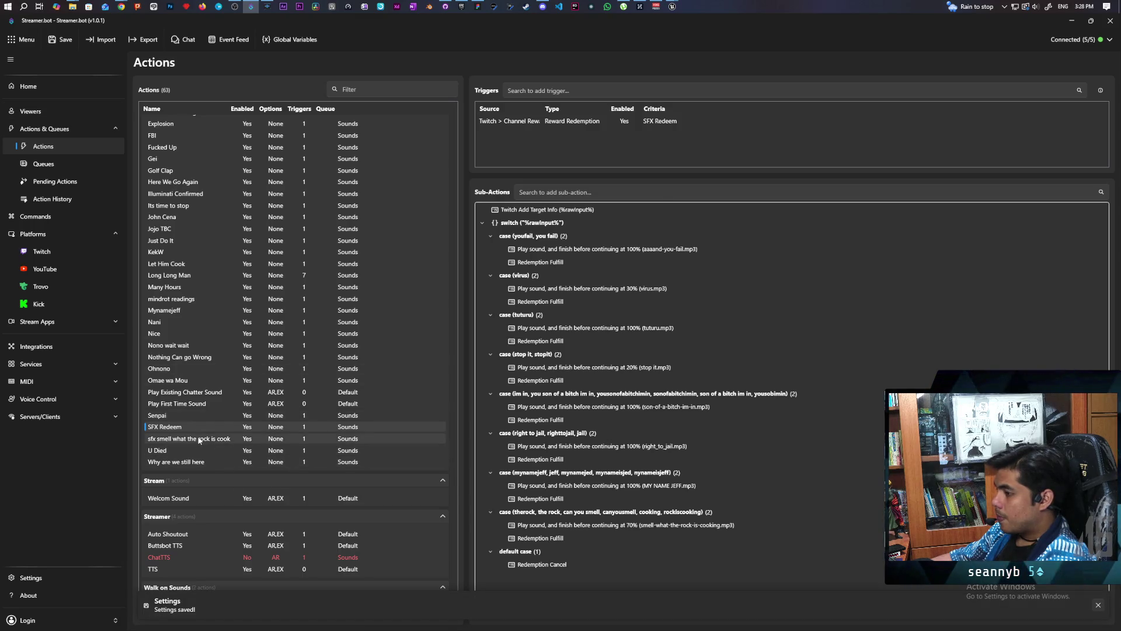
Delete the standalone smell-what-the-rock-is-cooking action and go to the Twitch settings
{"action": "left_click", "coordinate": [261, 438]}
{"action": "key", "text": "Delete"}
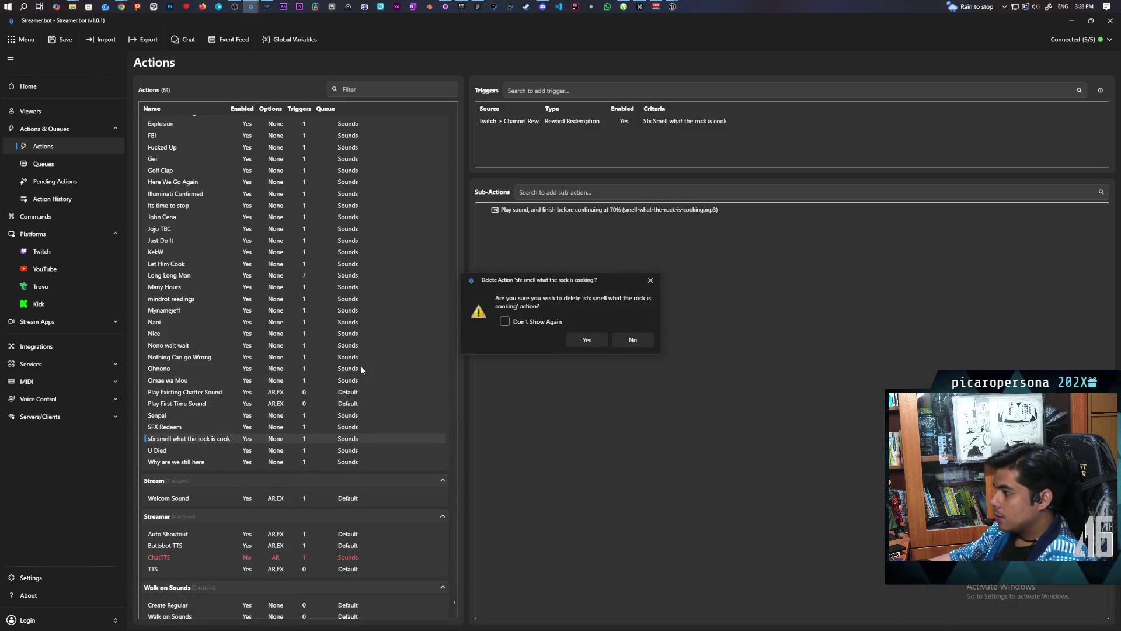
{"action": "left_click", "coordinate": [595, 338]}
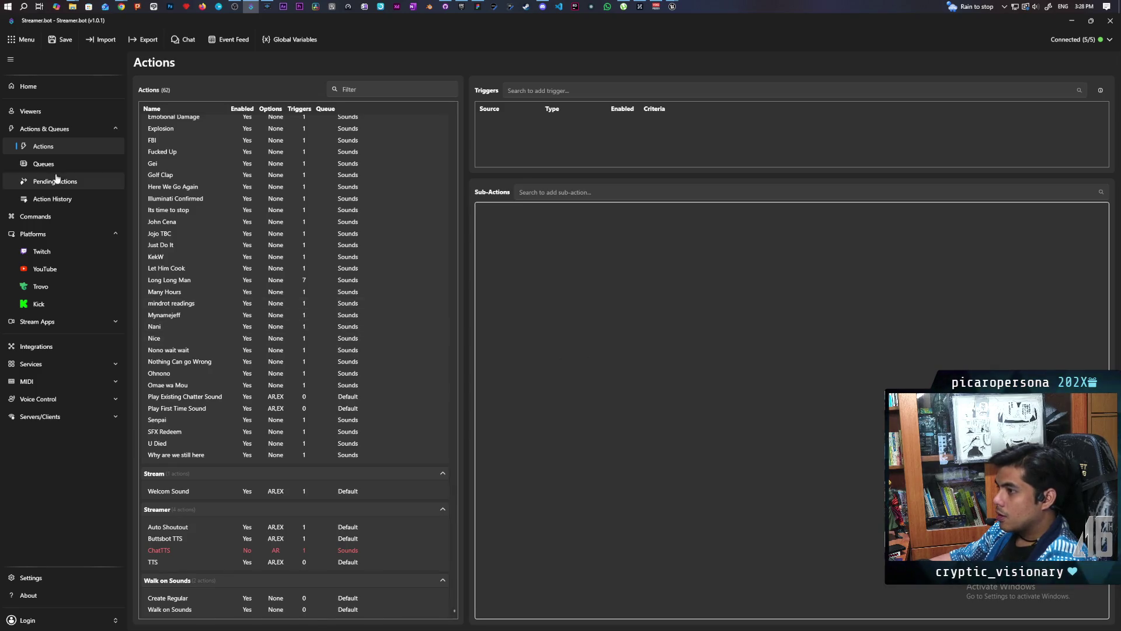
{"action": "left_click", "coordinate": [42, 251]}
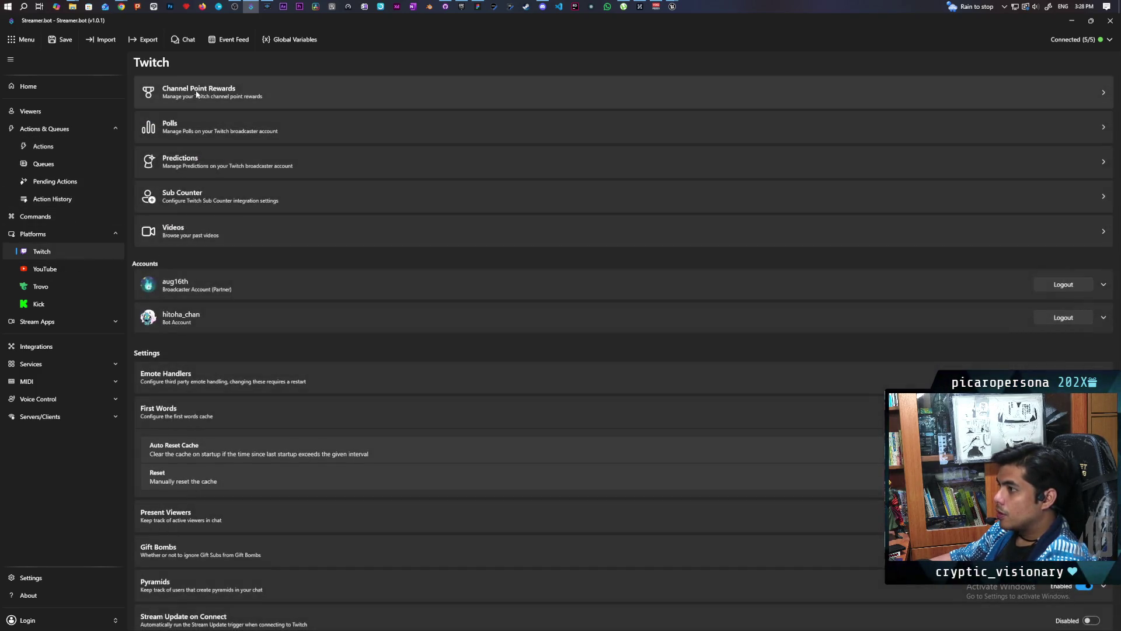
Append a new line 'therock' to the SFX Redeem reward's description and save the reward
{"action": "left_click", "coordinate": [176, 87]}
{"action": "left_click", "coordinate": [199, 553]}
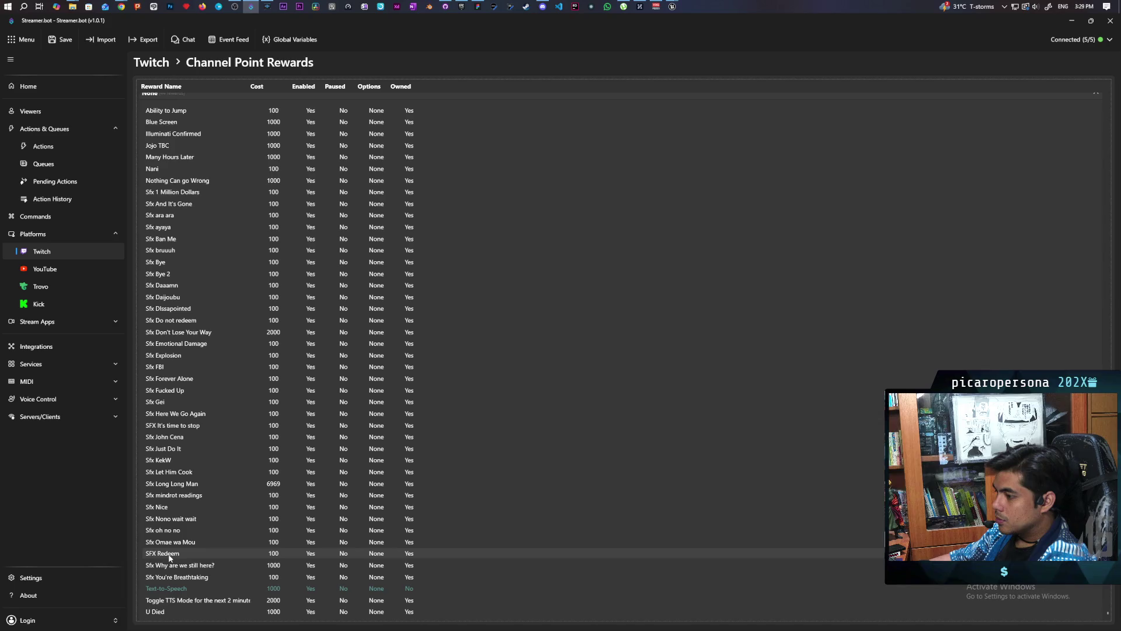
{"action": "double_click", "coordinate": [170, 554]}
{"action": "scroll", "coordinate": [489, 264], "scroll_direction": "down", "scroll_amount": 2}
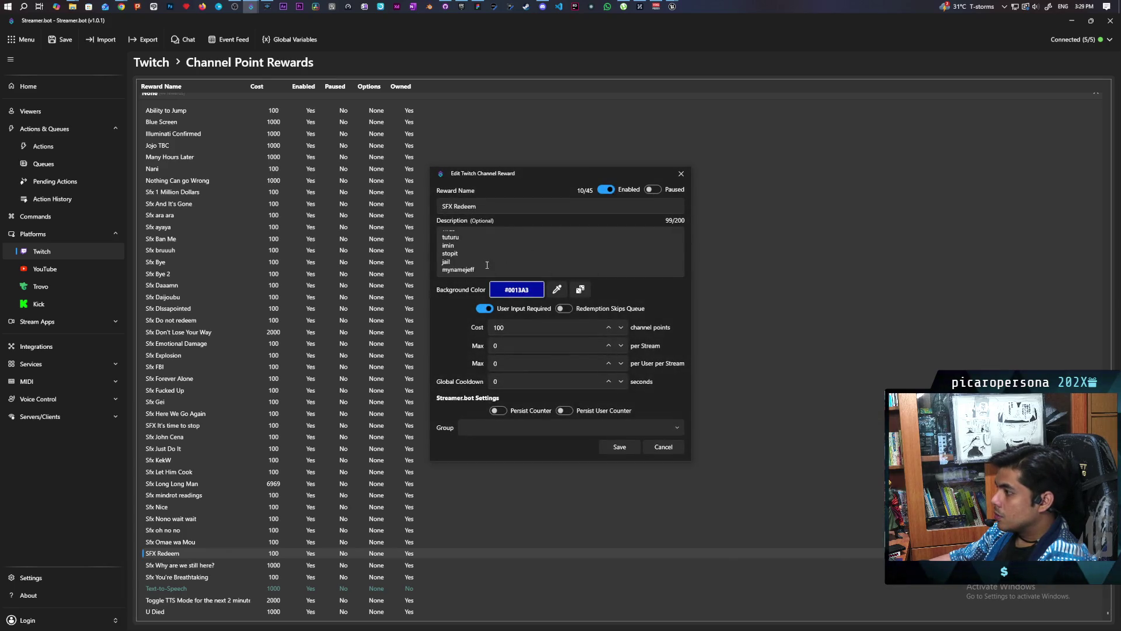
{"action": "left_click", "coordinate": [492, 270]}
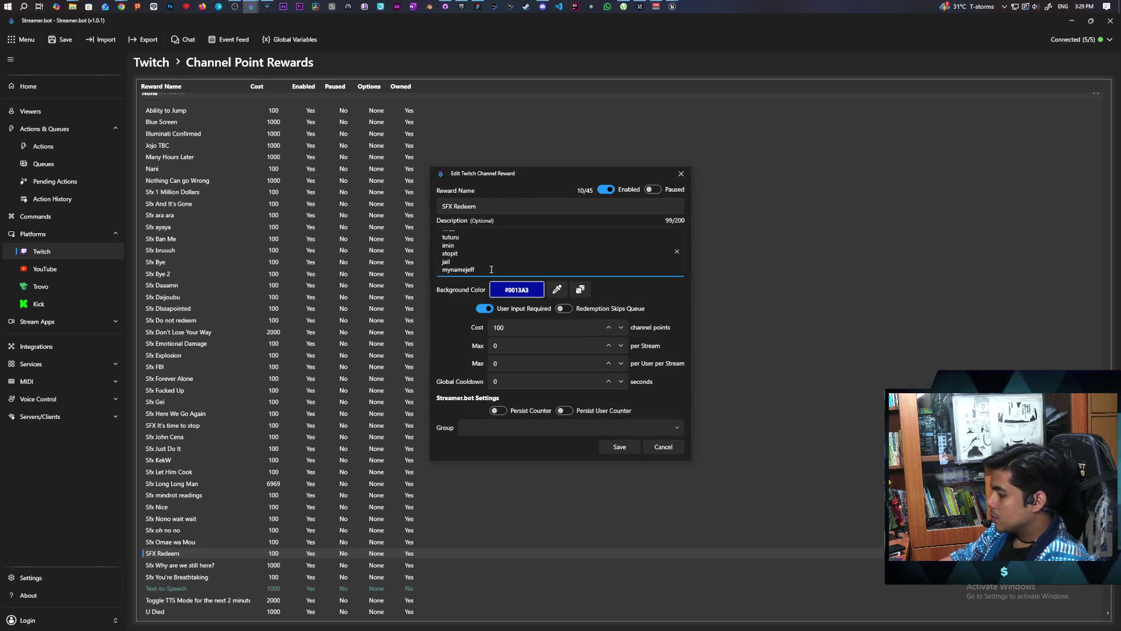
{"action": "key", "text": "Return"}
{"action": "type", "text": "co"}
{"action": "key", "text": "BackSpace"}
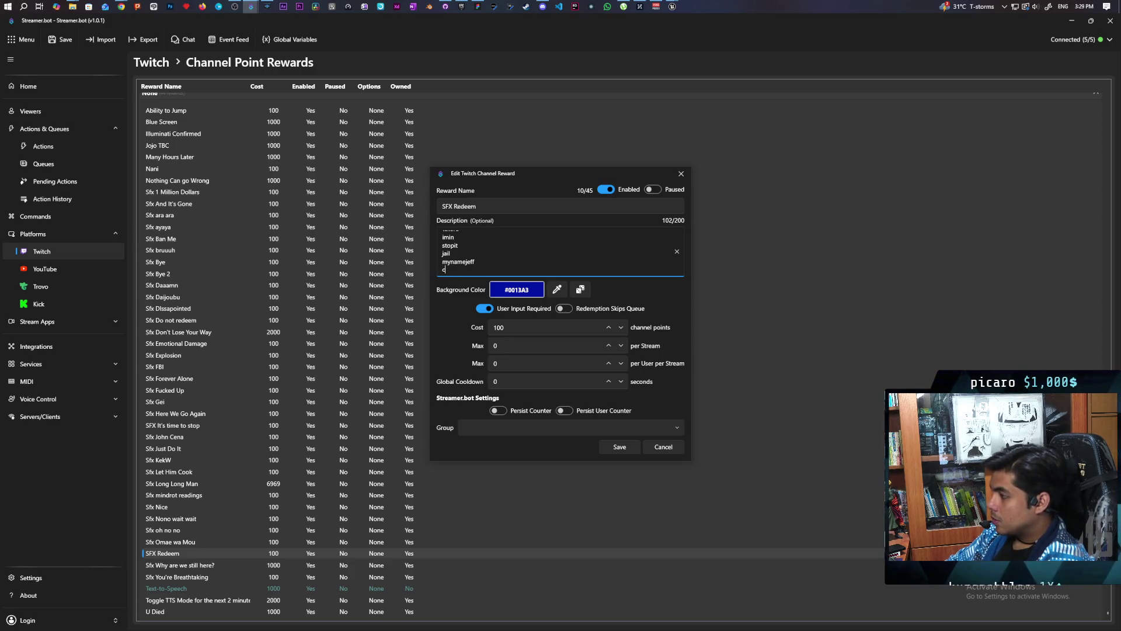
{"action": "type", "text": "therock"}
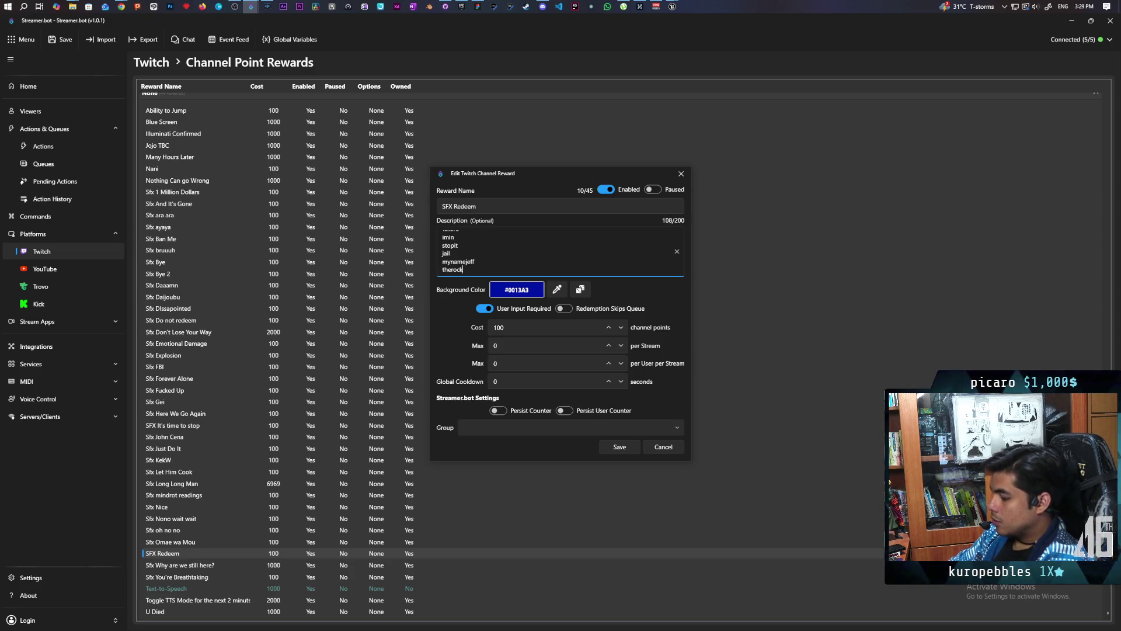
{"action": "left_click", "coordinate": [620, 446]}
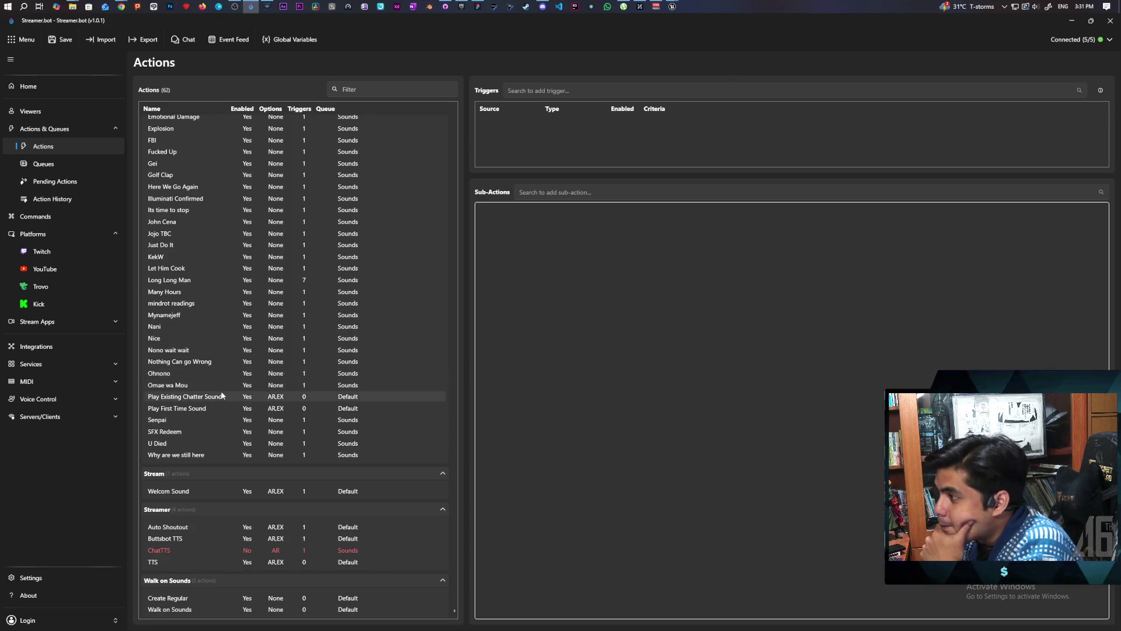
Scroll up through the Actions list to review the remaining actions
{"action": "scroll", "coordinate": [237, 430], "scroll_direction": "up", "scroll_amount": 1}
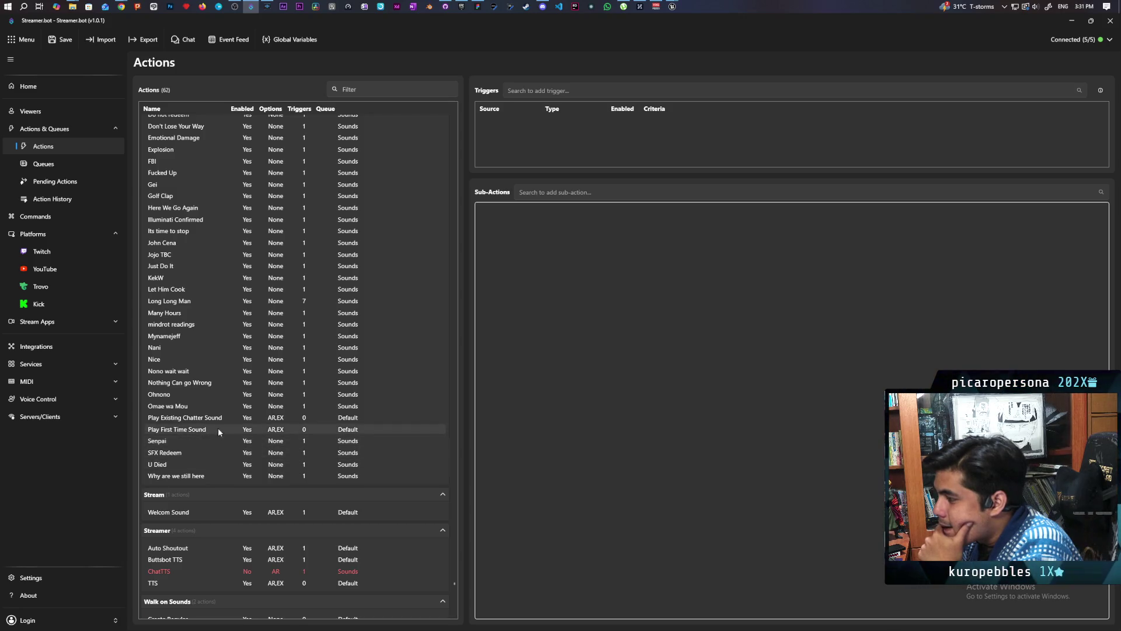
Add a case-insensitive 'shindeiru, omaewamou' case to the SFX Redeem rawInput switch
{"action": "double_click", "coordinate": [193, 452]}
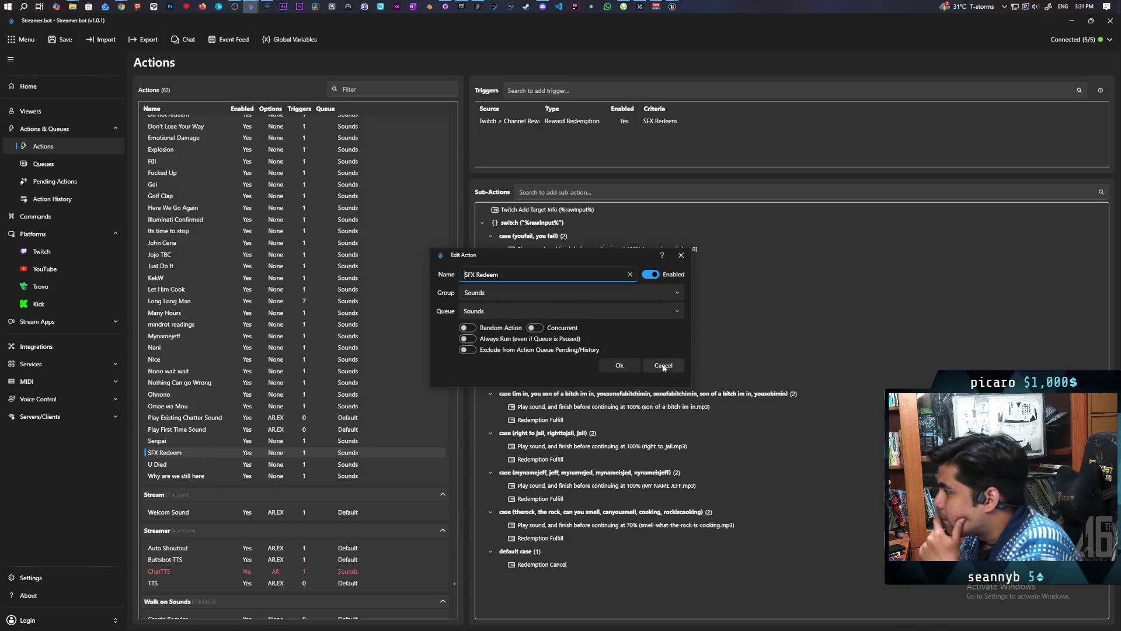
{"action": "key", "text": "Escape"}
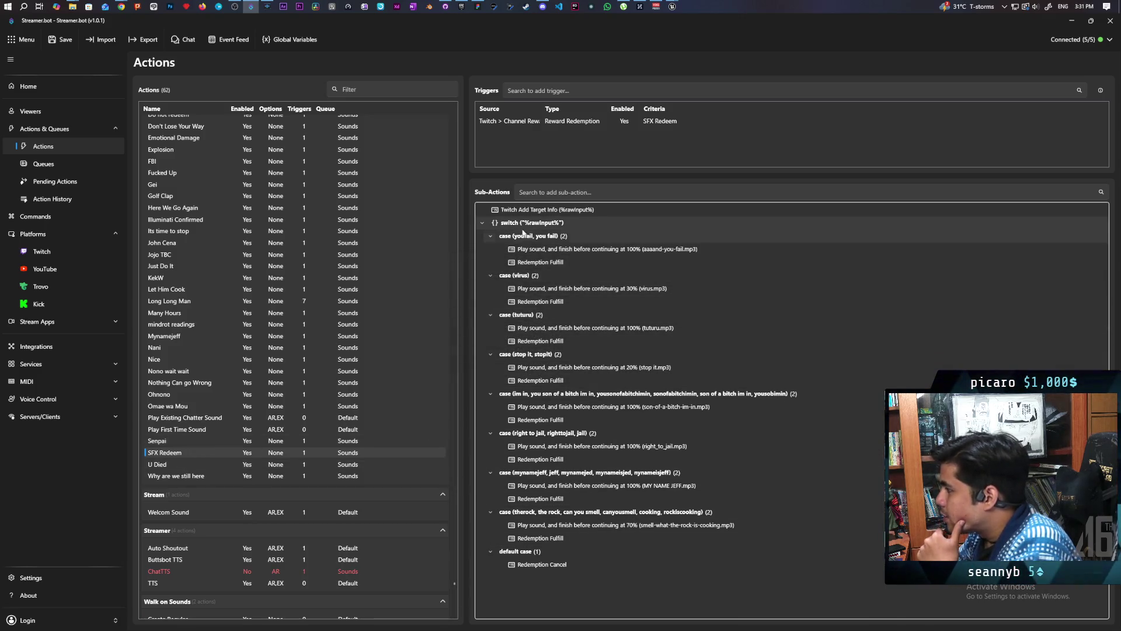
{"action": "right_click", "coordinate": [519, 223]}
{"action": "left_click", "coordinate": [566, 251]}
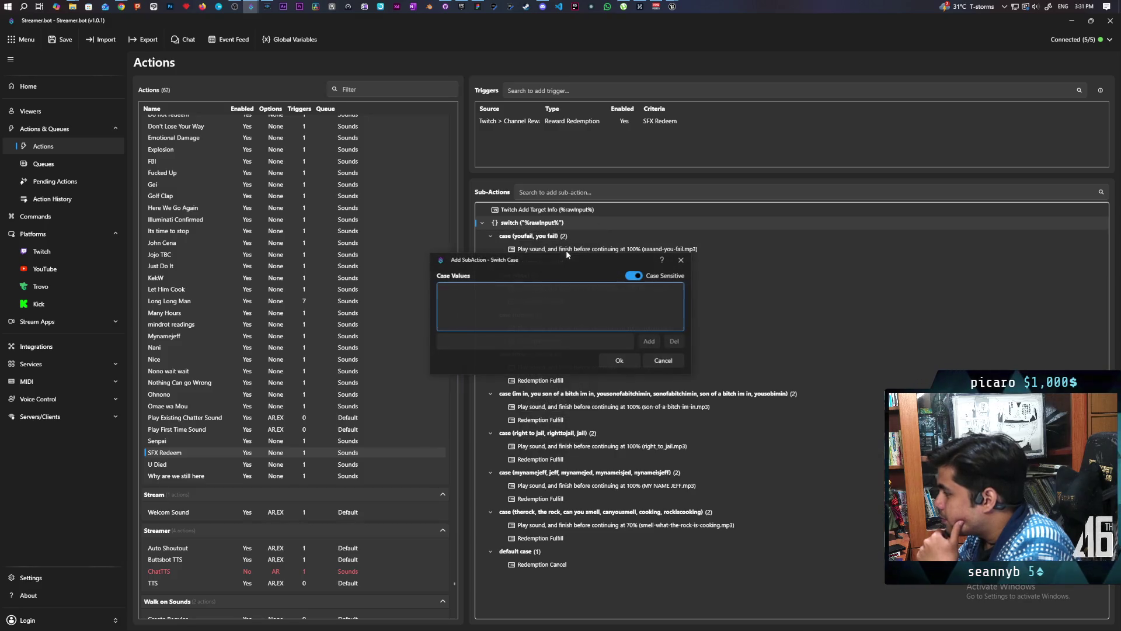
{"action": "left_click", "coordinate": [470, 345]}
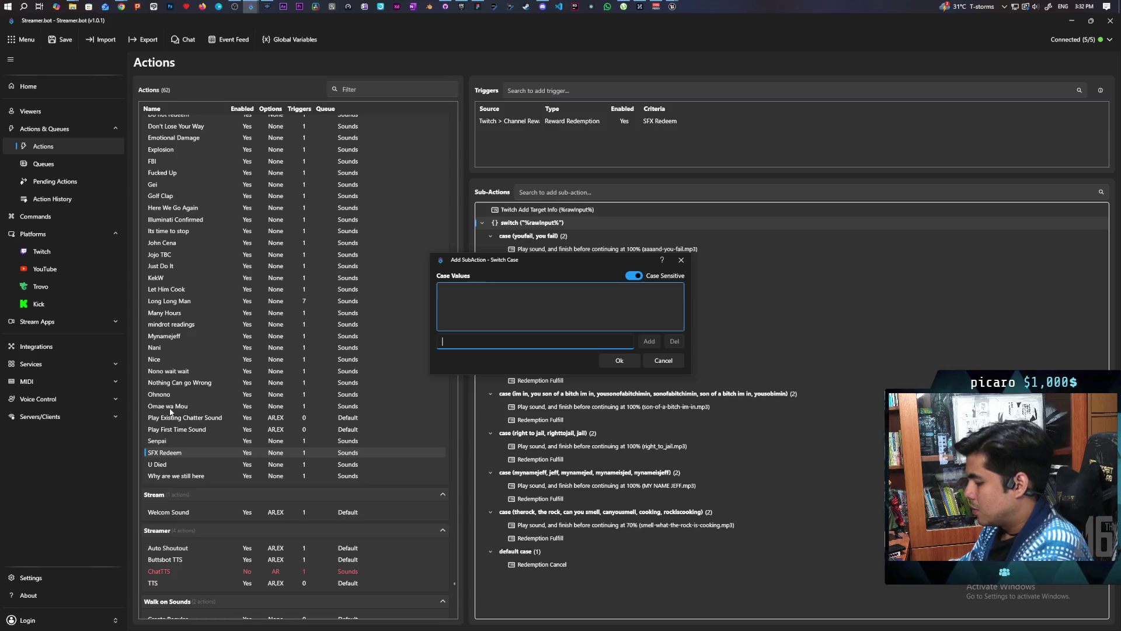
{"action": "type", "text": "shin"}
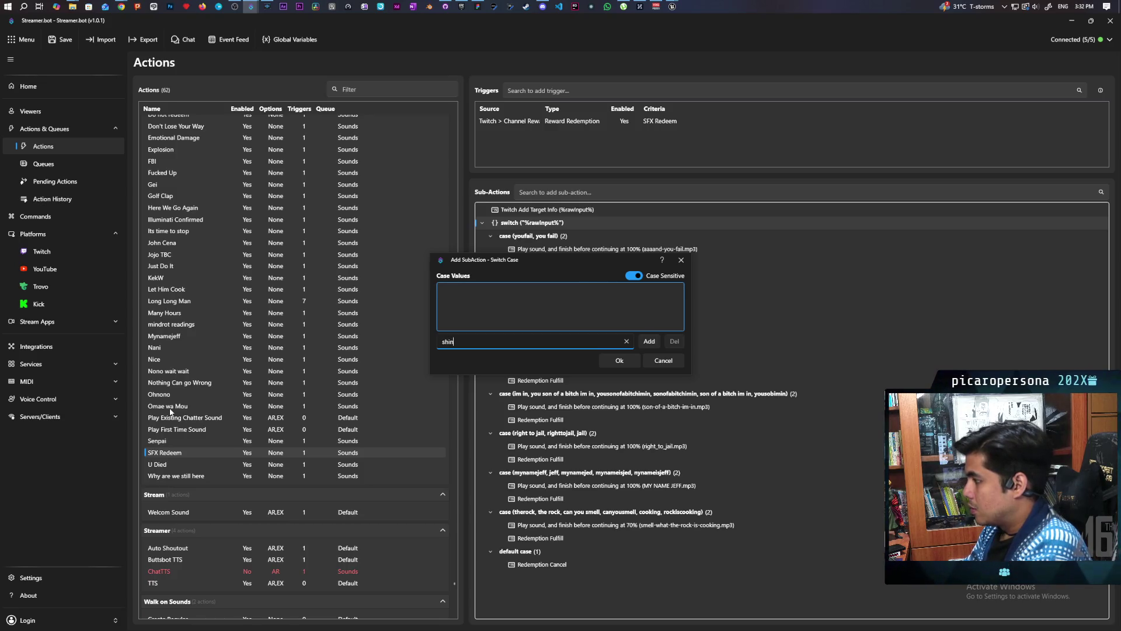
{"action": "type", "text": "dei"}
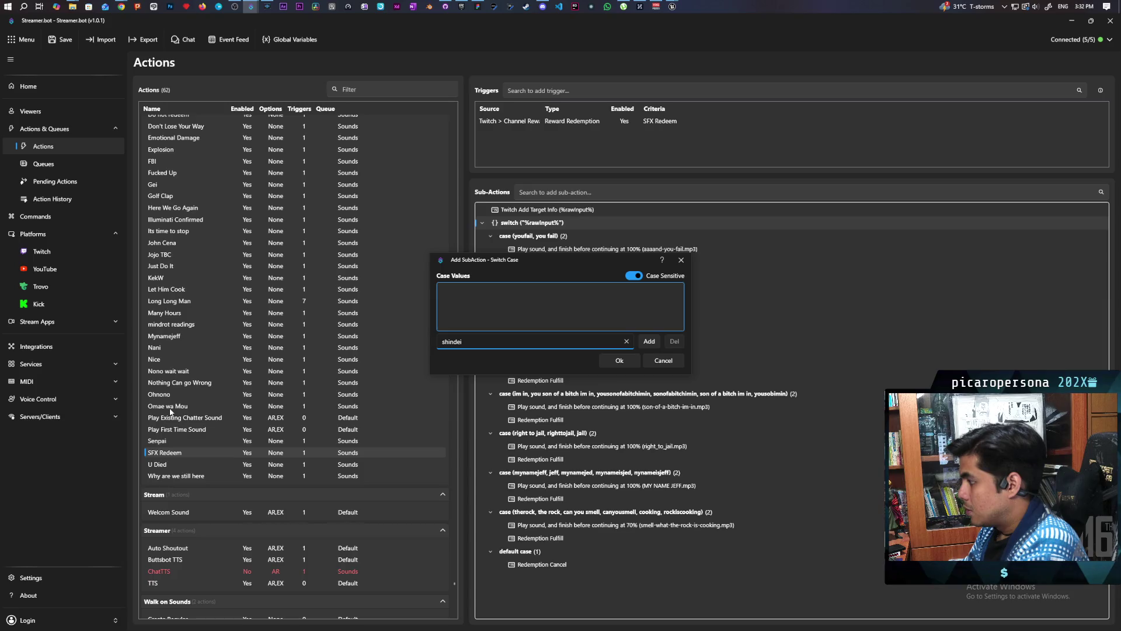
{"action": "type", "text": "ru"}
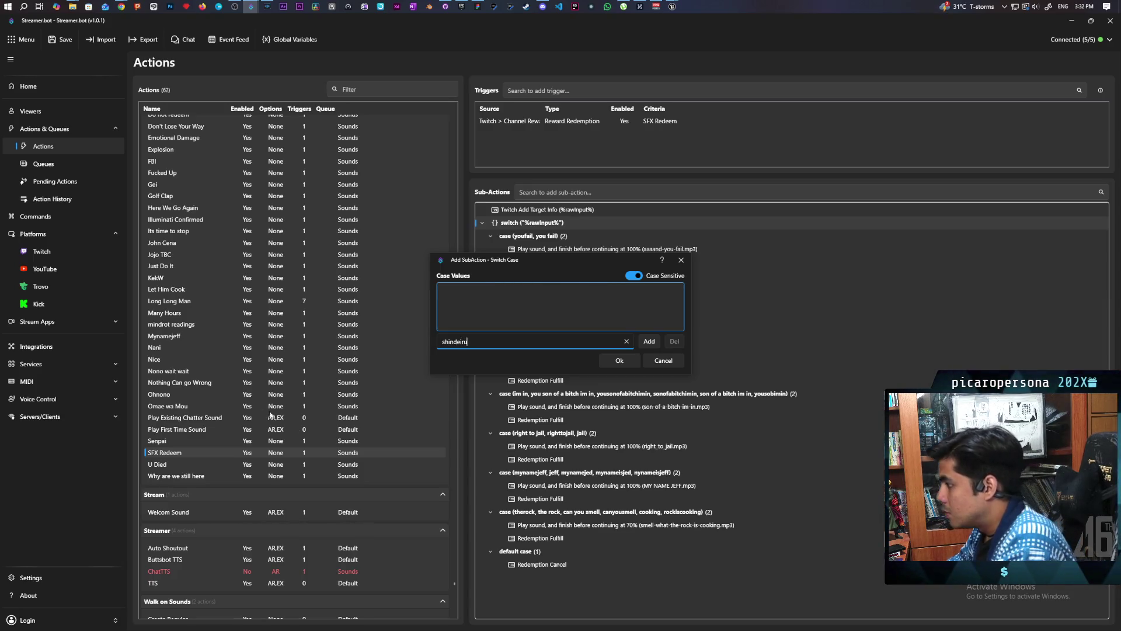
{"action": "left_click", "coordinate": [648, 342]}
{"action": "double_click", "coordinate": [519, 345]}
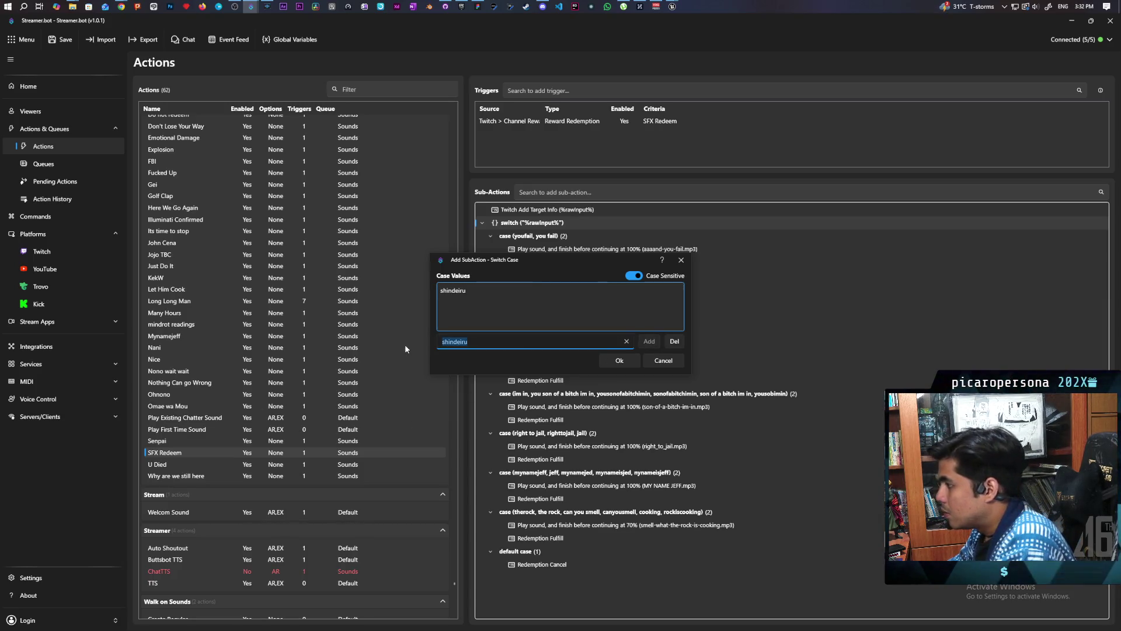
{"action": "type", "text": "omaewa"}
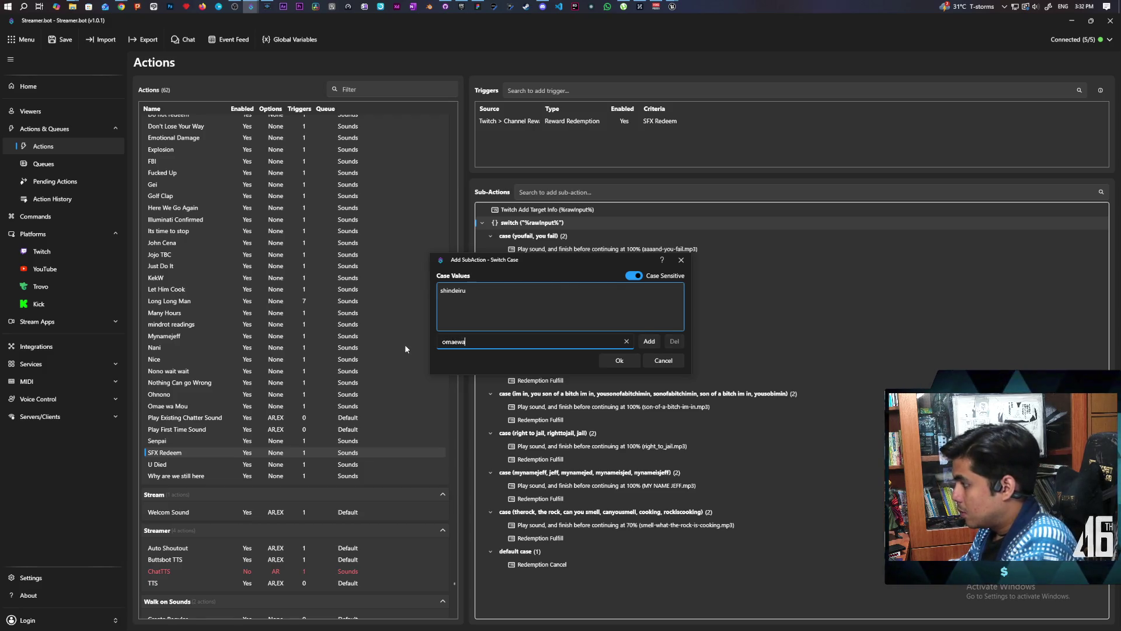
{"action": "type", "text": "mou"}
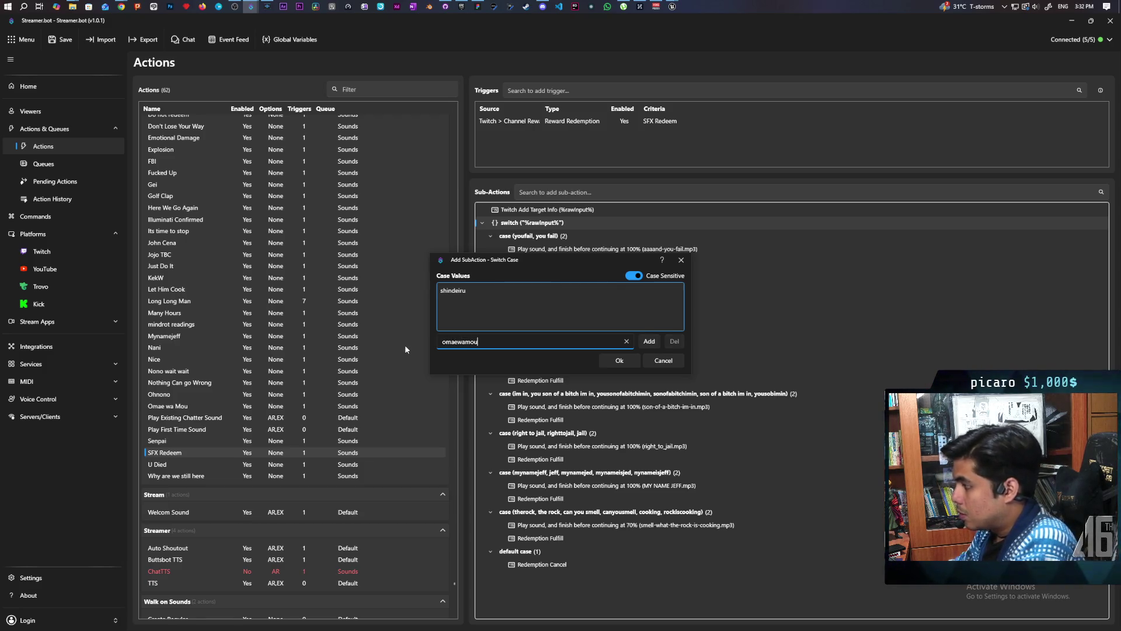
{"action": "left_click", "coordinate": [647, 341]}
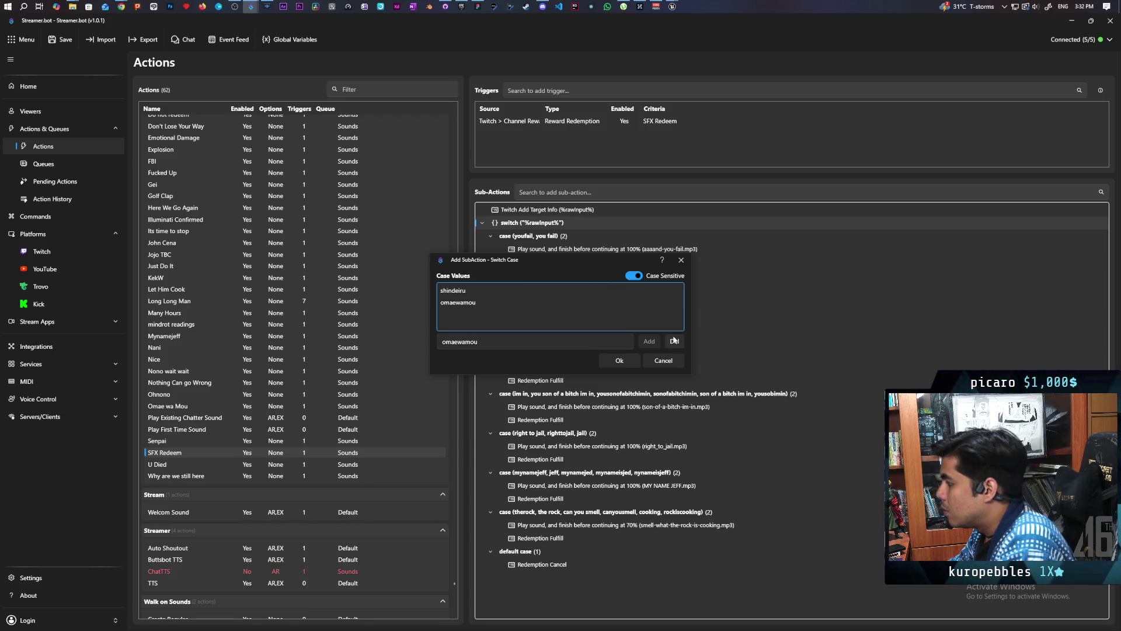
{"action": "left_click", "coordinate": [637, 276]}
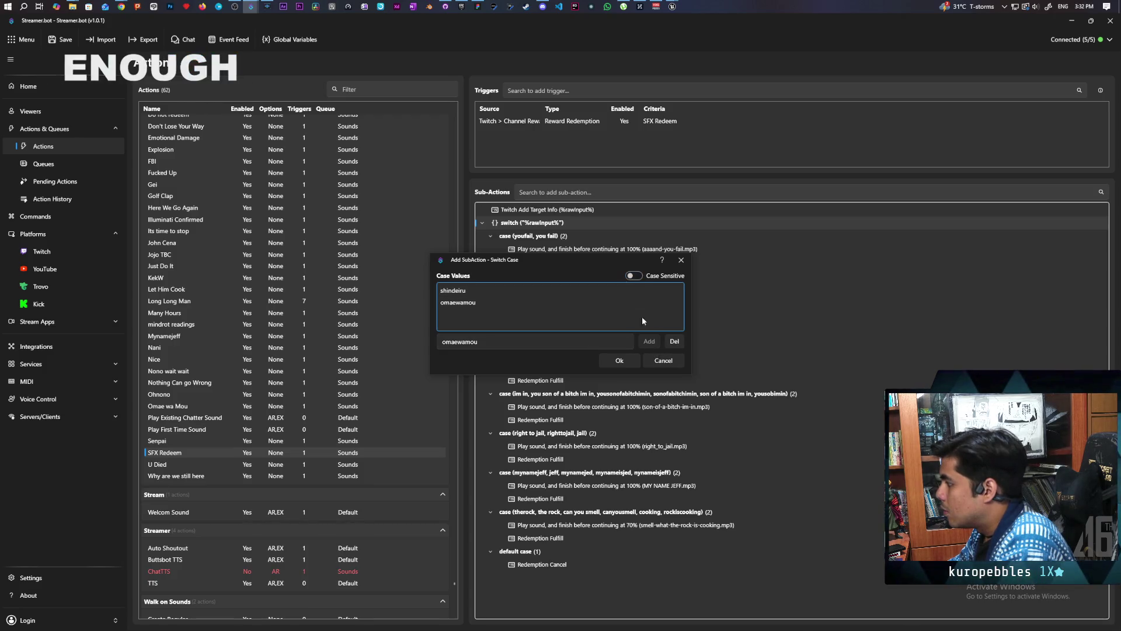
{"action": "left_click", "coordinate": [620, 362]}
Copy Redemption Fulfill and the omae-wa-mou-shindeiru sound into the new case, sound first
{"action": "double_click", "coordinate": [539, 513]}
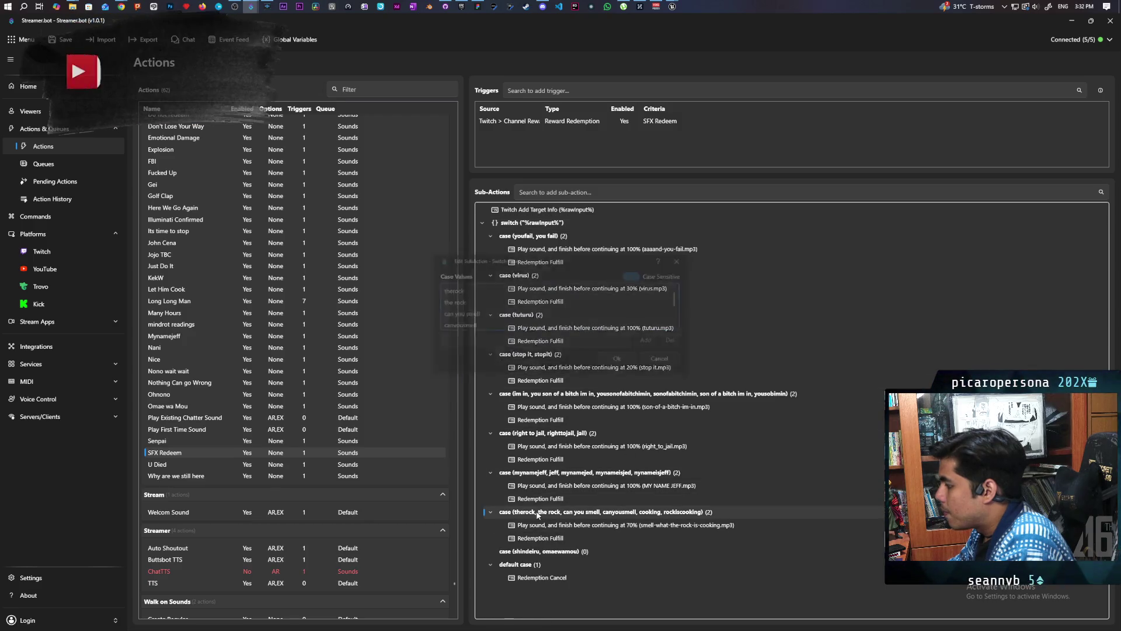
{"action": "left_click", "coordinate": [624, 359]}
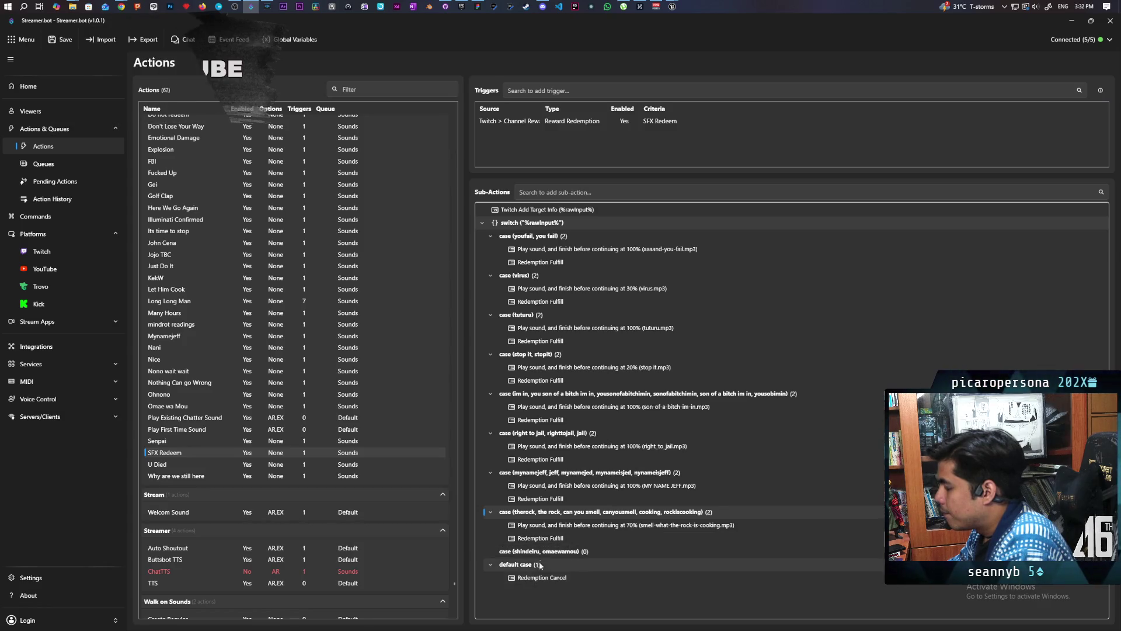
{"action": "left_click", "coordinate": [546, 540]}
{"action": "mouse_move", "coordinate": [546, 542]}
{"action": "left_mouse_down"}
{"action": "mouse_move", "coordinate": [542, 580]}
{"action": "mouse_move", "coordinate": [551, 590]}
{"action": "mouse_move", "coordinate": [554, 562]}
{"action": "left_mouse_up"}
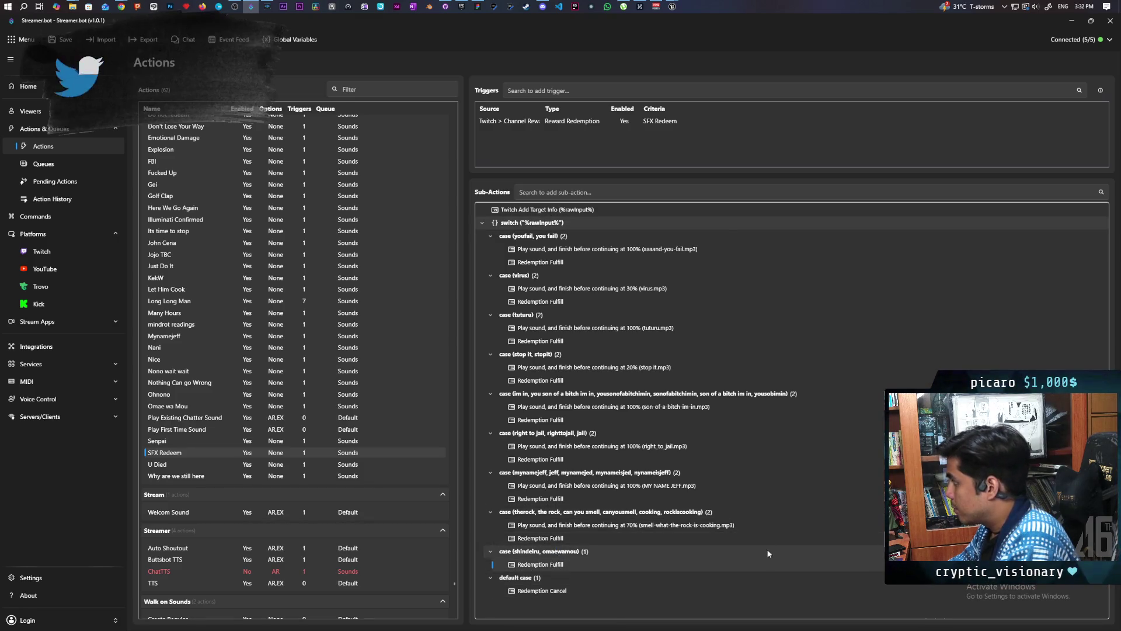
{"action": "left_click", "coordinate": [180, 409]}
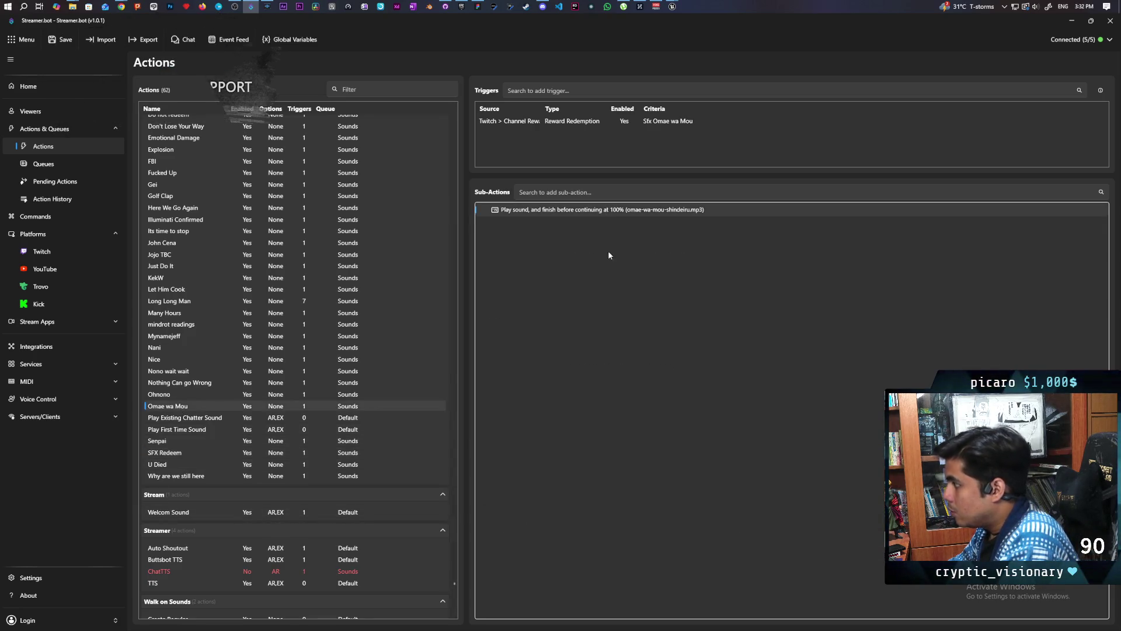
{"action": "left_click", "coordinate": [170, 455]}
{"action": "left_click", "coordinate": [540, 564]}
{"action": "key", "text": "ctrl+v"}
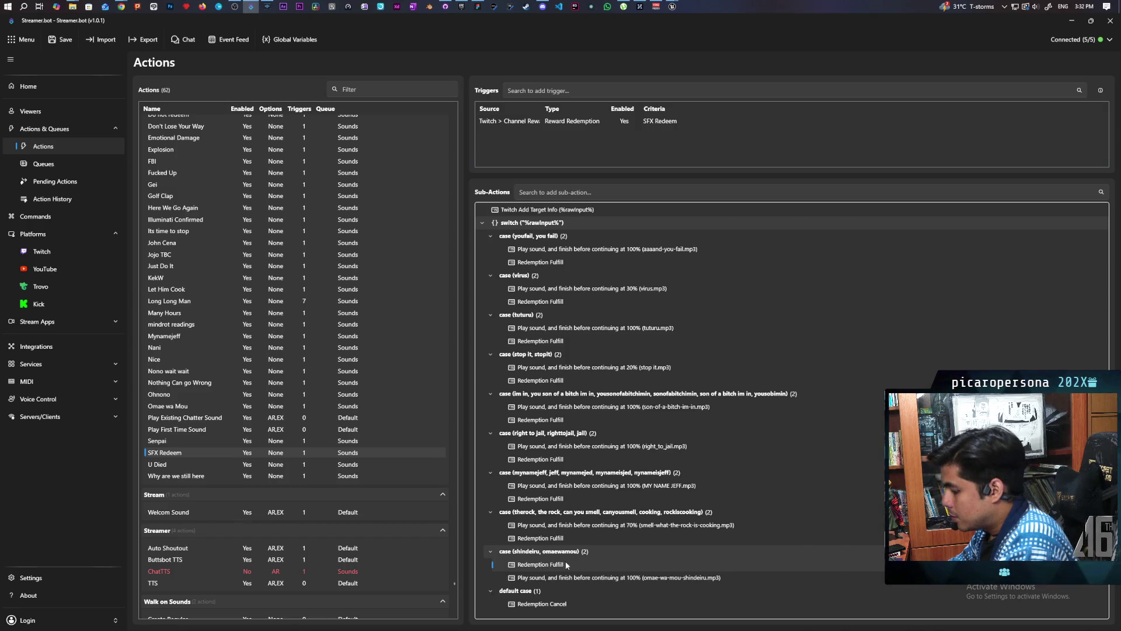
{"action": "left_click_drag", "start_coordinate": [564, 578], "coordinate": [559, 558]}
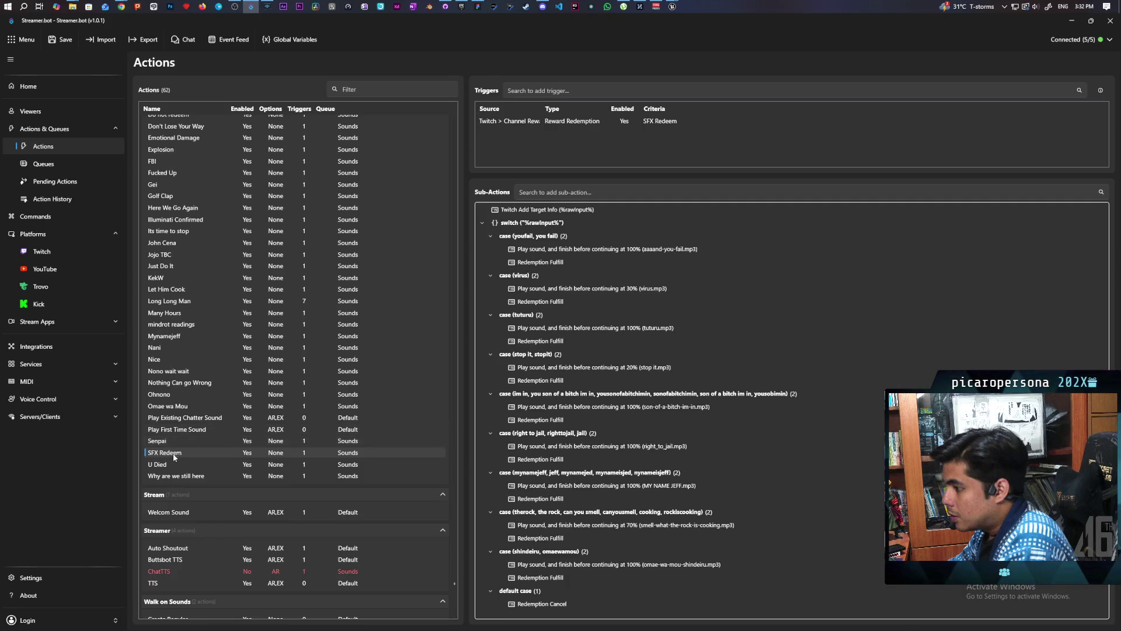
Delete the standalone Omae wa Mou action
{"action": "left_click", "coordinate": [177, 407]}
{"action": "key", "text": "Delete"}
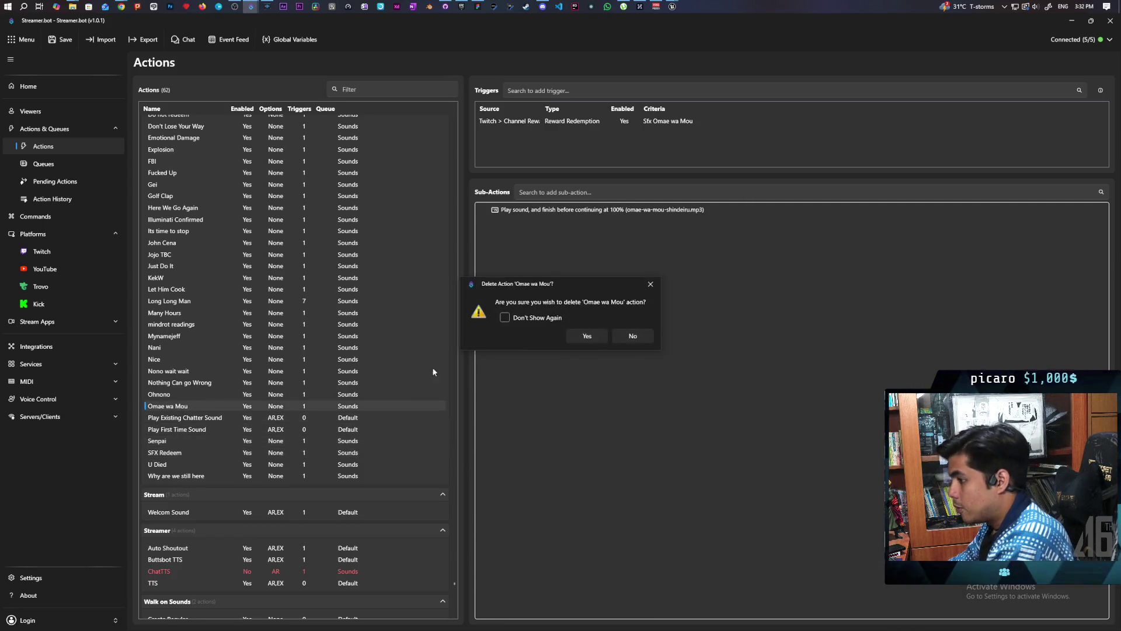
{"action": "left_click", "coordinate": [587, 336]}
Add shindeiru to the SFX Redeem channel point reward's description and save it
{"action": "left_click", "coordinate": [58, 252]}
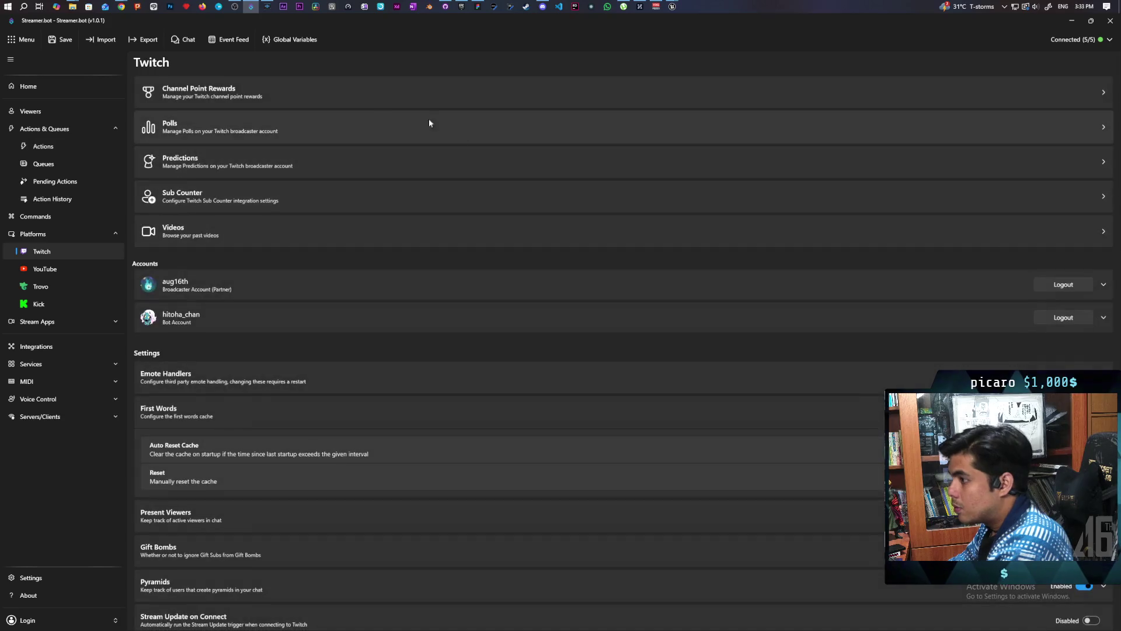
{"action": "left_click", "coordinate": [301, 93]}
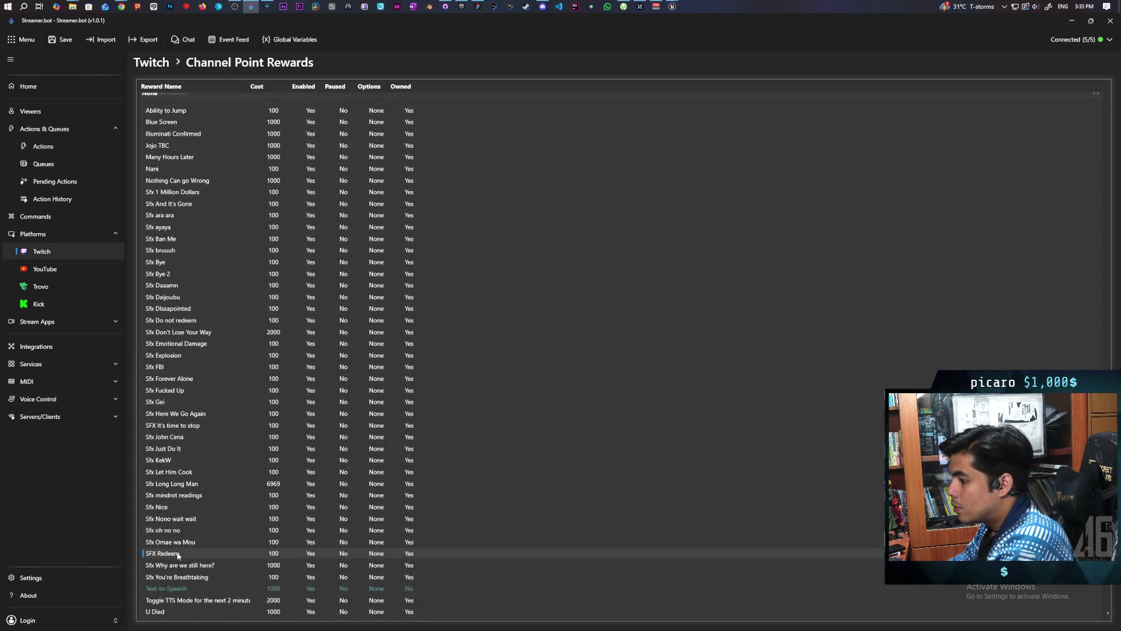
{"action": "double_click", "coordinate": [178, 554]}
{"action": "scroll", "coordinate": [479, 268], "scroll_direction": "down", "scroll_amount": 2}
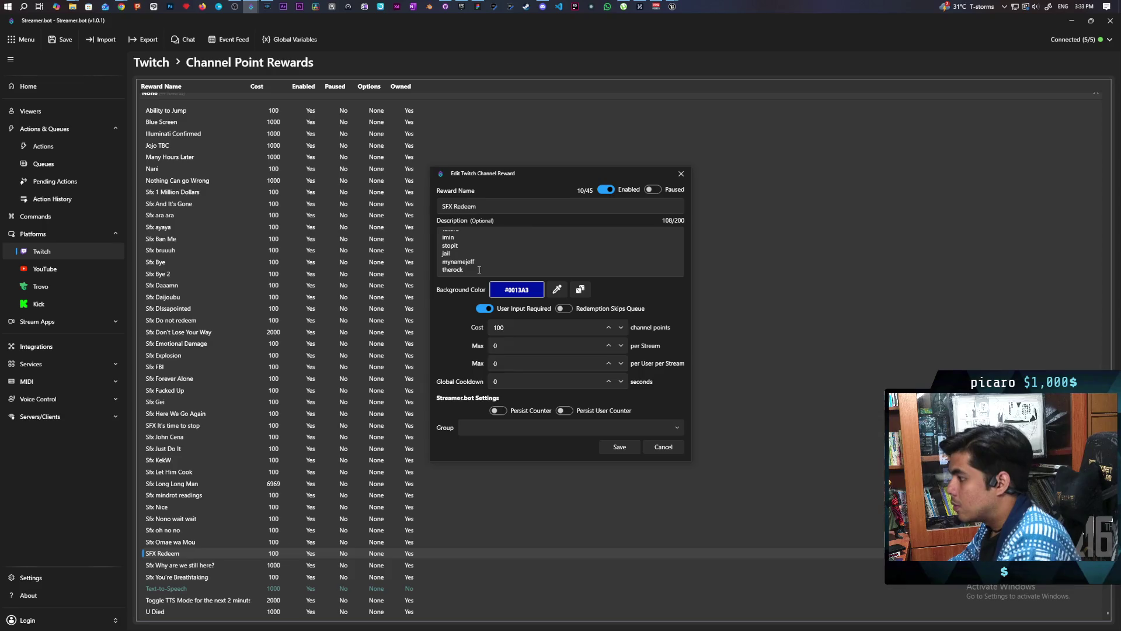
{"action": "left_click", "coordinate": [483, 270]}
{"action": "key", "text": "Return"}
{"action": "type", "text": "shindeir"}
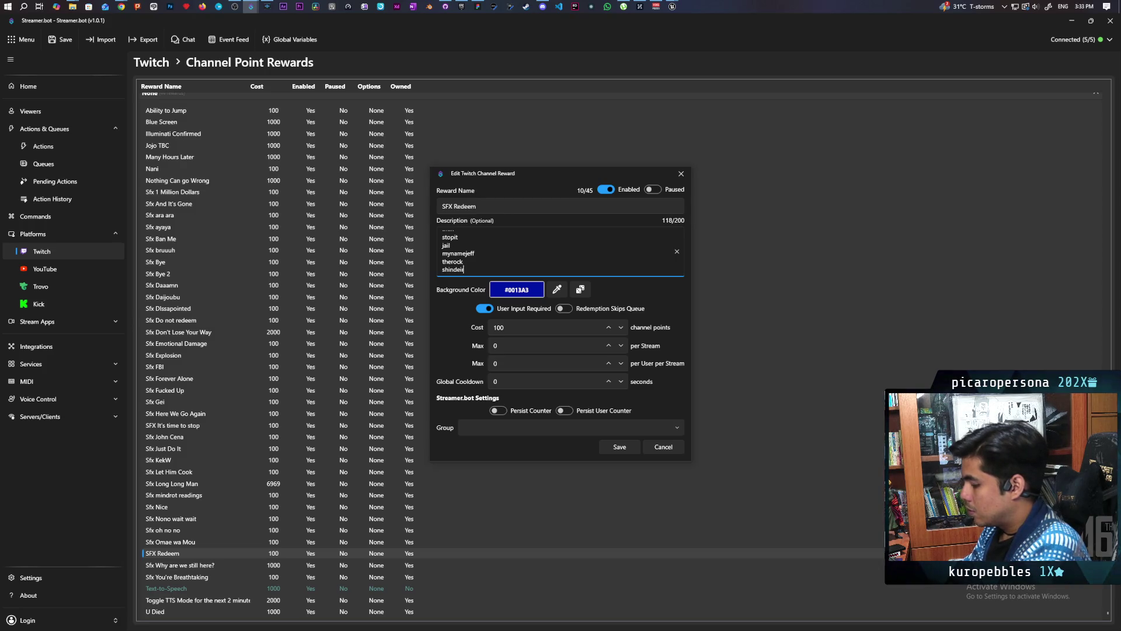
{"action": "type", "text": "u"}
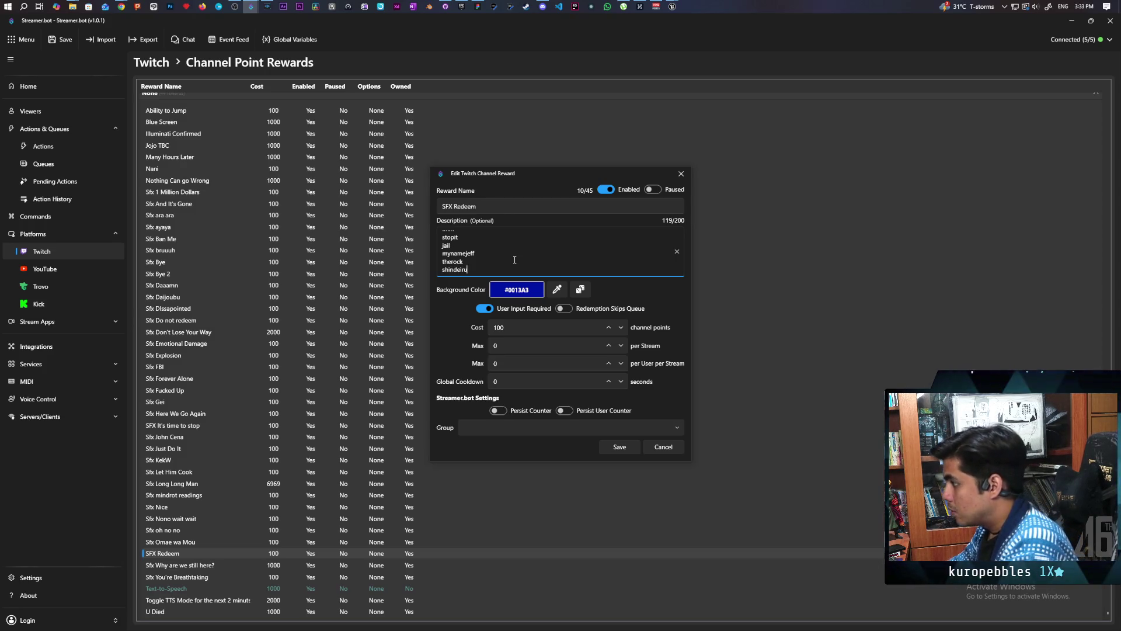
{"action": "left_click", "coordinate": [618, 448]}
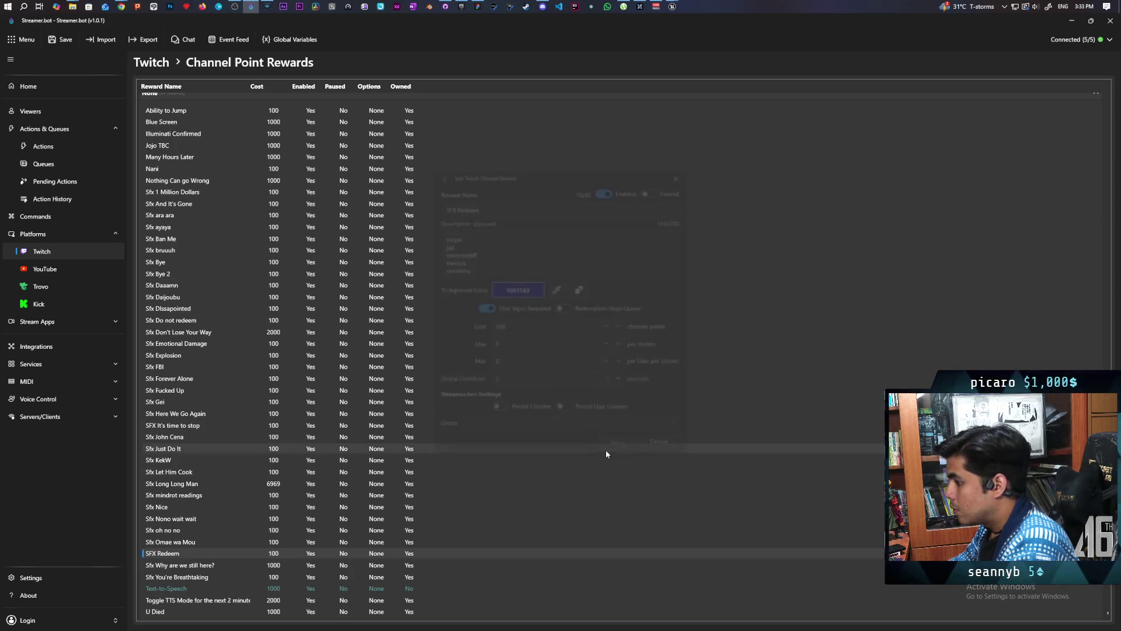
Delete the Sfx Omae wa Mou reward and go back to the Actions list
{"action": "left_click", "coordinate": [188, 542]}
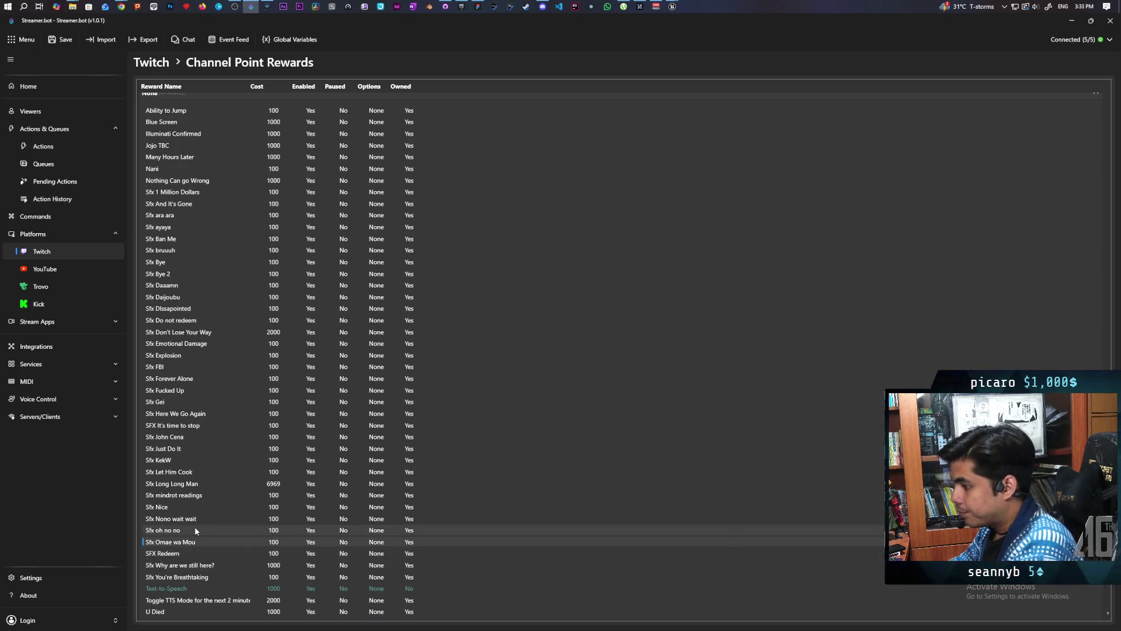
{"action": "key", "text": "Delete"}
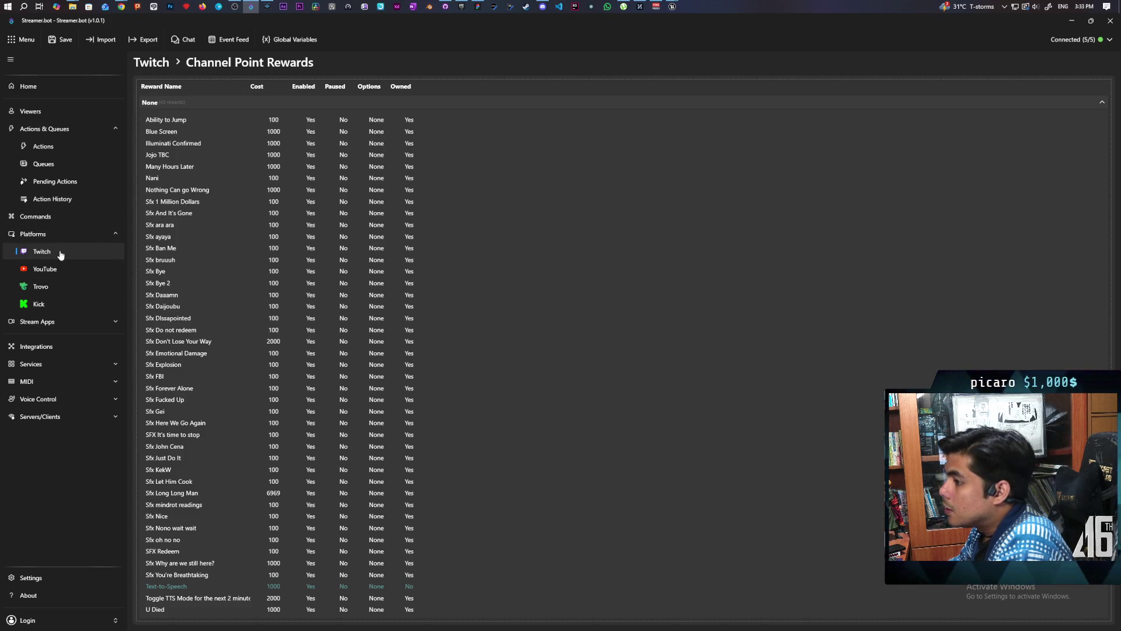
{"action": "left_click", "coordinate": [42, 147]}
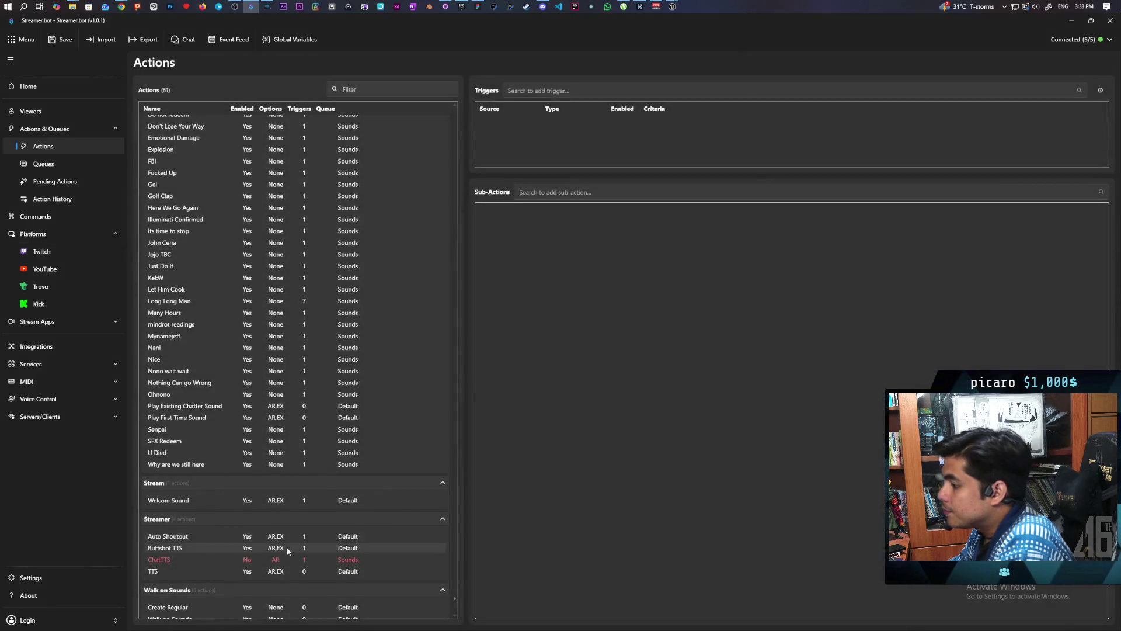
Add an ohnono case to the SFX Redeem switch
{"action": "left_click", "coordinate": [178, 443]}
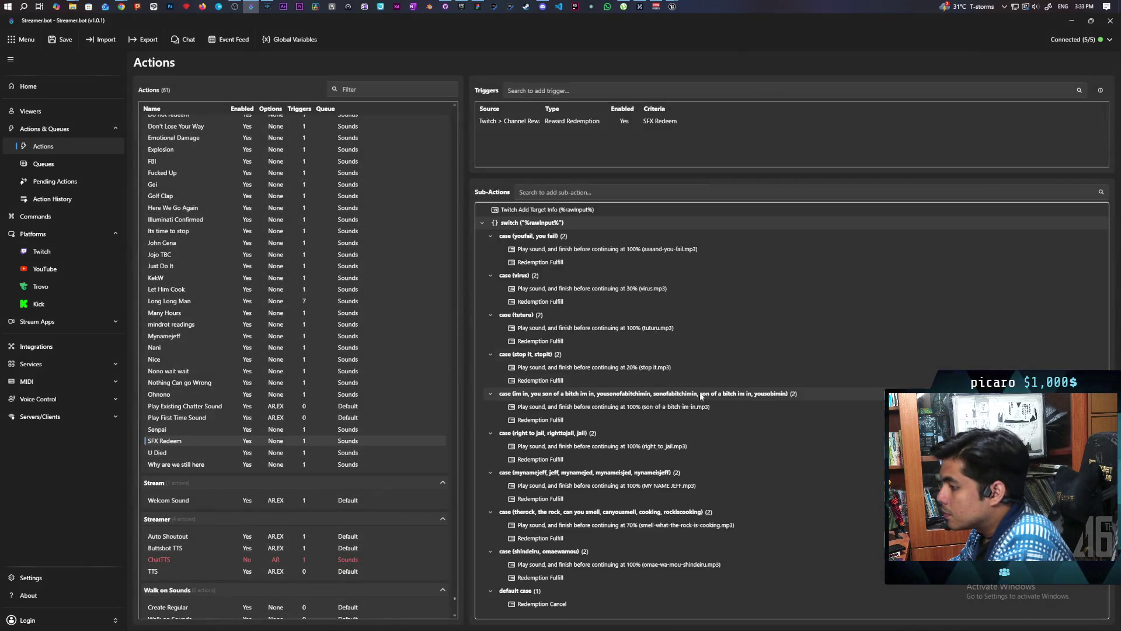
{"action": "right_click", "coordinate": [523, 226]}
{"action": "left_click", "coordinate": [551, 250]}
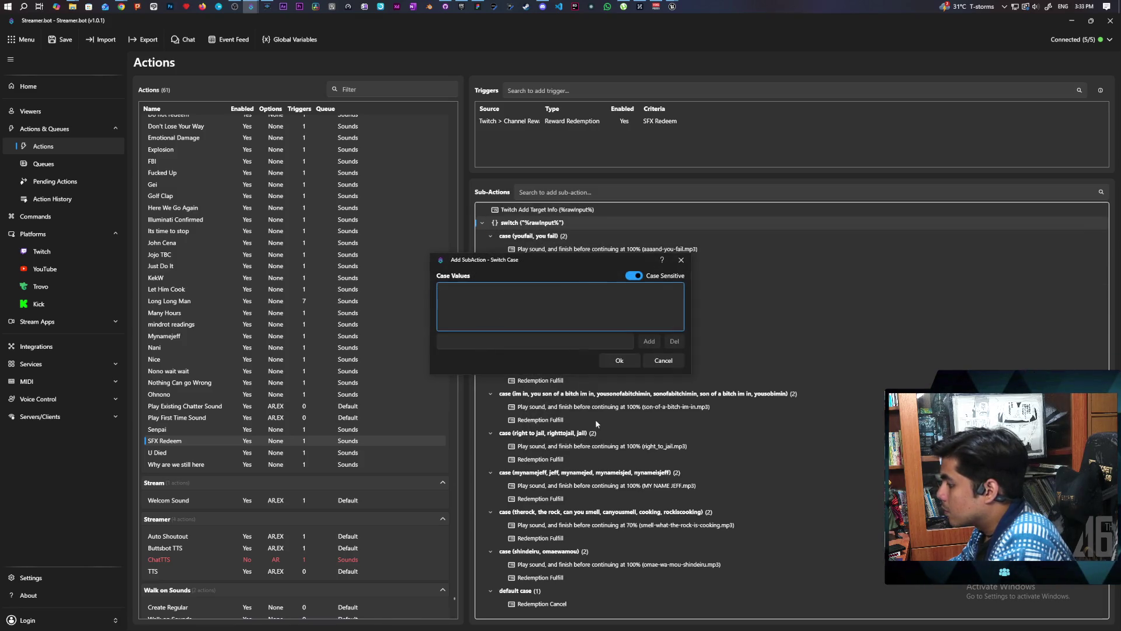
{"action": "left_click", "coordinate": [535, 342]}
{"action": "type", "text": "nono"}
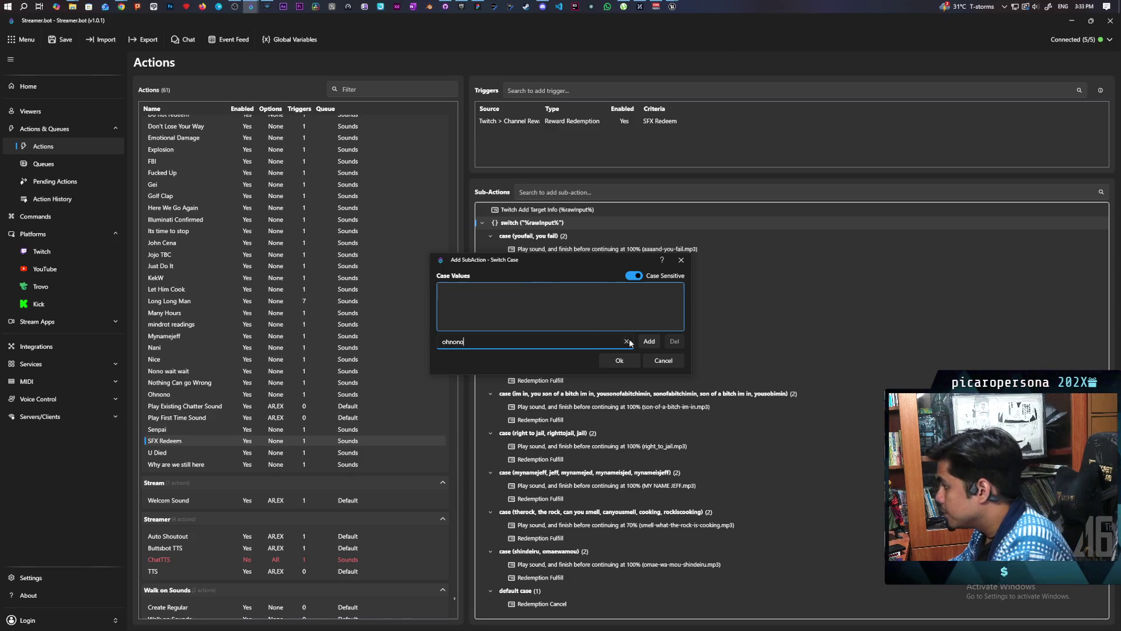
{"action": "left_click", "coordinate": [647, 341]}
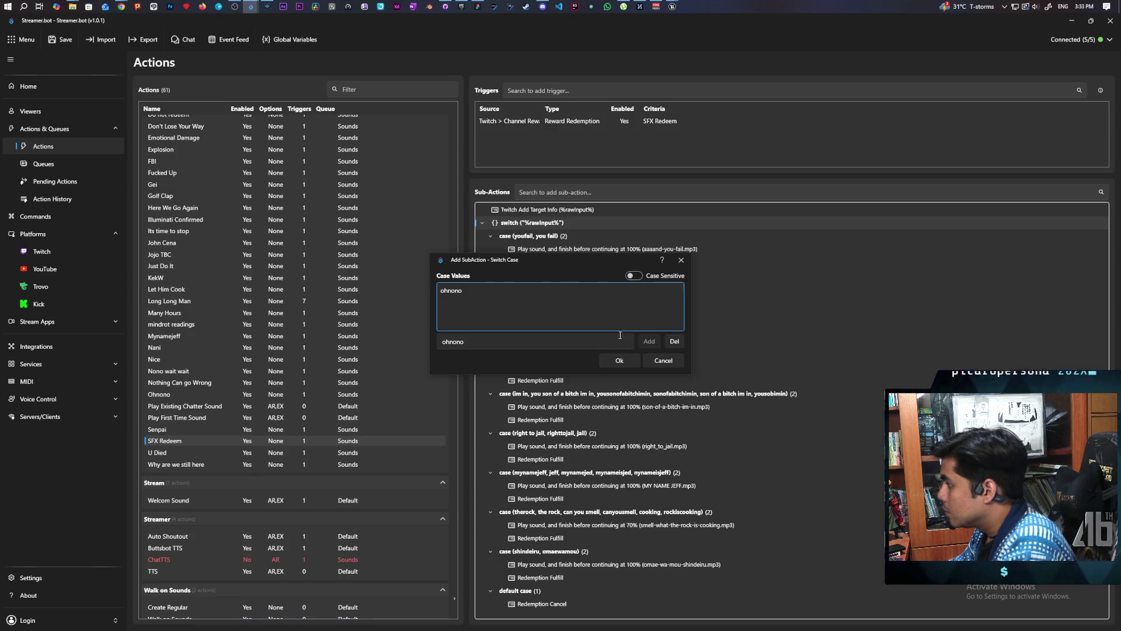
{"action": "left_click", "coordinate": [619, 360]}
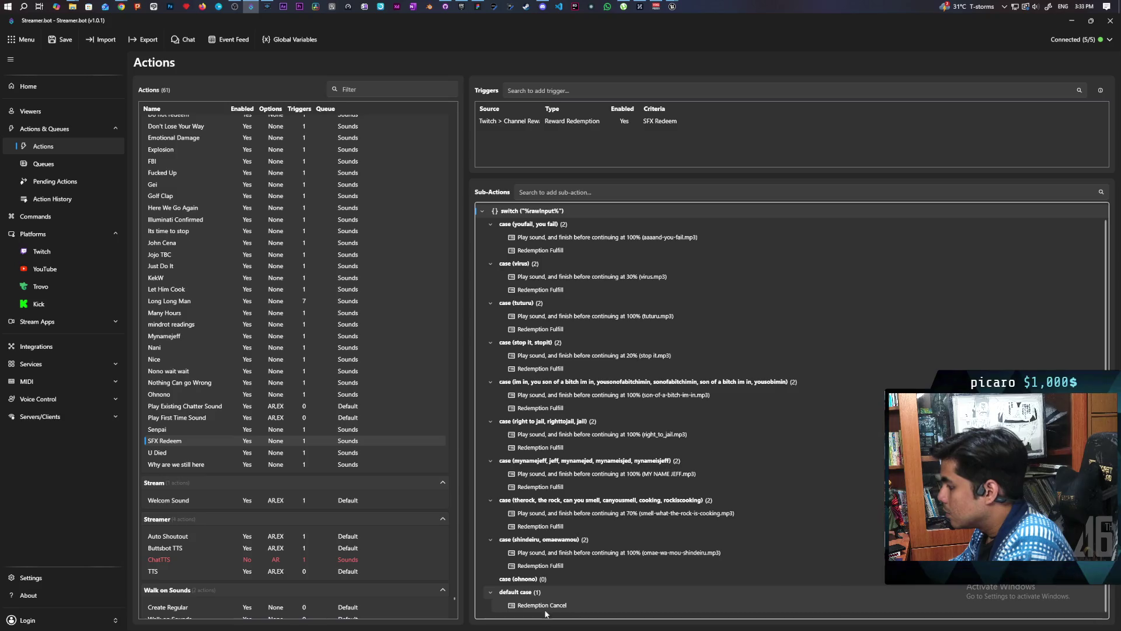
Fill the ohnono case with the Ohnono action's lmao.mp3 sound followed by Redemption Fulfill
{"action": "mouse_move", "coordinate": [544, 577]}
{"action": "left_mouse_down"}
{"action": "mouse_move", "coordinate": [550, 610]}
{"action": "mouse_move", "coordinate": [537, 570]}
{"action": "mouse_move", "coordinate": [550, 582]}
{"action": "left_mouse_up"}
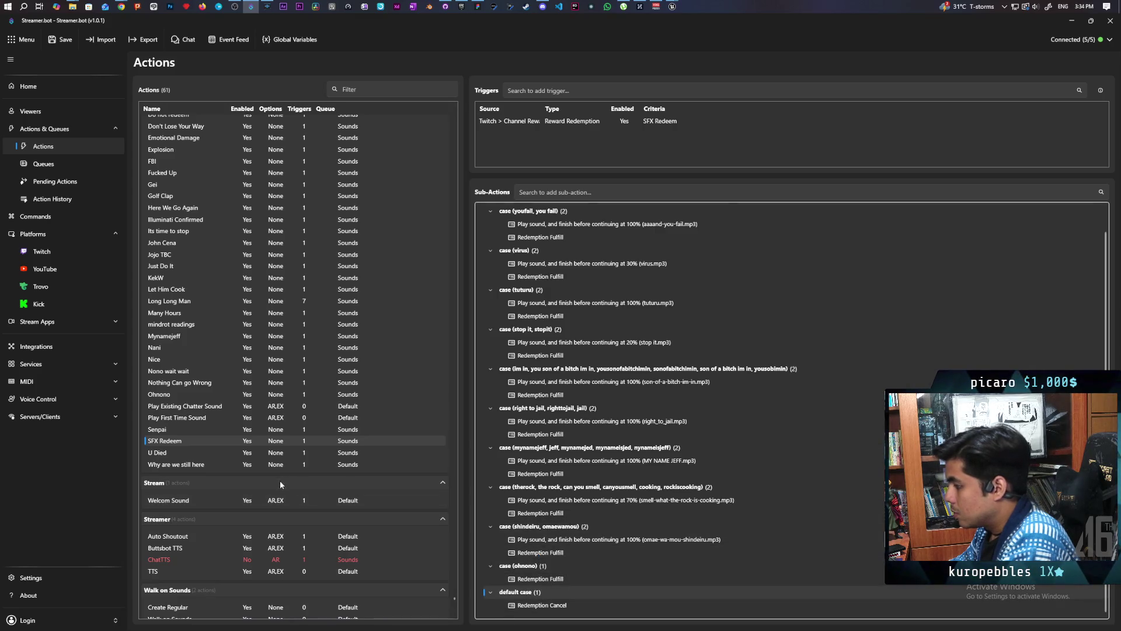
{"action": "left_click", "coordinate": [163, 397]}
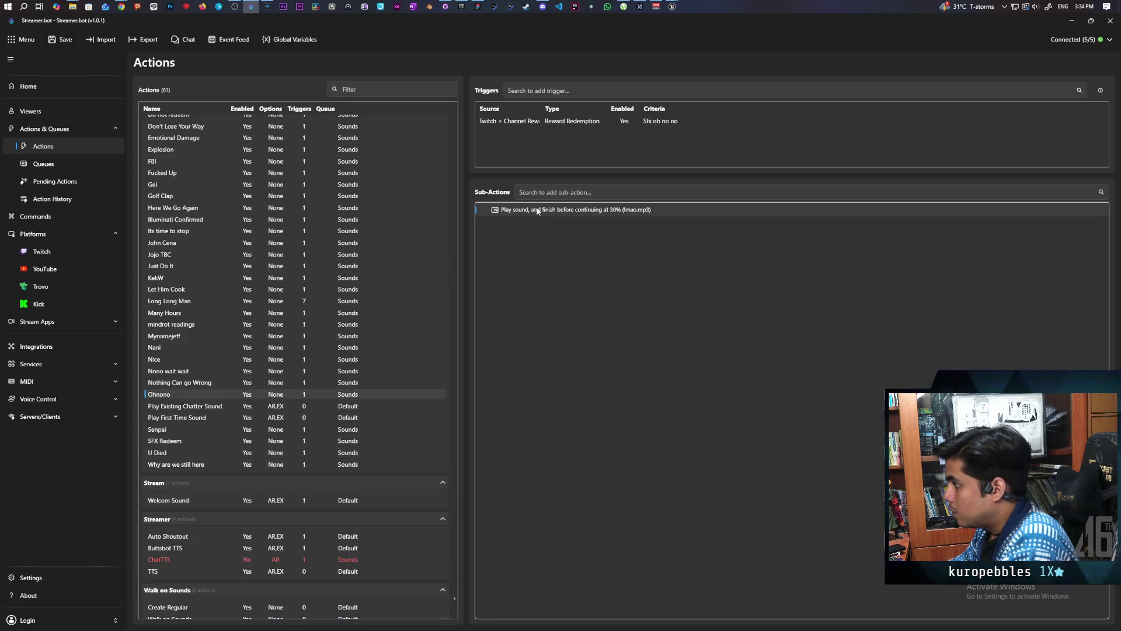
{"action": "left_click", "coordinate": [167, 441]}
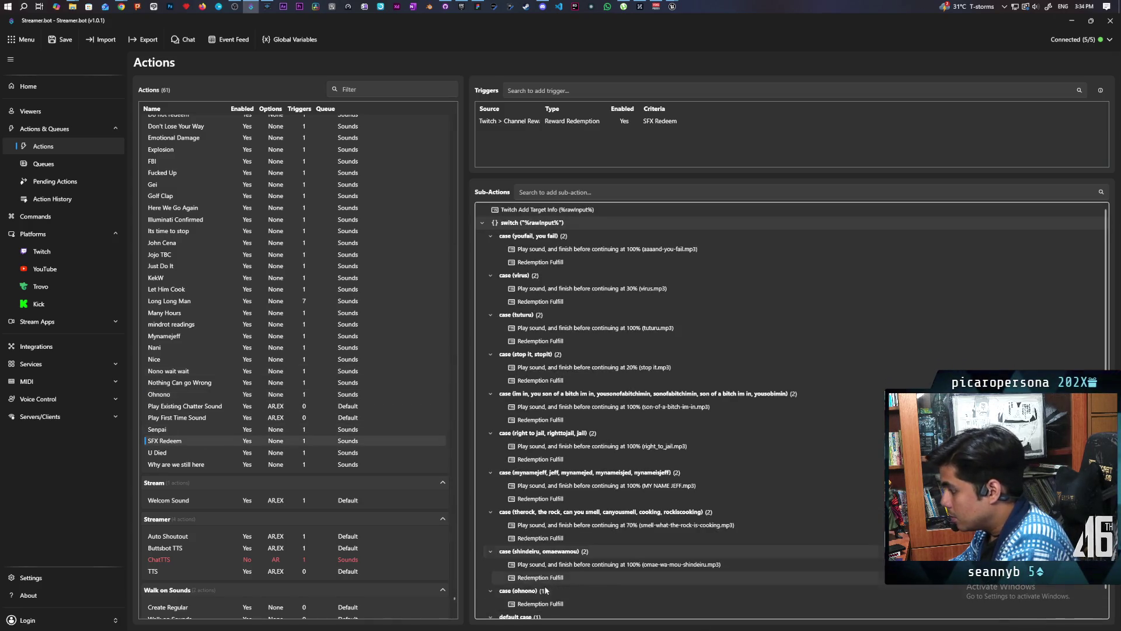
{"action": "scroll", "coordinate": [563, 590], "scroll_direction": "down", "scroll_amount": 2}
{"action": "left_click", "coordinate": [562, 581]}
{"action": "key", "text": "ctrl+v"}
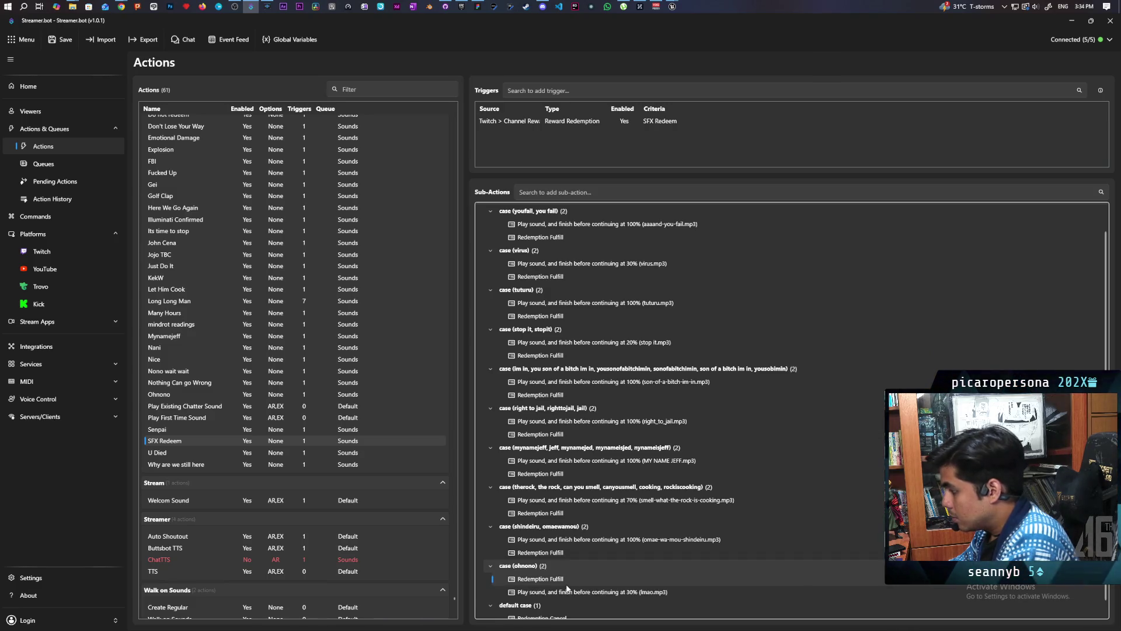
{"action": "left_click_drag", "start_coordinate": [562, 591], "coordinate": [561, 575]}
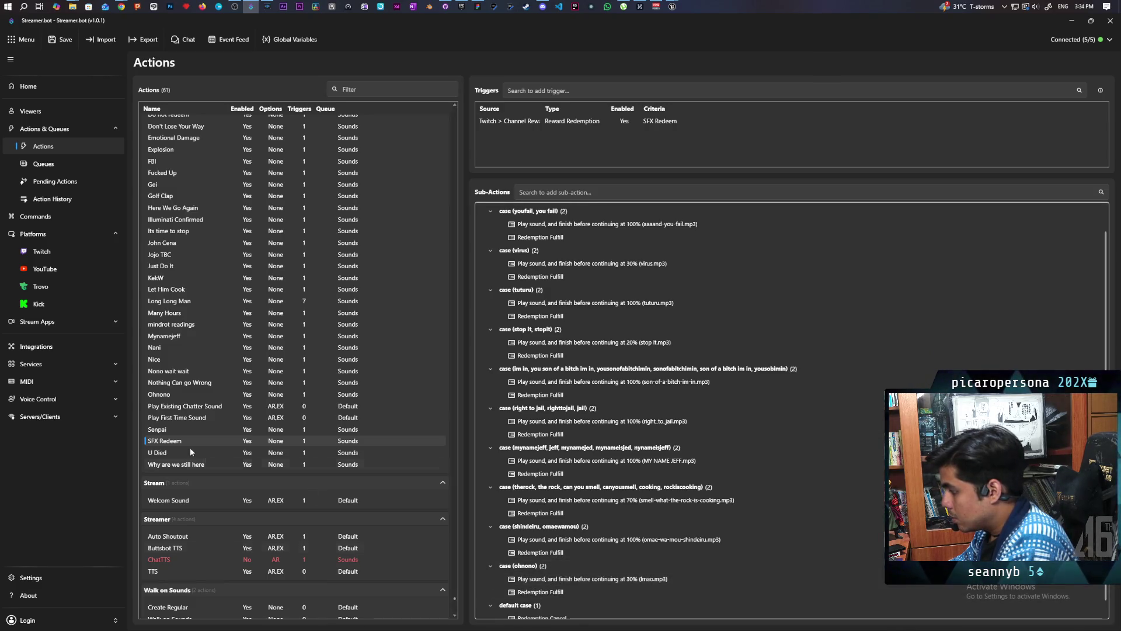
Delete the standalone Ohnono action
{"action": "left_click", "coordinate": [187, 395]}
{"action": "key", "text": "Delete"}
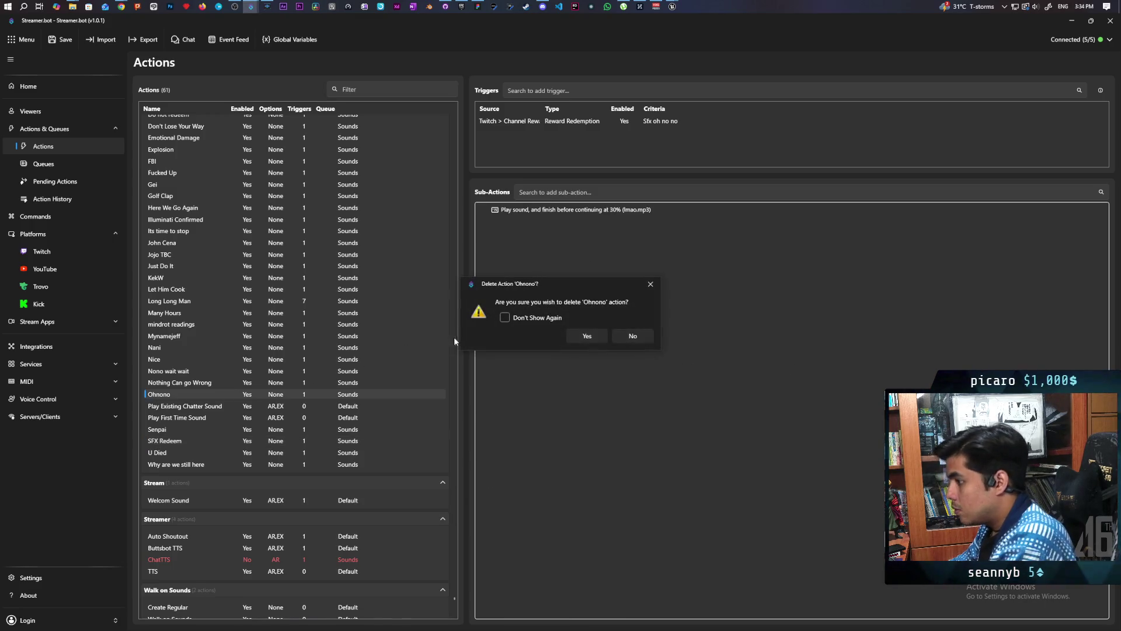
{"action": "left_click", "coordinate": [588, 335]}
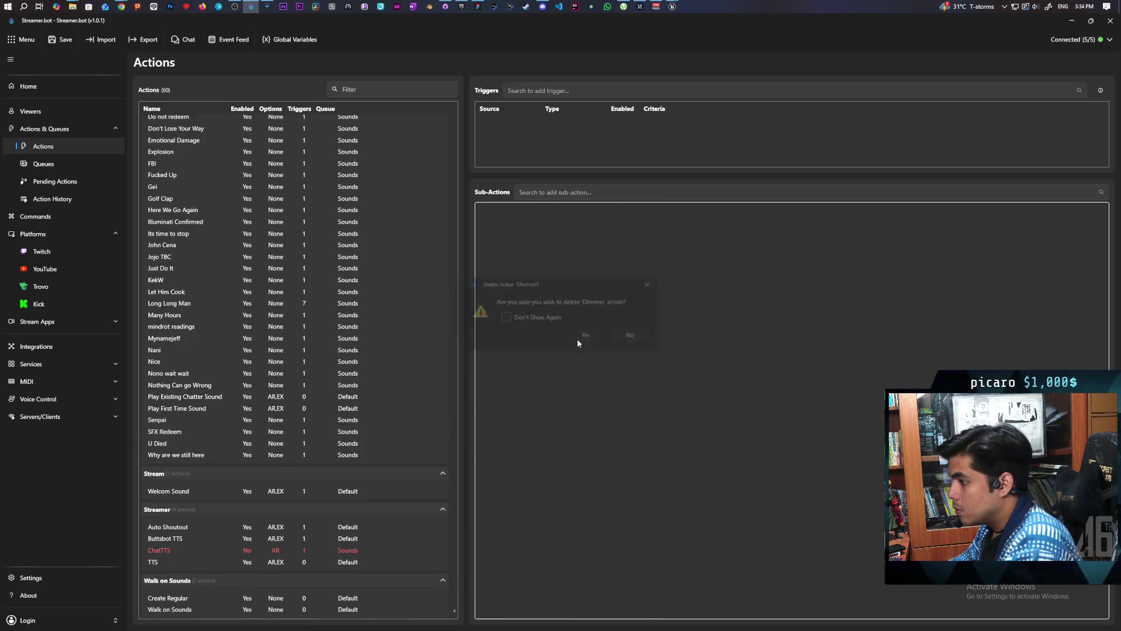
{"action": "left_click", "coordinate": [58, 252]}
Delete the Sfx oh no no channel point reward
{"action": "left_click", "coordinate": [257, 92]}
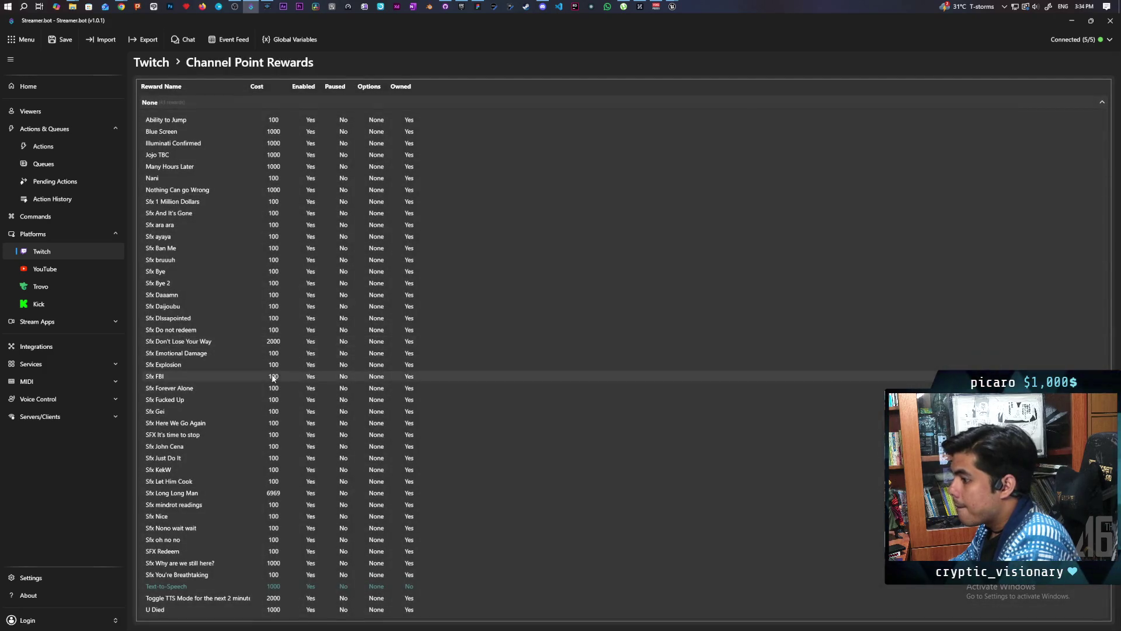
{"action": "left_click", "coordinate": [184, 541]}
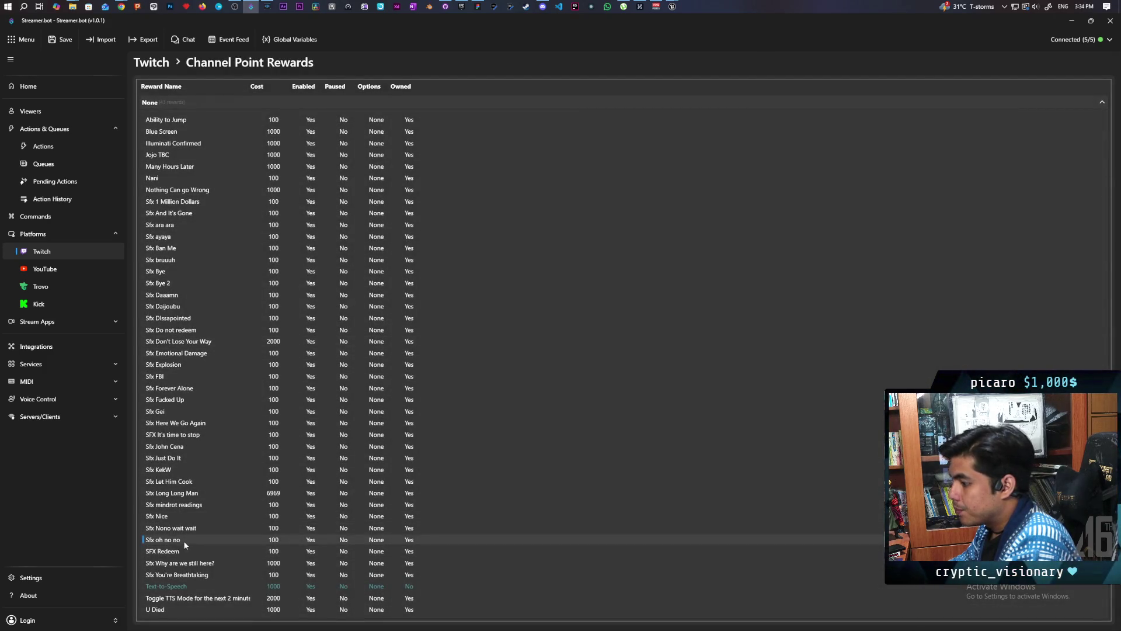
{"action": "key", "text": "Delete"}
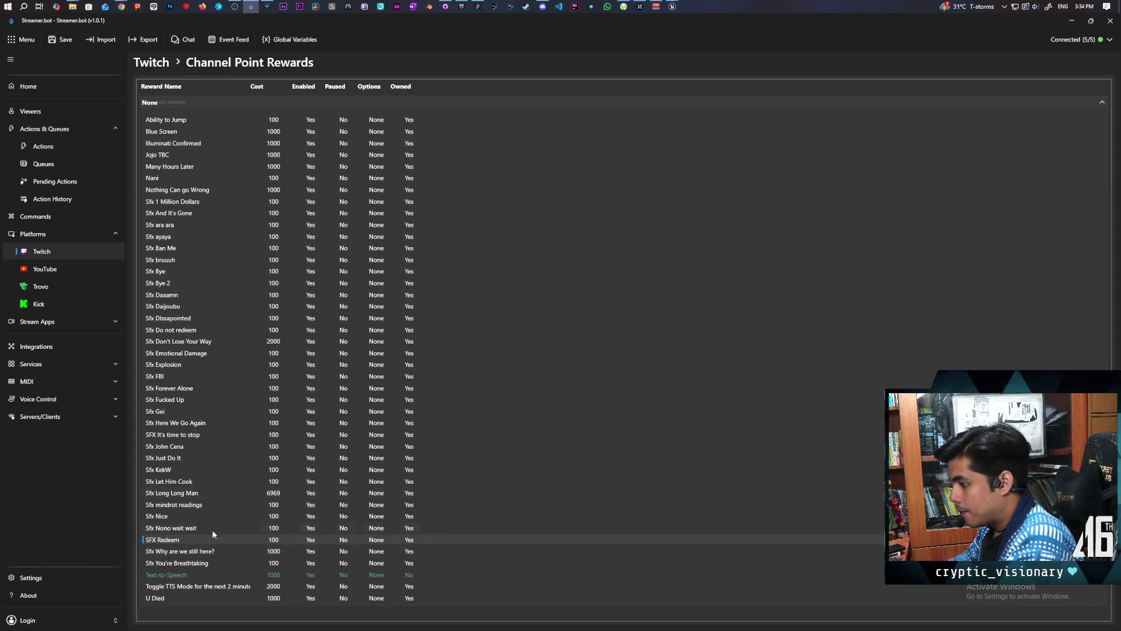
Append ohnono to the SFX Redeem reward's description sound list and save
{"action": "double_click", "coordinate": [178, 541]}
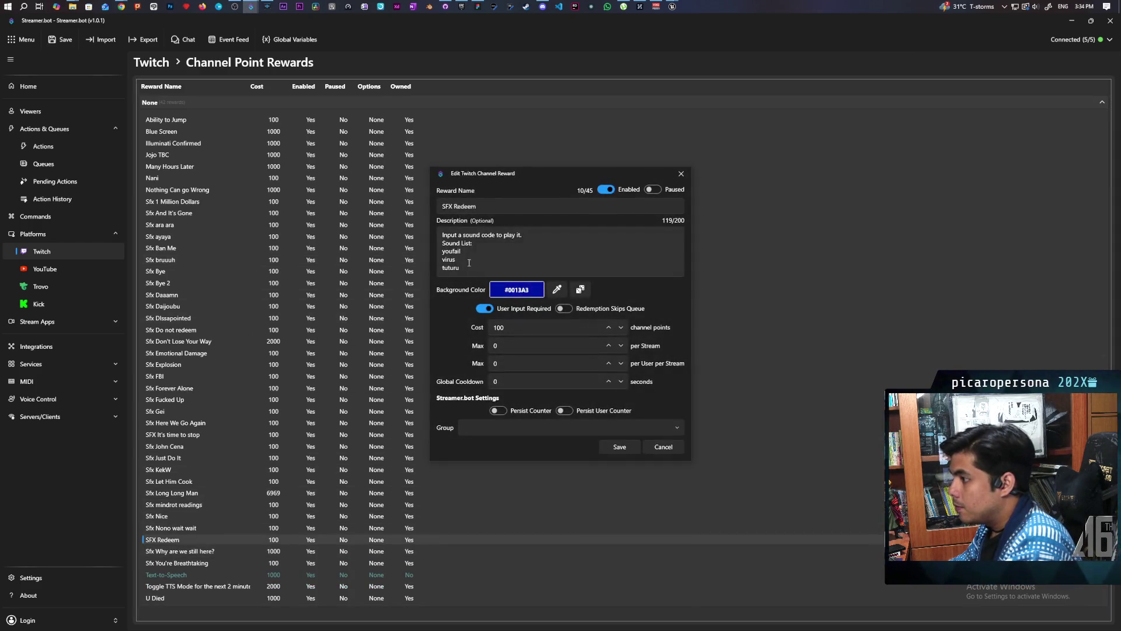
{"action": "scroll", "coordinate": [484, 265], "scroll_direction": "down", "scroll_amount": 2}
{"action": "left_click", "coordinate": [484, 265]}
{"action": "type", "text": "ohnono"}
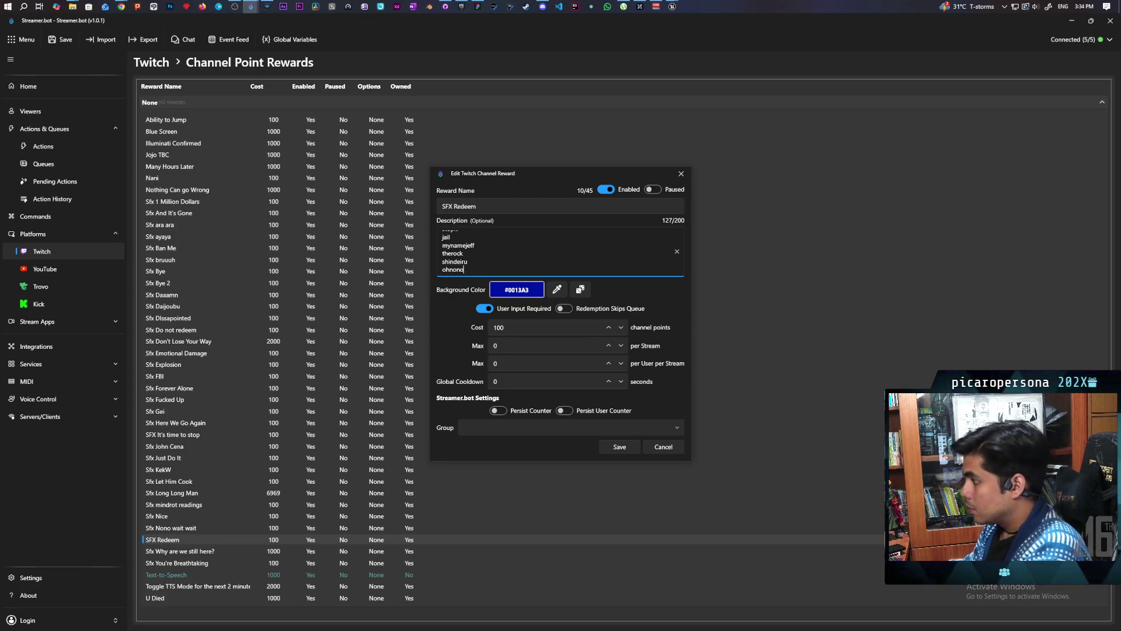
{"action": "left_click", "coordinate": [611, 447]}
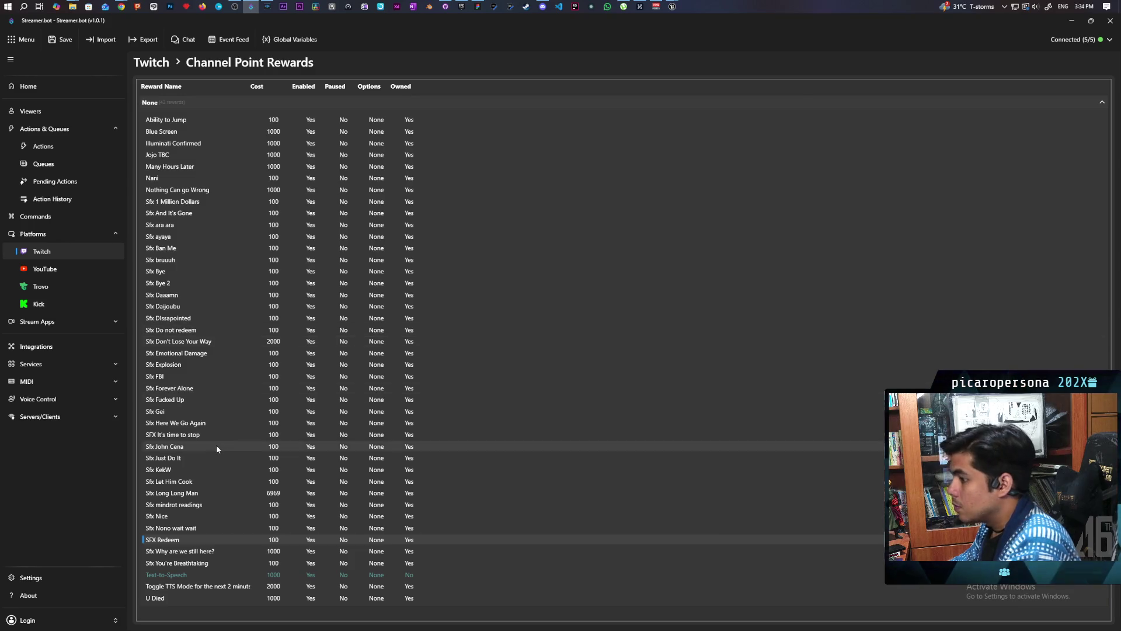
{"action": "left_click", "coordinate": [43, 147]}
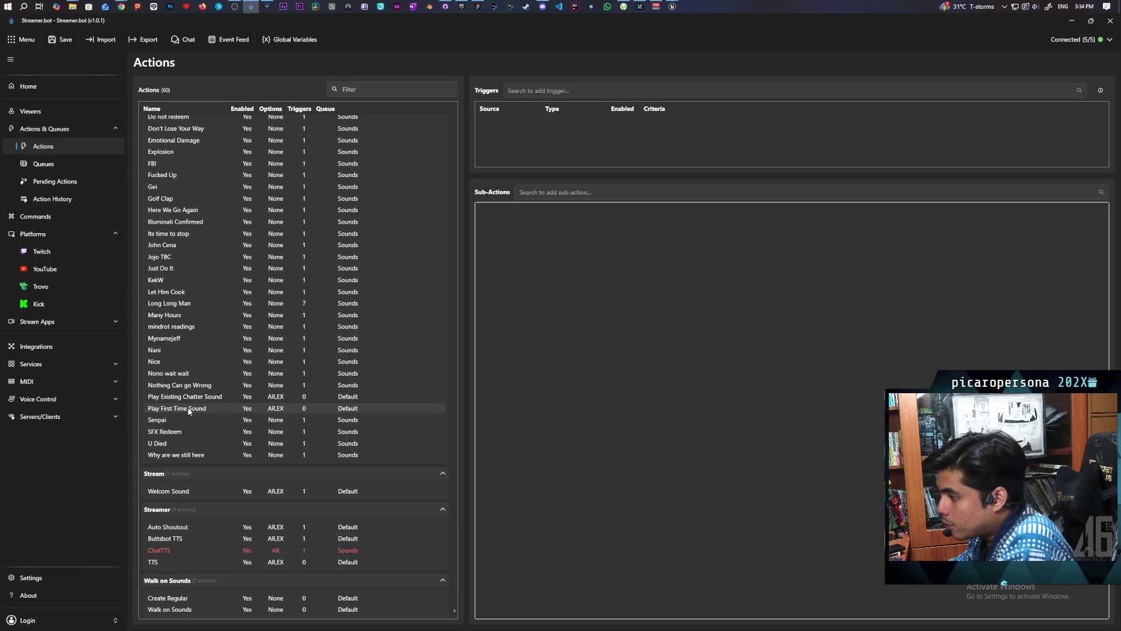
Add a switch case with values nonowait, nowait and waitwait to SFX Redeem
{"action": "left_click", "coordinate": [180, 432]}
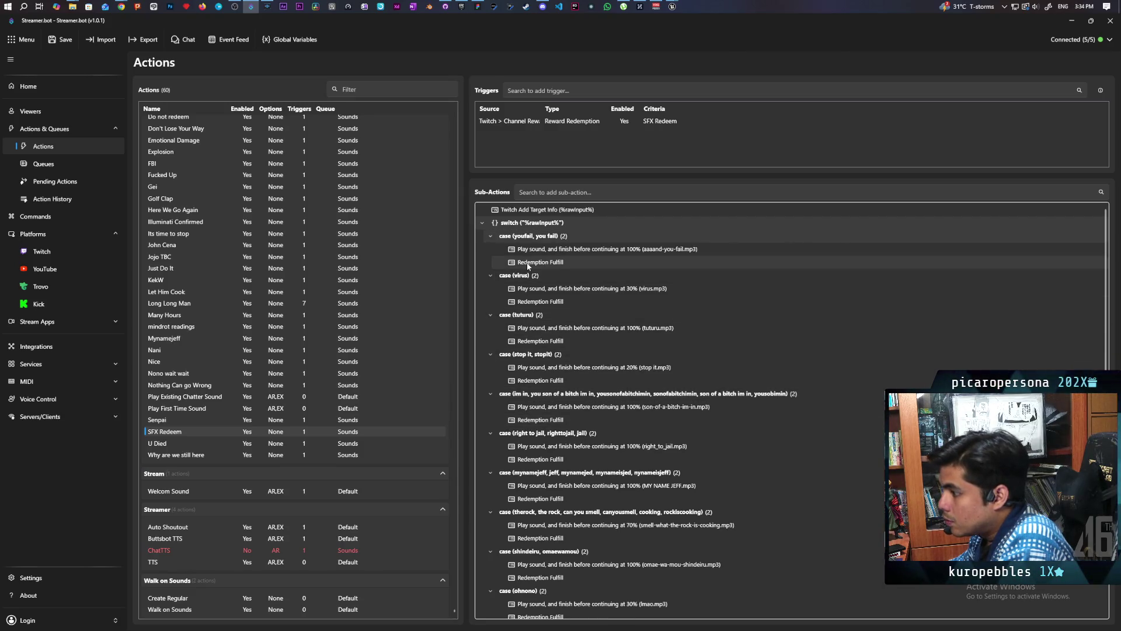
{"action": "right_click", "coordinate": [556, 226]}
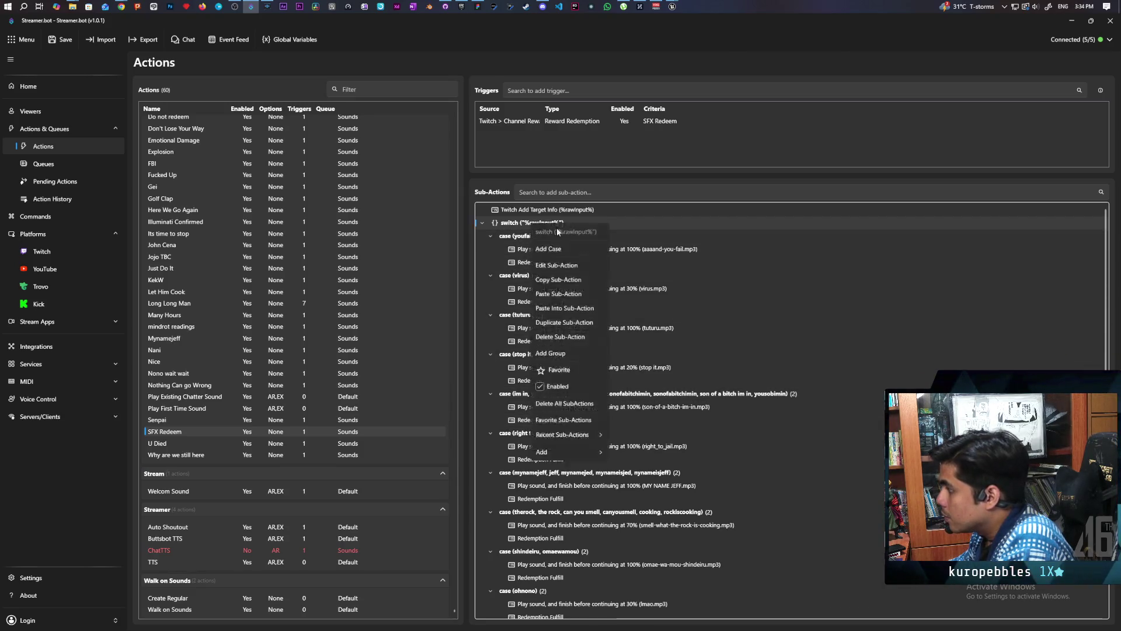
{"action": "left_click", "coordinate": [574, 247]}
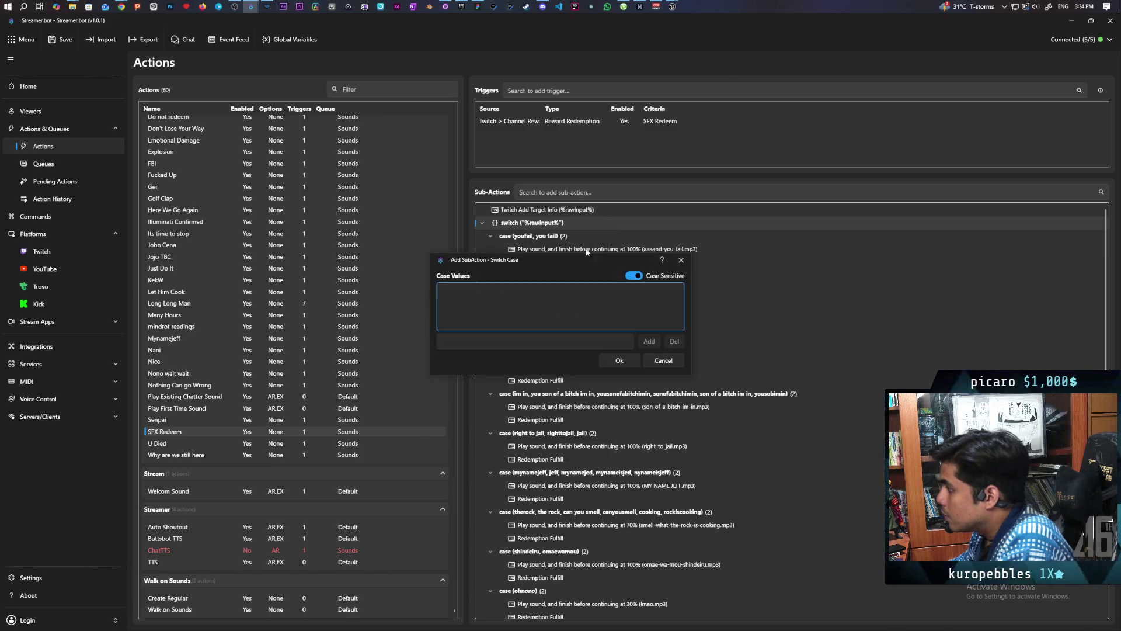
{"action": "left_click", "coordinate": [570, 337]}
{"action": "type", "text": "nonowait"}
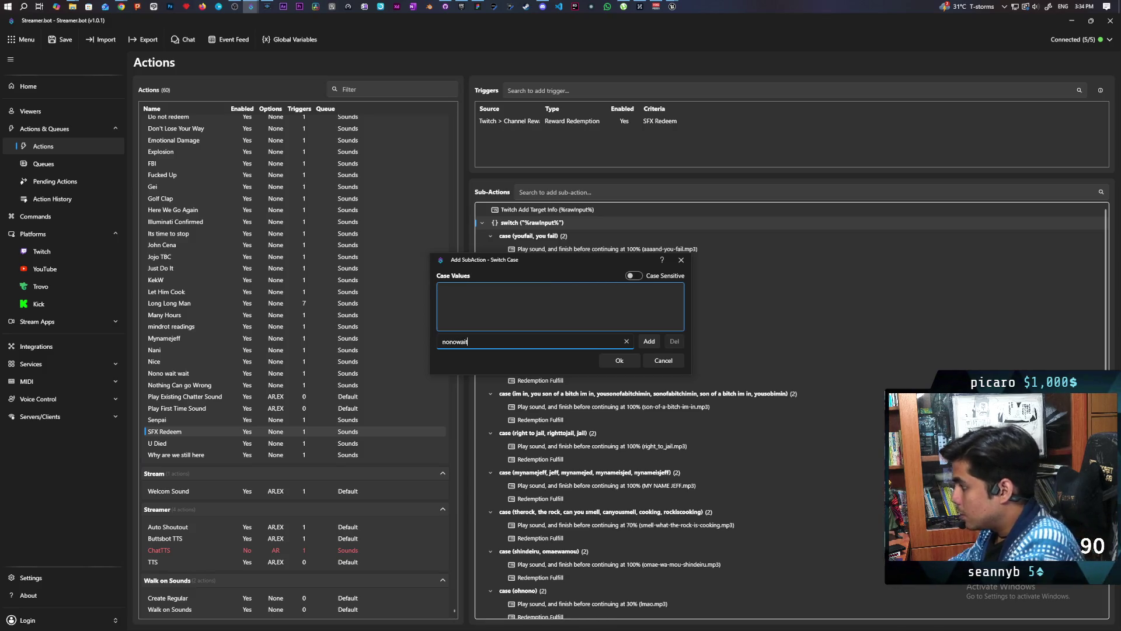
{"action": "left_click", "coordinate": [647, 342]}
{"action": "left_click", "coordinate": [539, 349]}
{"action": "key", "text": "ctrl+a"}
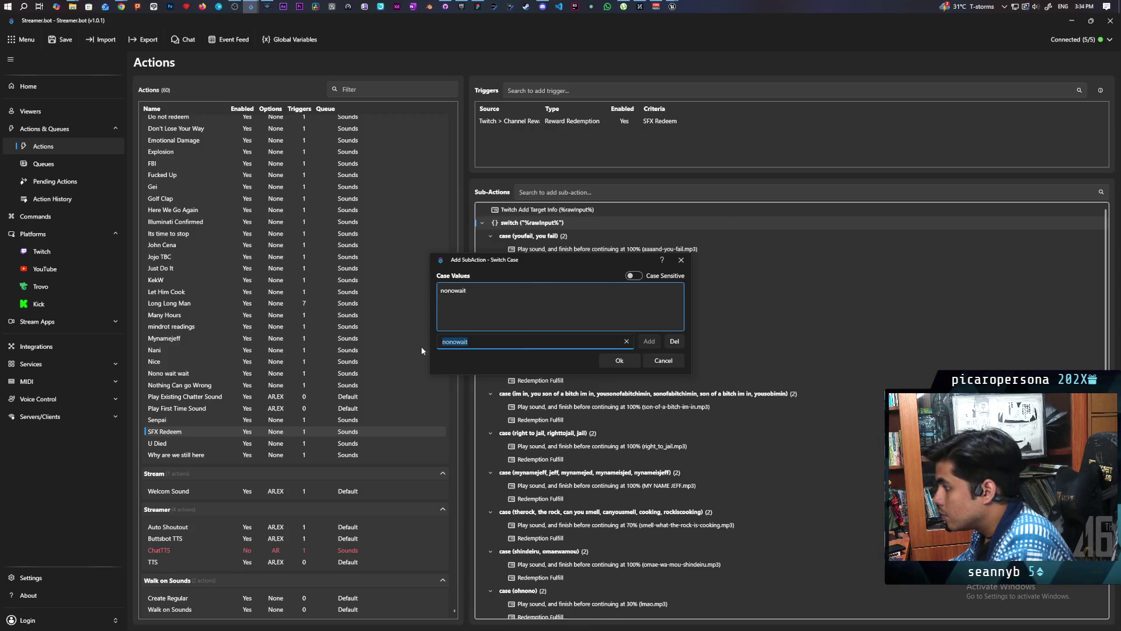
{"action": "type", "text": "nowait"}
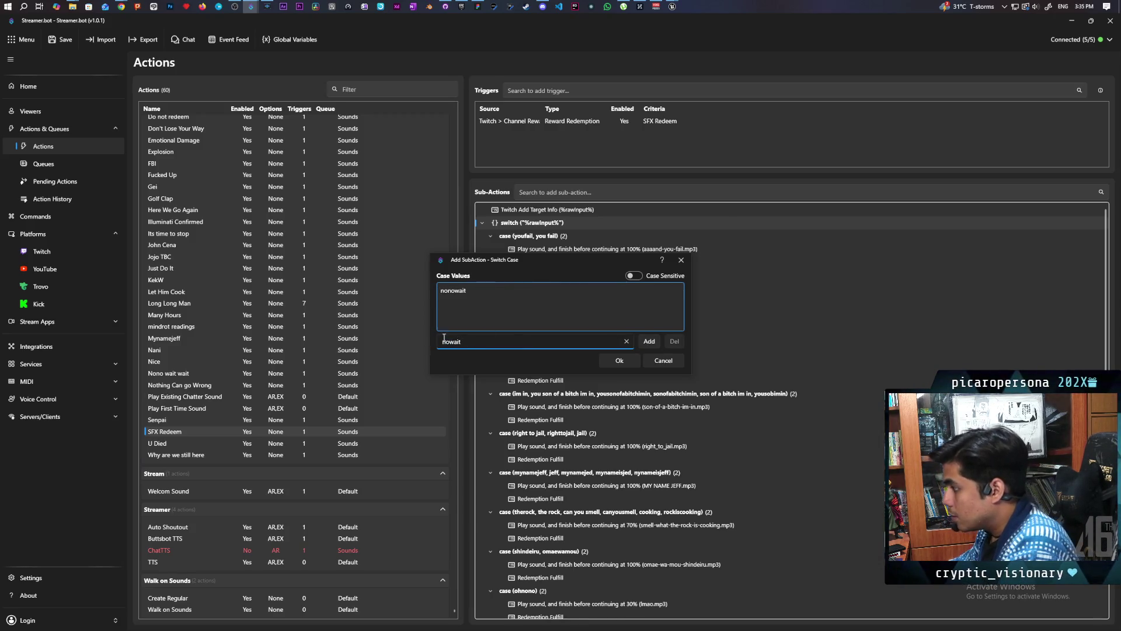
{"action": "left_click", "coordinate": [652, 345]}
{"action": "left_click", "coordinate": [450, 343]}
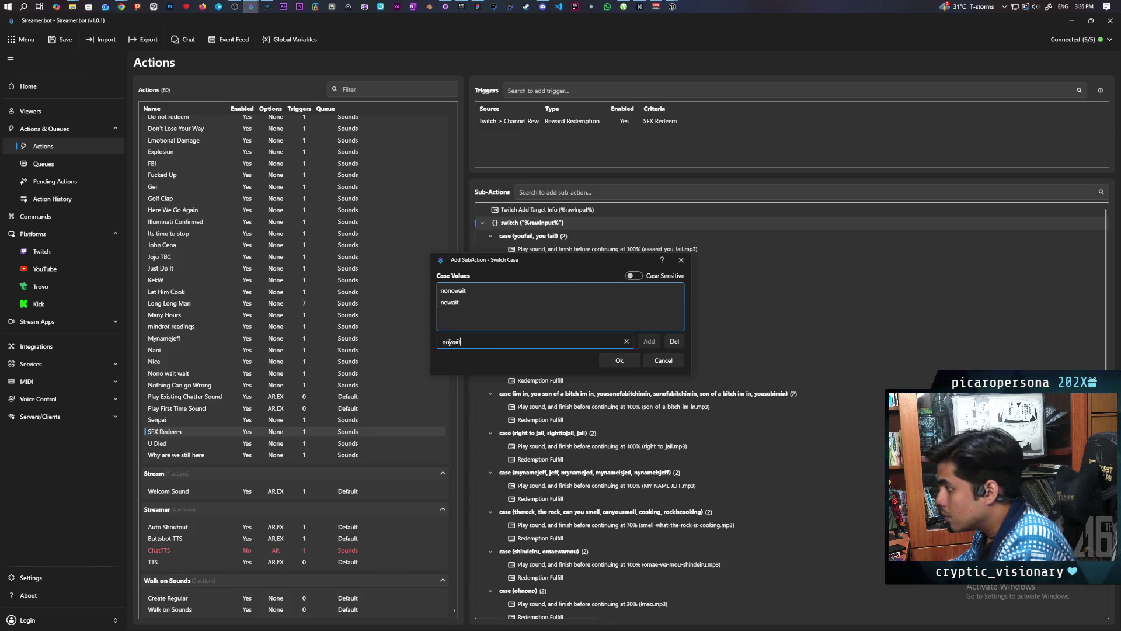
{"action": "type", "text": "wait"}
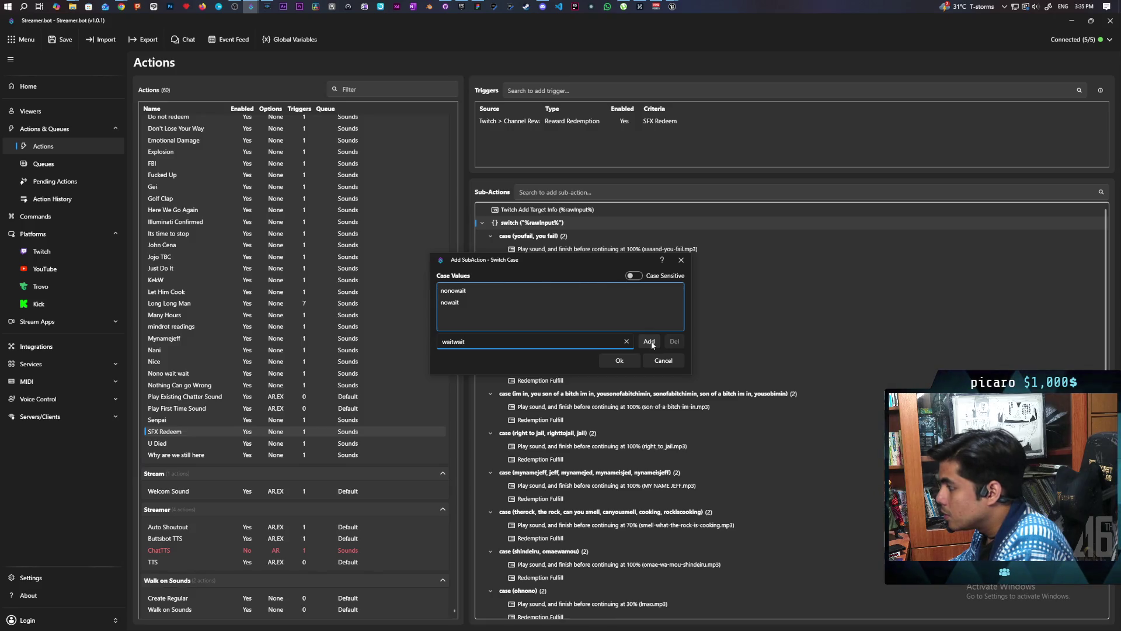
{"action": "left_click", "coordinate": [650, 342]}
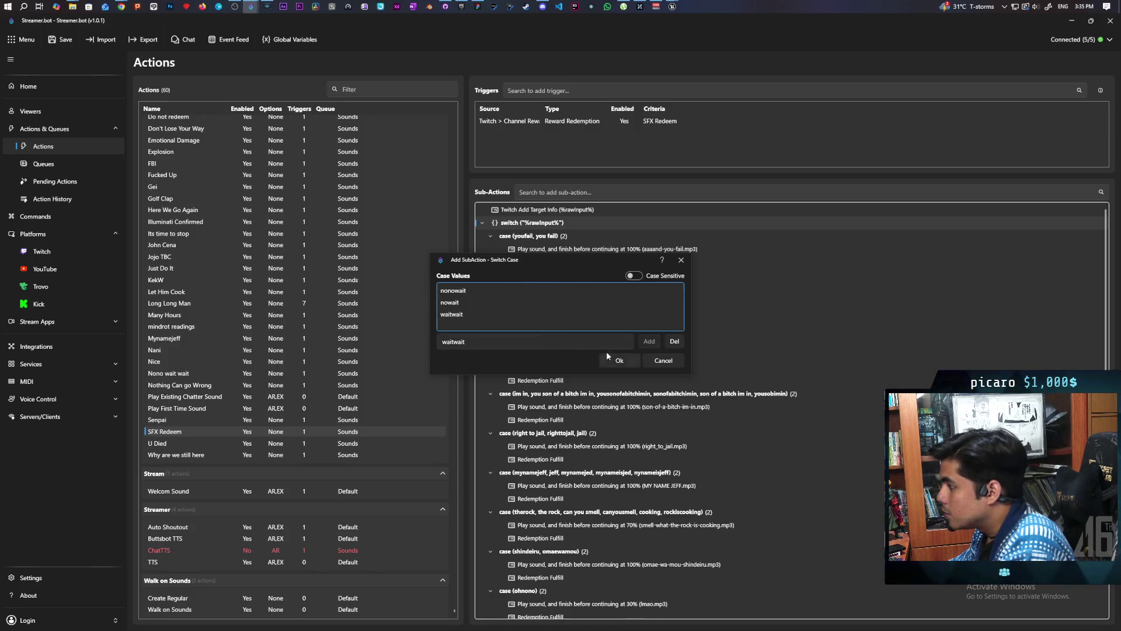
{"action": "left_click", "coordinate": [619, 361]}
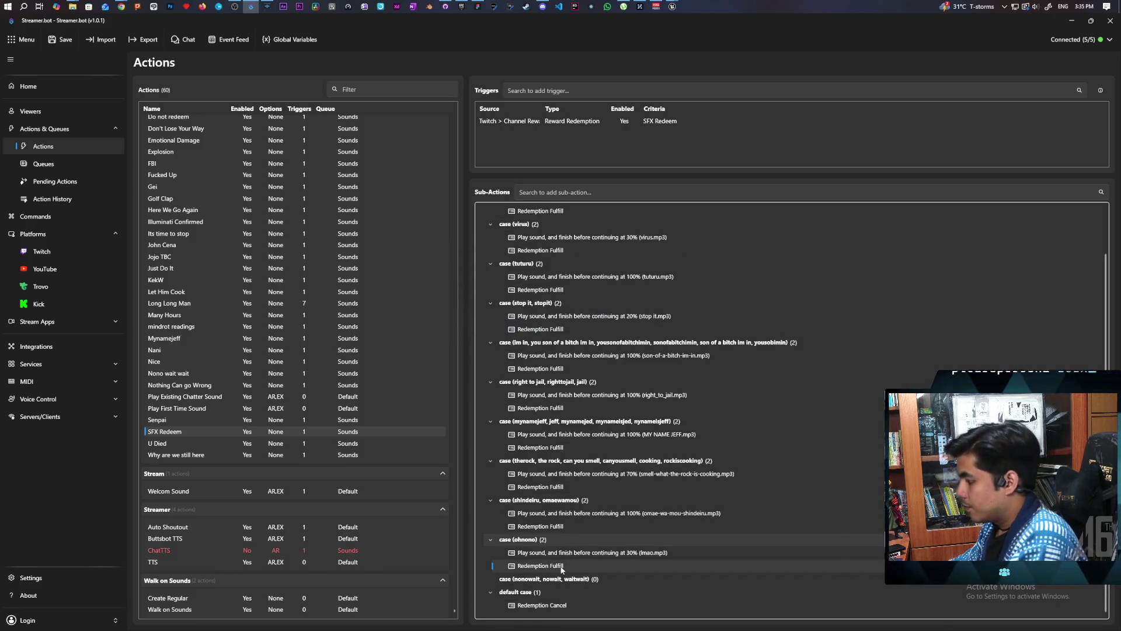
Copy Redemption Fulfill and the no-no-wait-wait.mp3 play-sound into the new case
{"action": "left_click", "coordinate": [549, 605]}
{"action": "left_click_drag", "start_coordinate": [552, 617], "coordinate": [551, 584]}
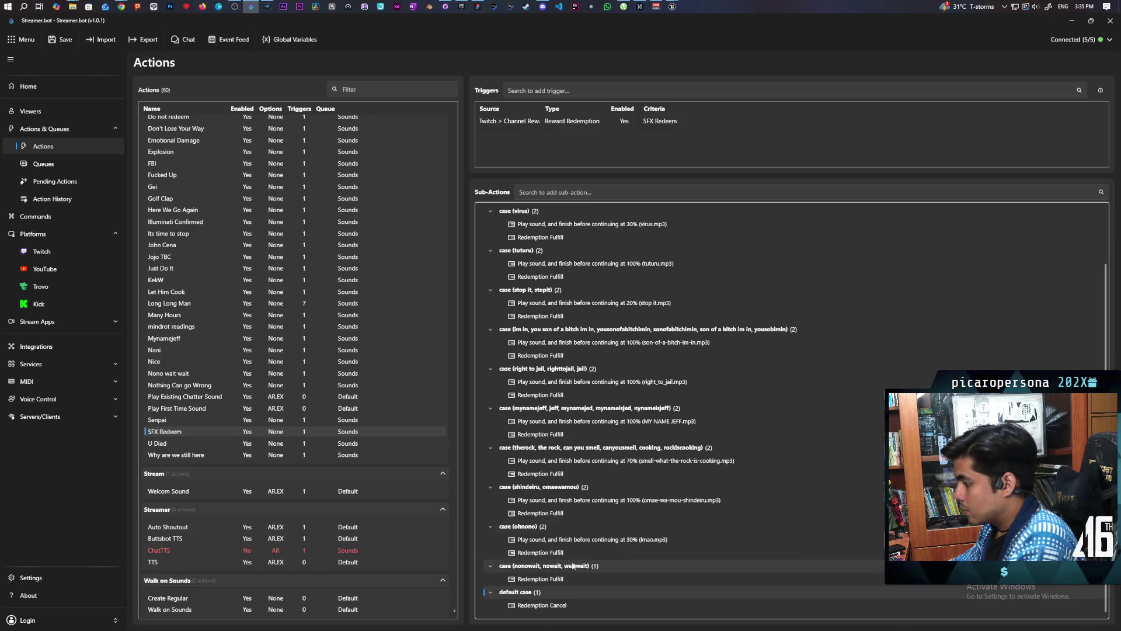
{"action": "left_click", "coordinate": [168, 373]}
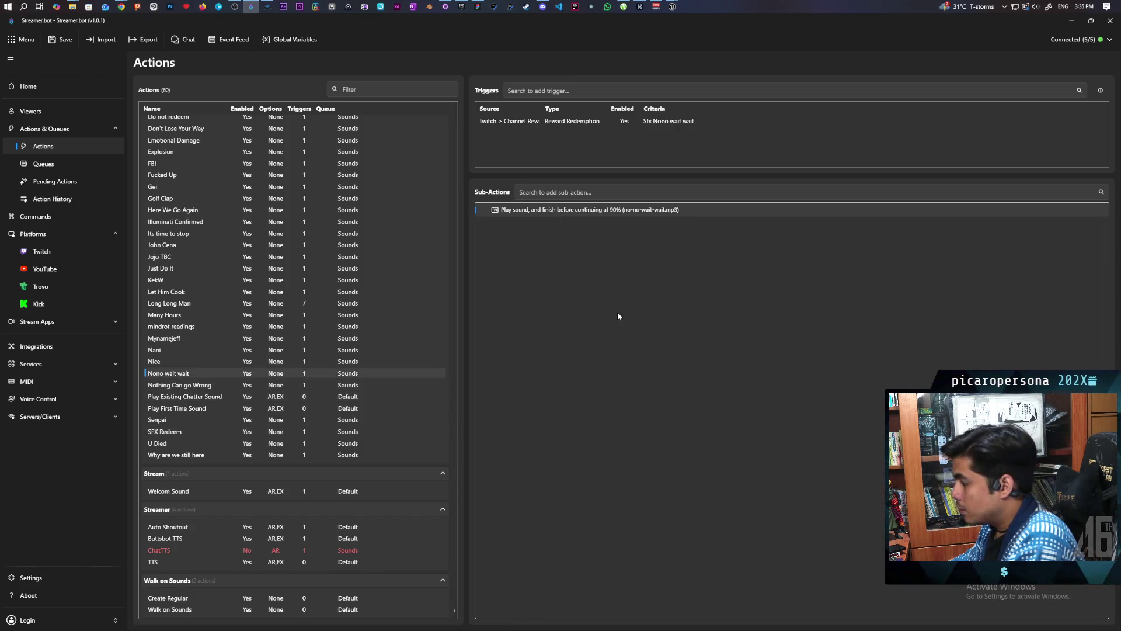
{"action": "left_click", "coordinate": [234, 431]}
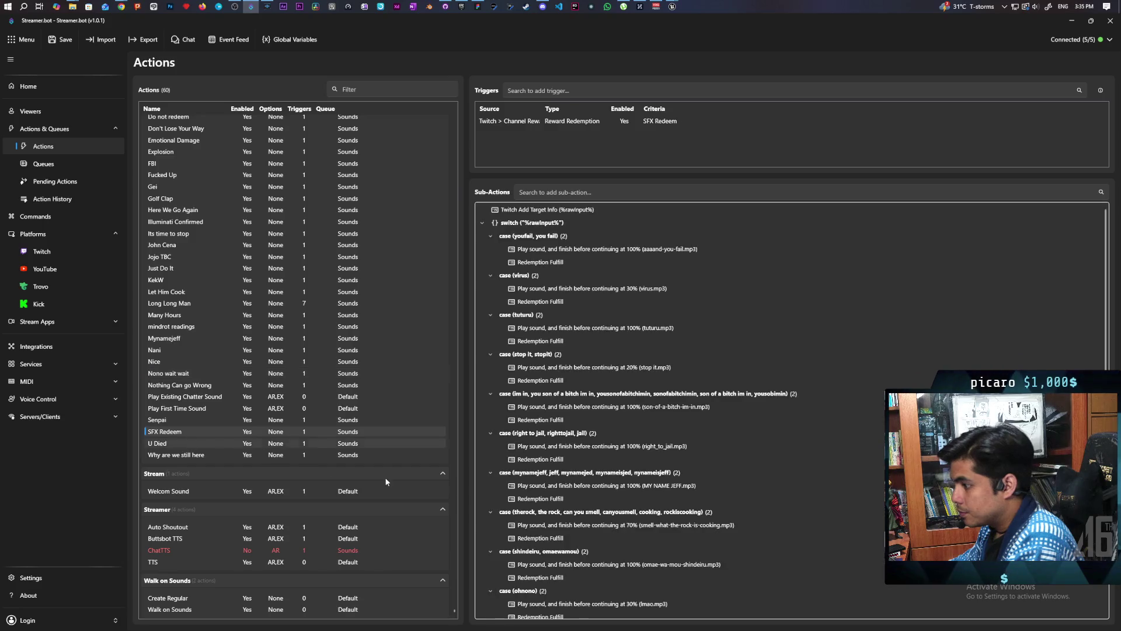
{"action": "scroll", "coordinate": [577, 520], "scroll_direction": "down", "scroll_amount": 3}
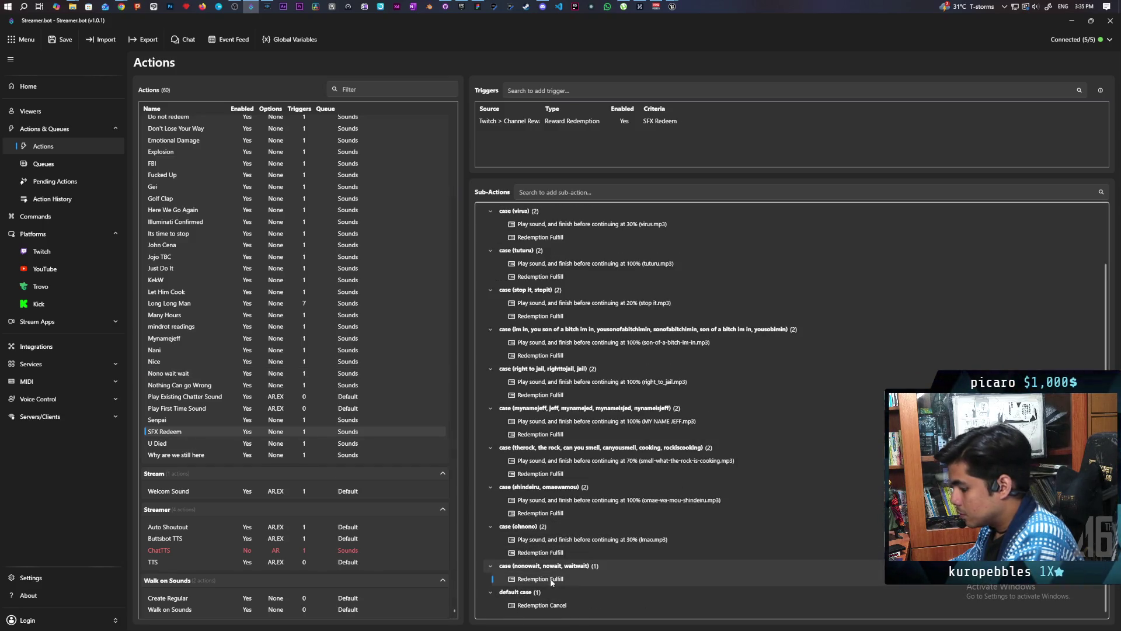
{"action": "key", "text": "ctrl+v"}
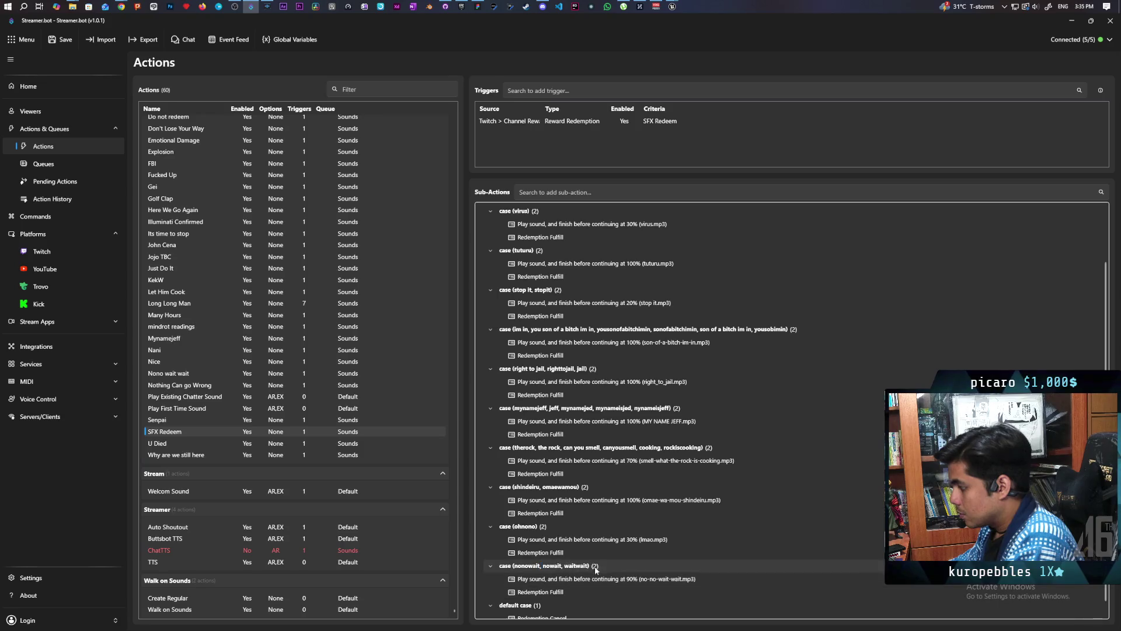
Delete the standalone Nono wait wait action
{"action": "left_click", "coordinate": [245, 374]}
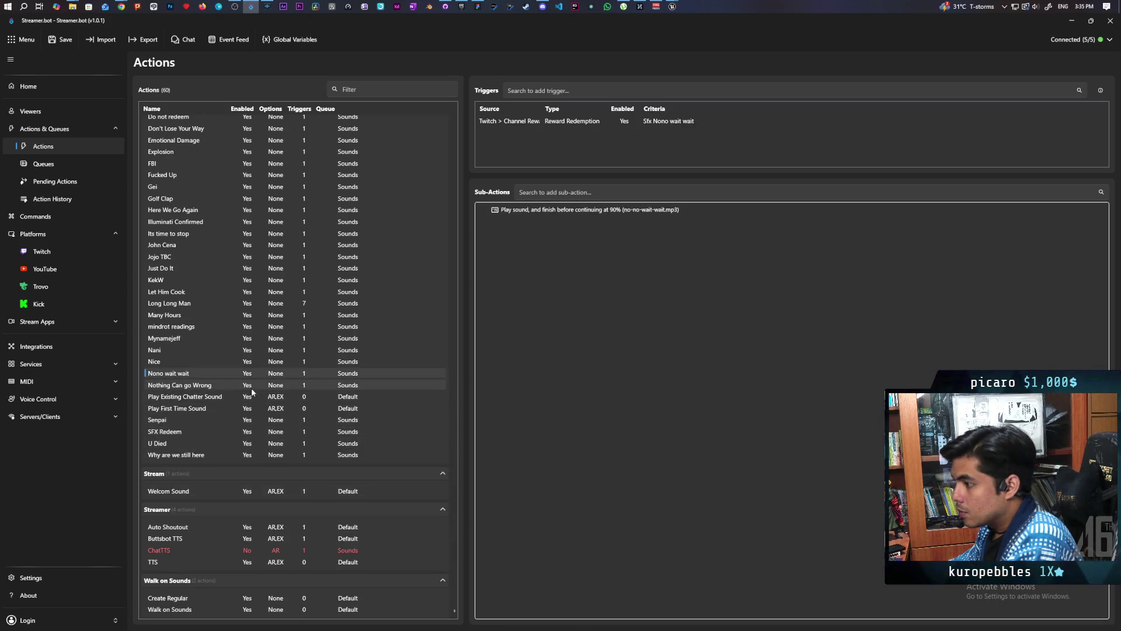
{"action": "key", "text": "Delete"}
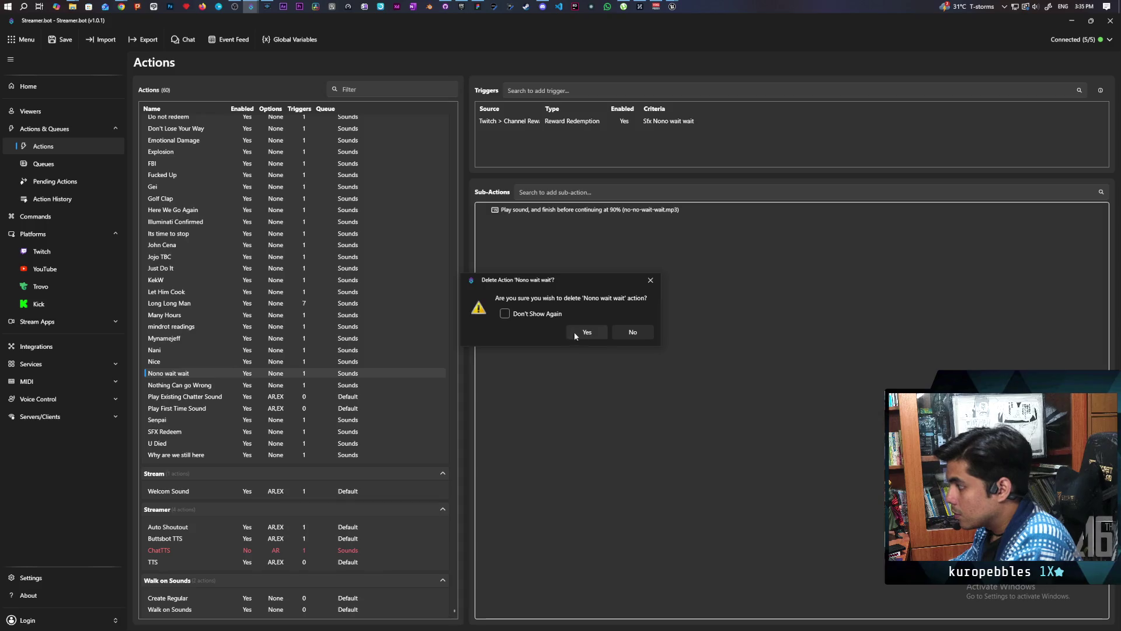
{"action": "left_click", "coordinate": [575, 333]}
{"action": "left_click", "coordinate": [42, 252]}
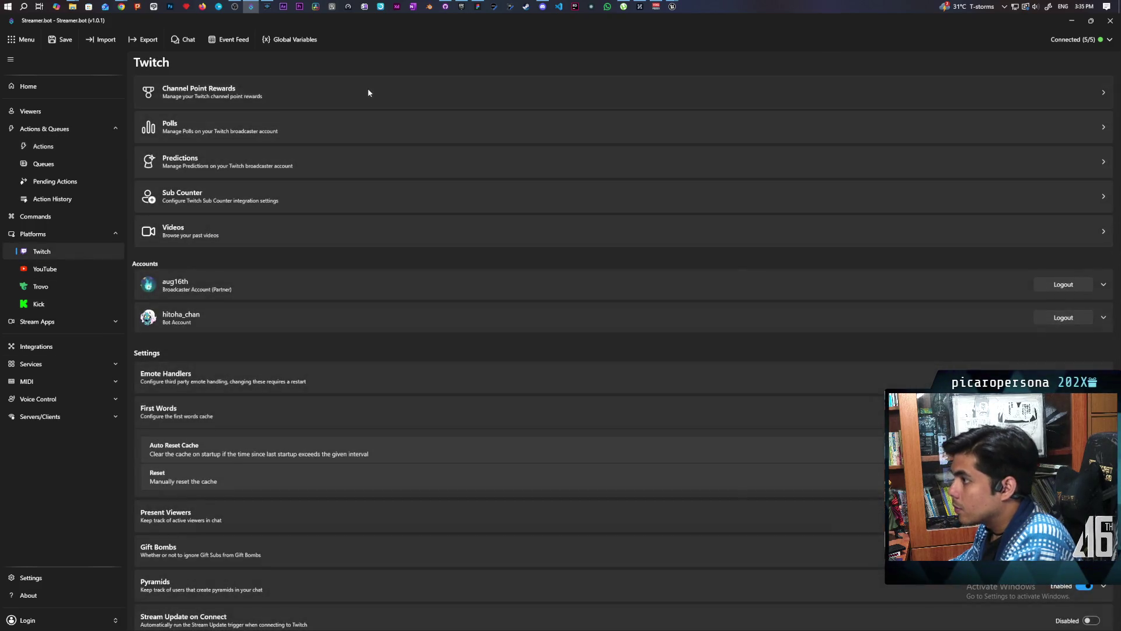
Remove the Sfx Nono wait wait reward from the Channel Point Rewards list
{"action": "left_click", "coordinate": [368, 92]}
{"action": "left_click", "coordinate": [204, 543]}
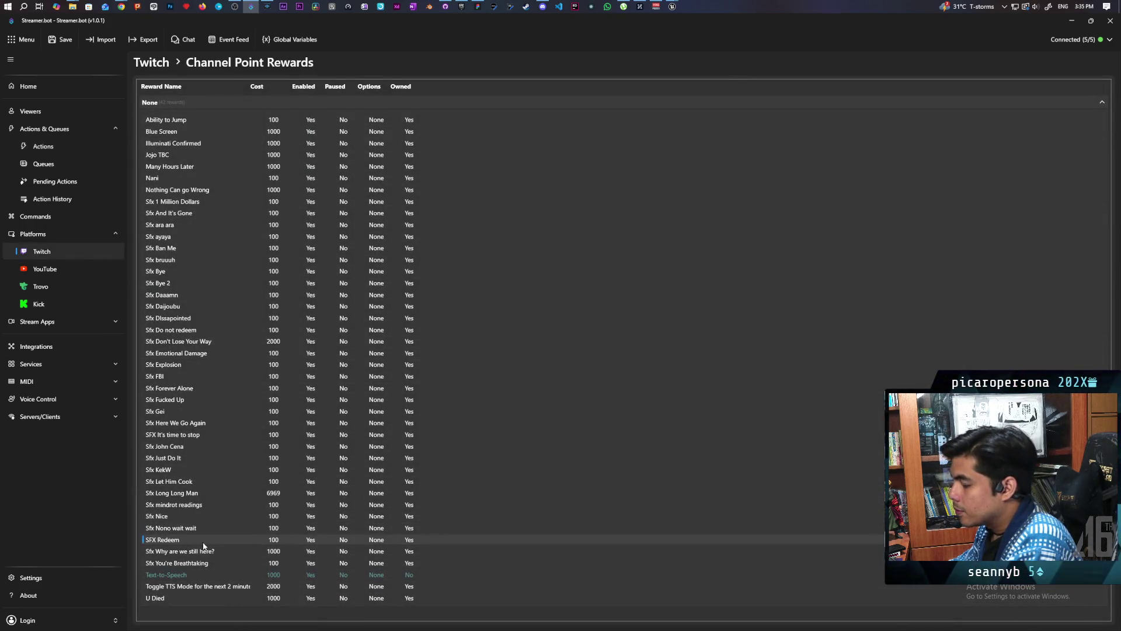
{"action": "left_click", "coordinate": [183, 529]}
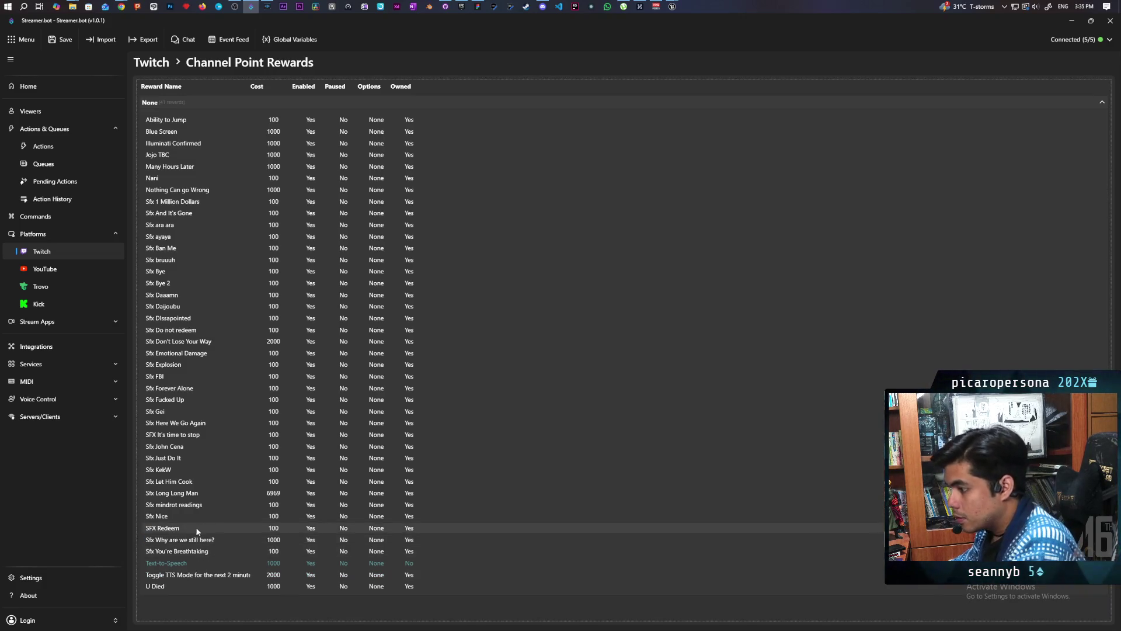
Append nonowait to the SFX Redeem reward's description sound list and save
{"action": "double_click", "coordinate": [175, 529]}
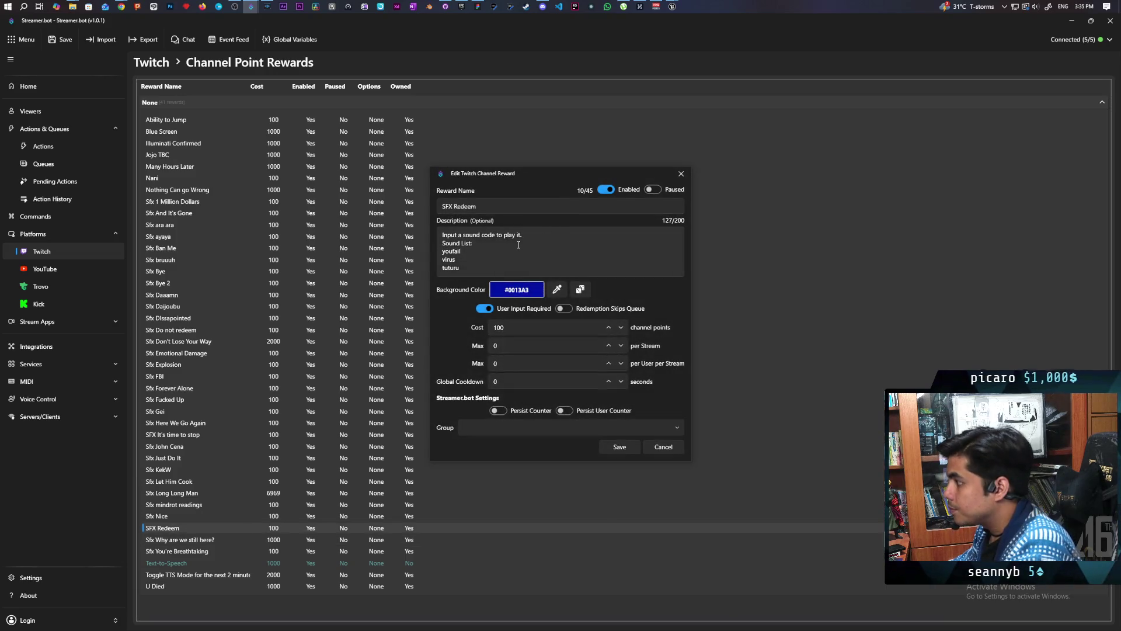
{"action": "scroll", "coordinate": [518, 245], "scroll_direction": "down", "scroll_amount": 3}
{"action": "left_click", "coordinate": [506, 274]}
{"action": "type", "text": "nonowait"}
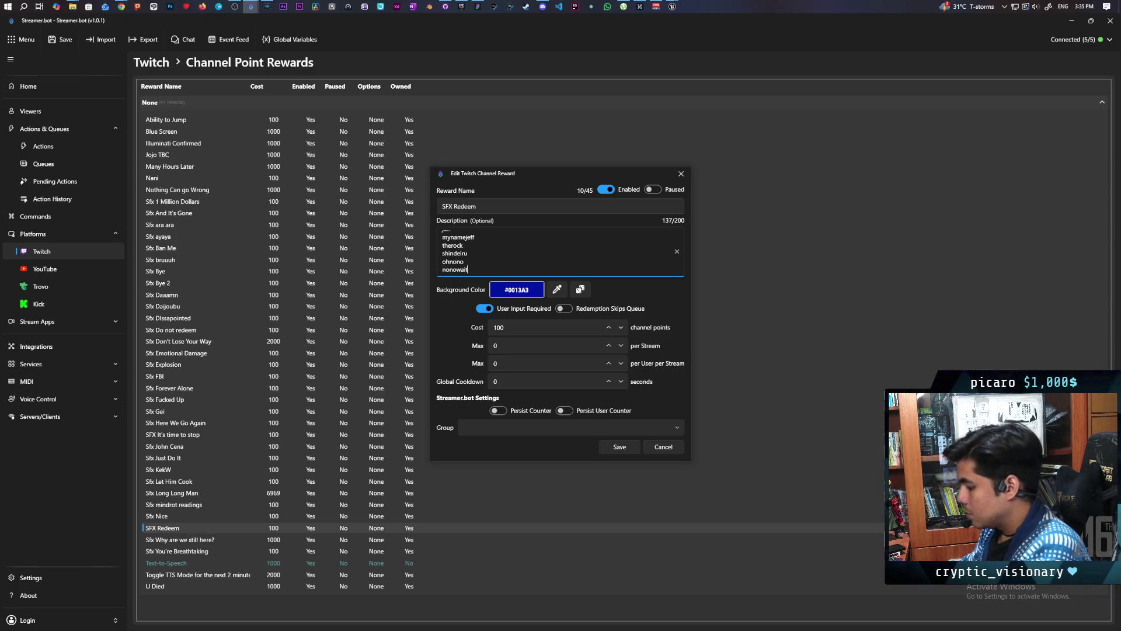
{"action": "left_click", "coordinate": [620, 447]}
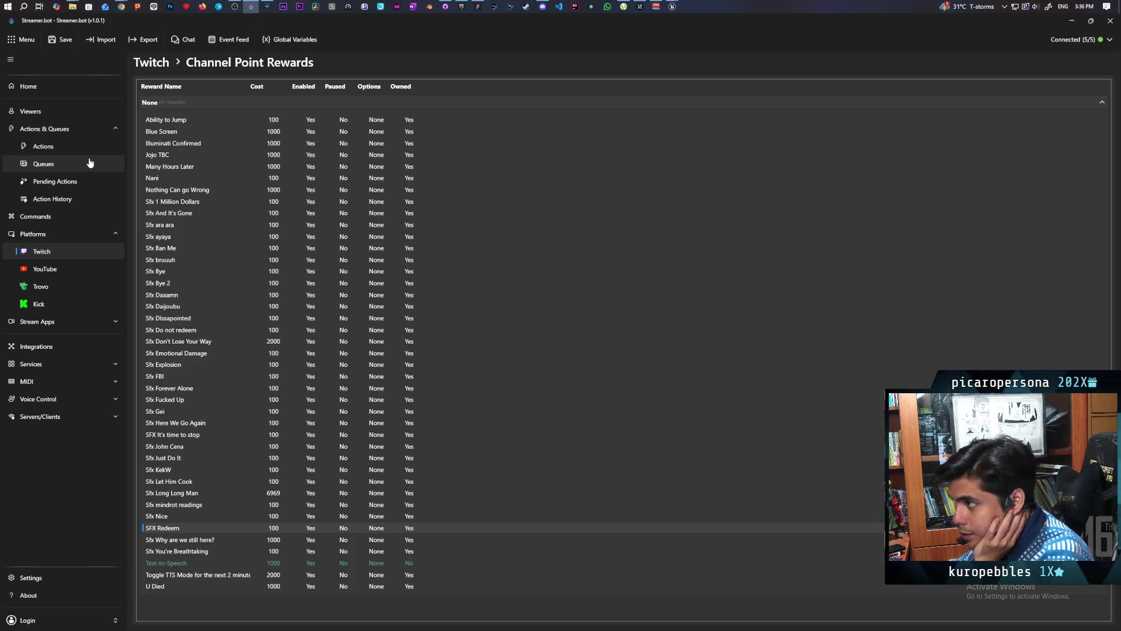
Look up Twitch's chat character limit (500) in Chrome, then close the tab
{"action": "mouse_move", "coordinate": [121, 7]}
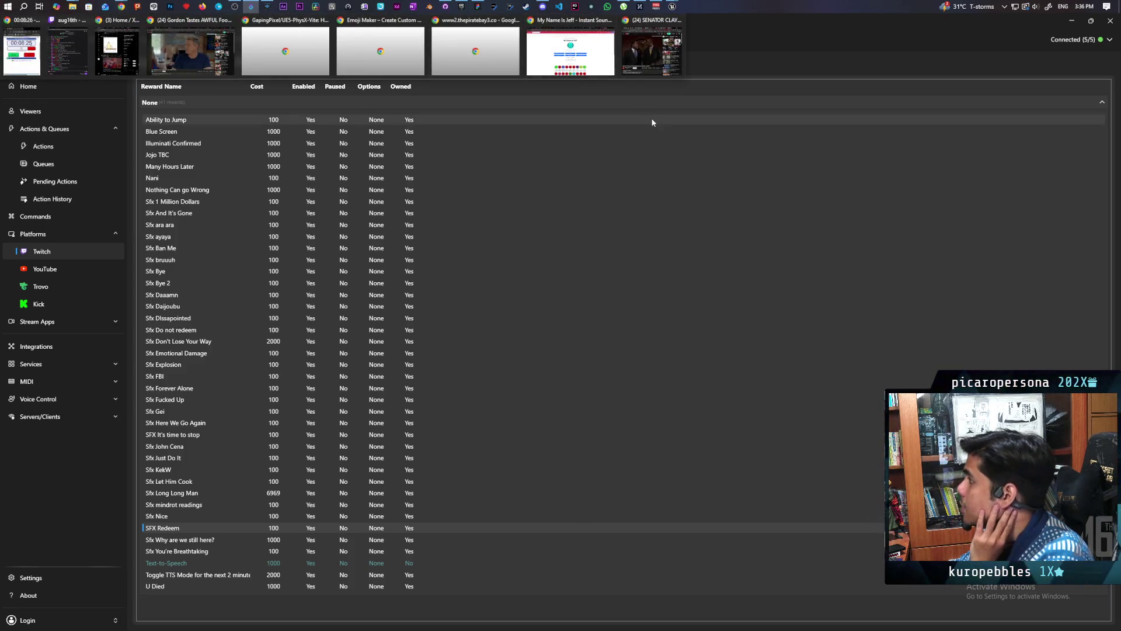
{"action": "left_click", "coordinate": [653, 36]}
{"action": "left_click", "coordinate": [971, 70]}
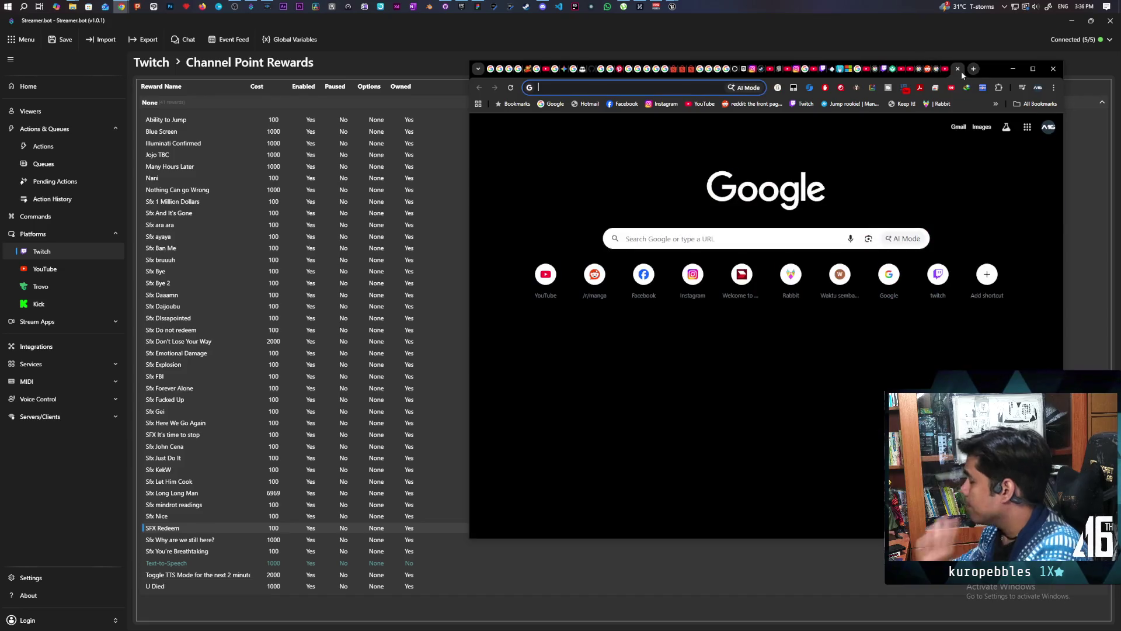
{"action": "type", "text": "twitch cha"}
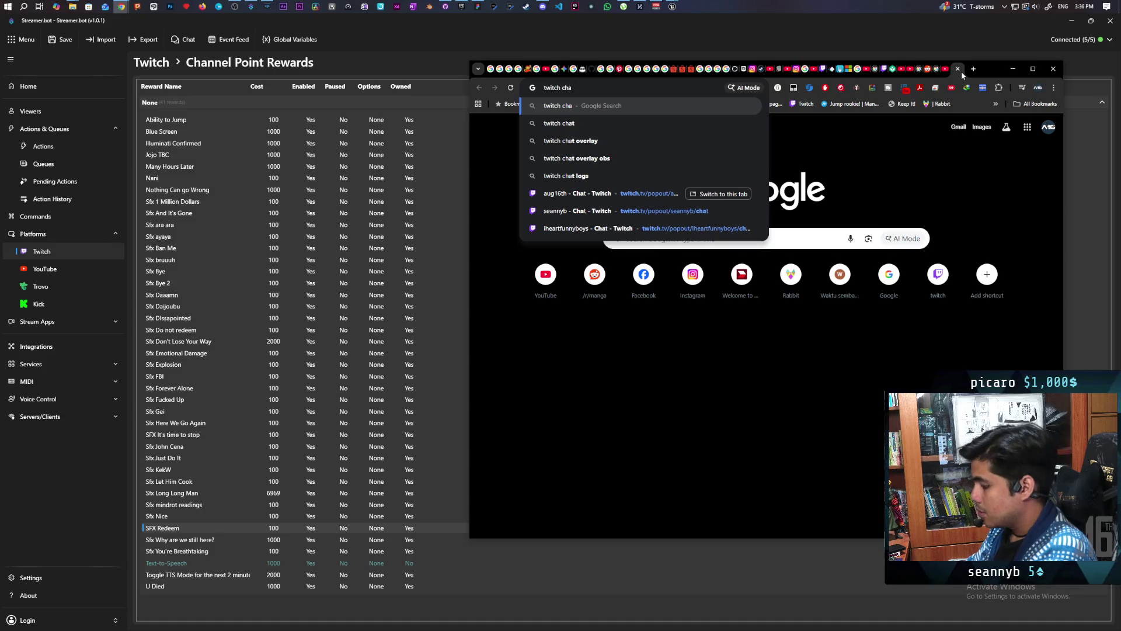
{"action": "type", "text": "t charcater"}
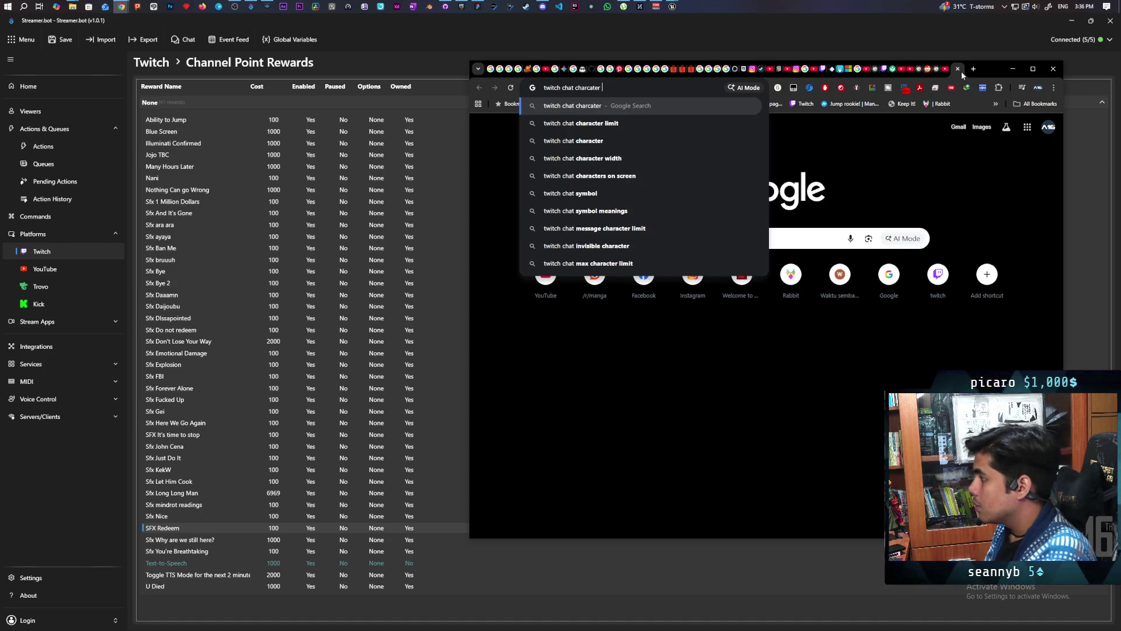
{"action": "key", "text": "Down"}
{"action": "key", "text": "Return"}
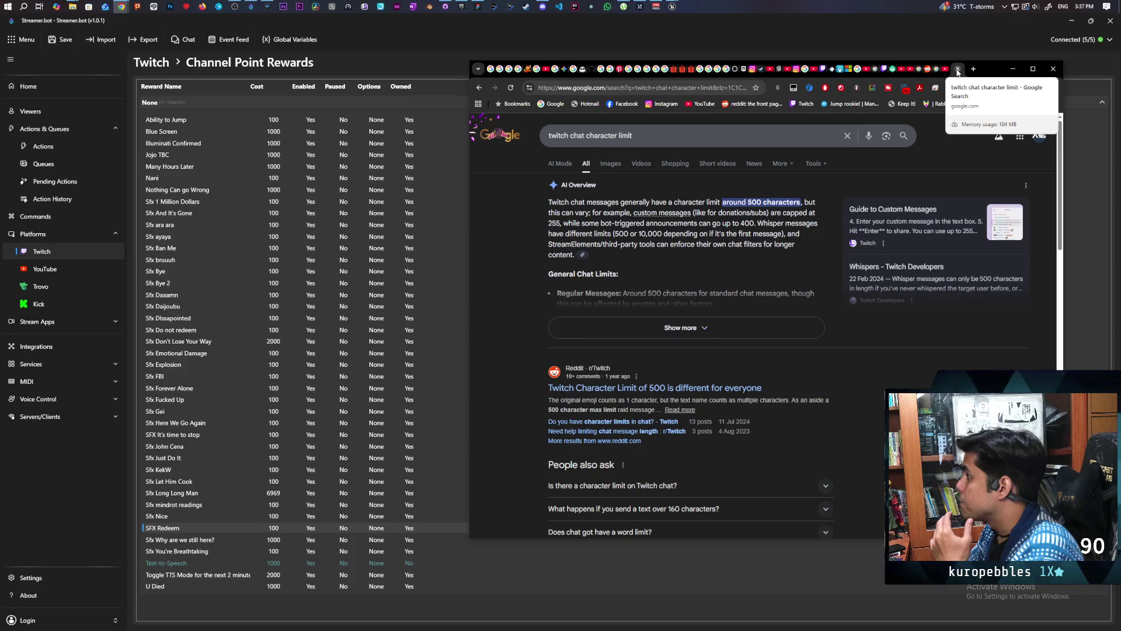
{"action": "left_click", "coordinate": [958, 70]}
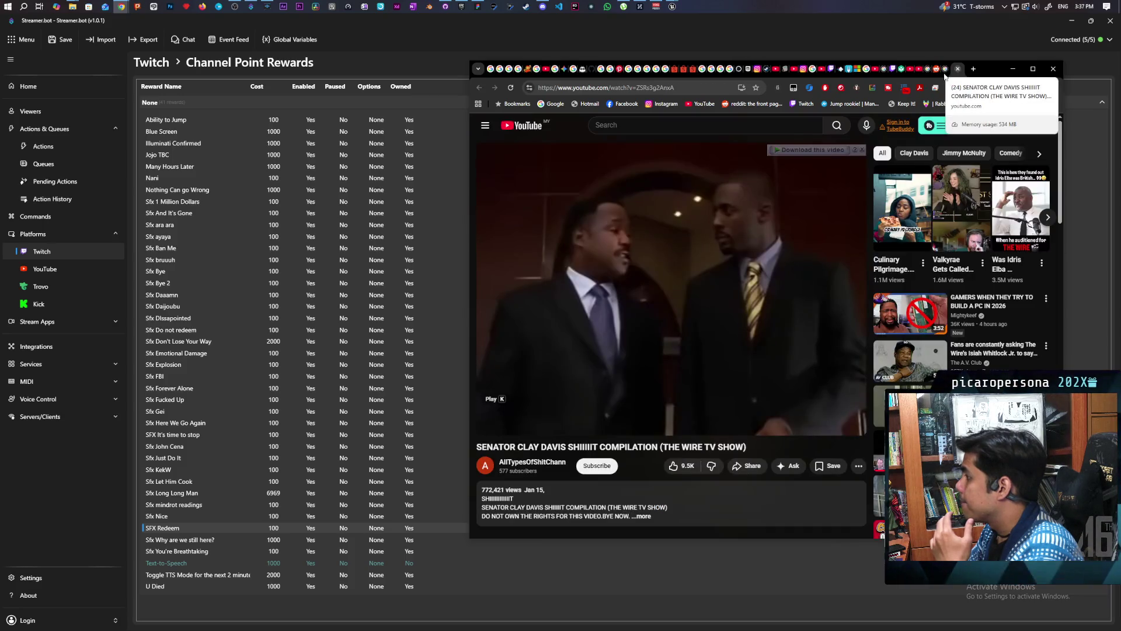
{"action": "left_click", "coordinate": [453, 45]}
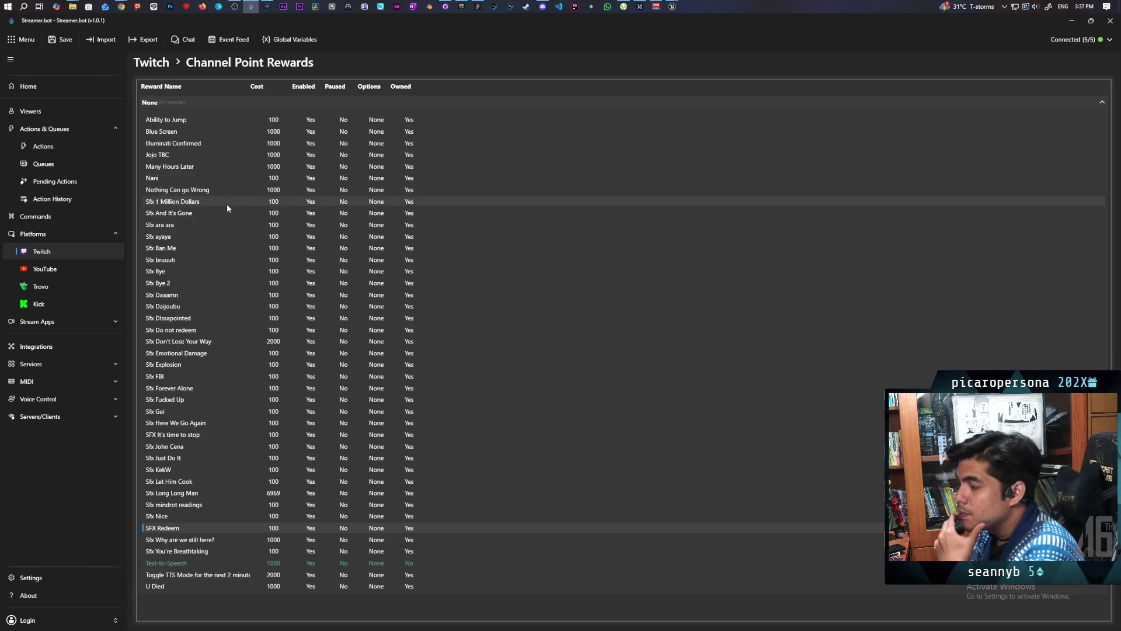
Save the Streamer.bot settings with Ctrl+S, storing the SFX Redeem reward setup
{"action": "key", "text": "ctrl+s"}
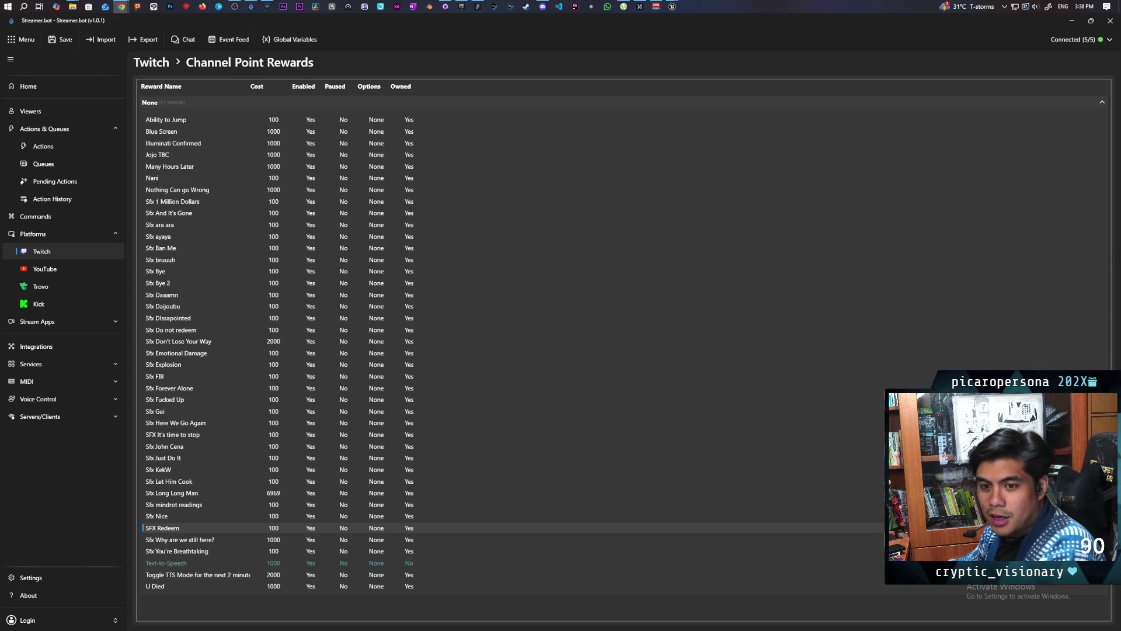
{"action": "left_click", "coordinate": [472, 33]}
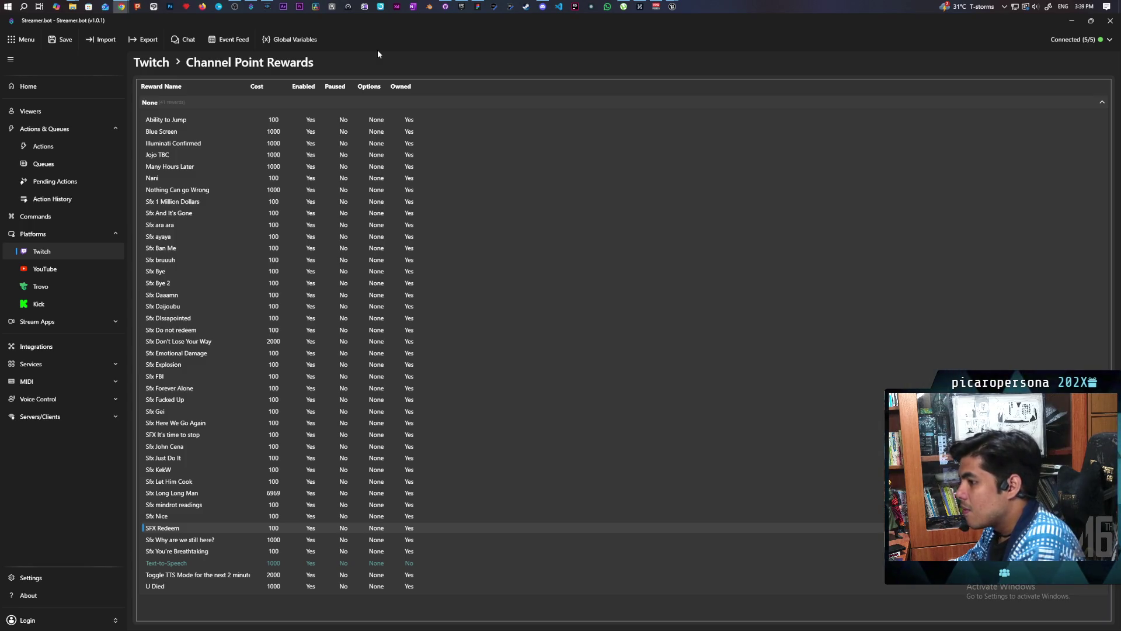
Toggle the MIDI section, visit Servers/Clients, then return to the 59-action Actions page
{"action": "left_click", "coordinate": [114, 382]}
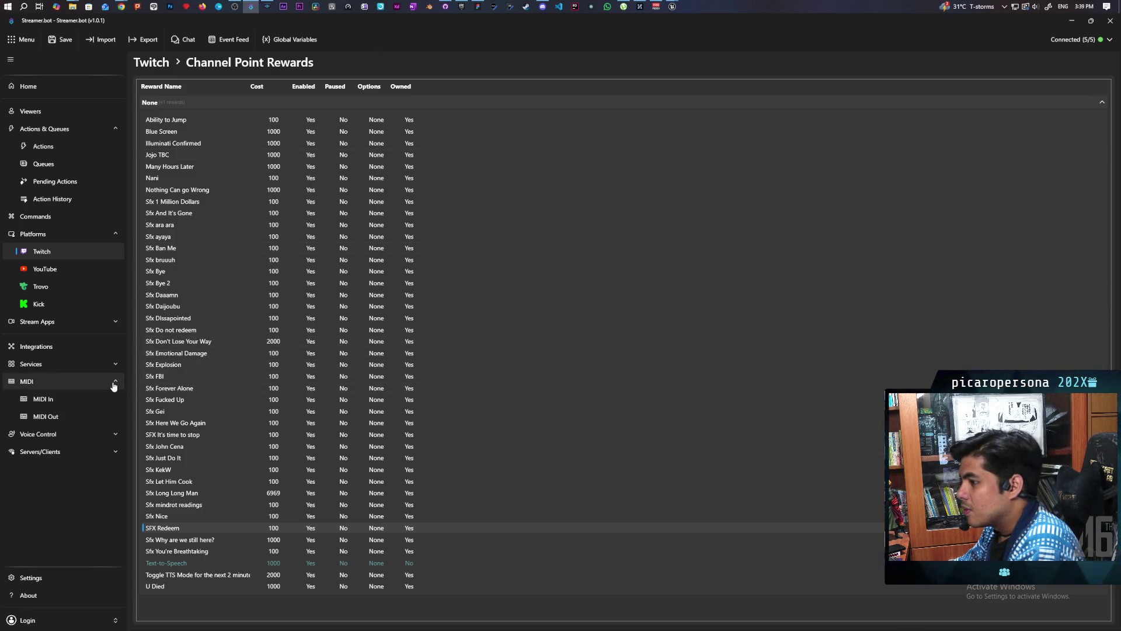
{"action": "left_click", "coordinate": [114, 384]}
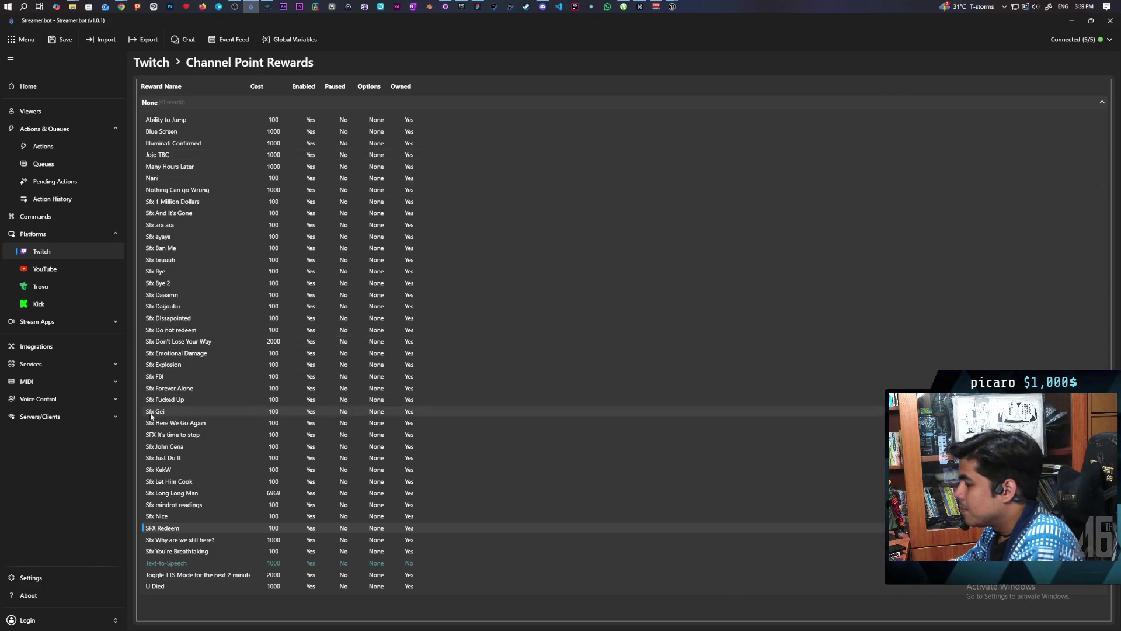
{"action": "left_click", "coordinate": [108, 420]}
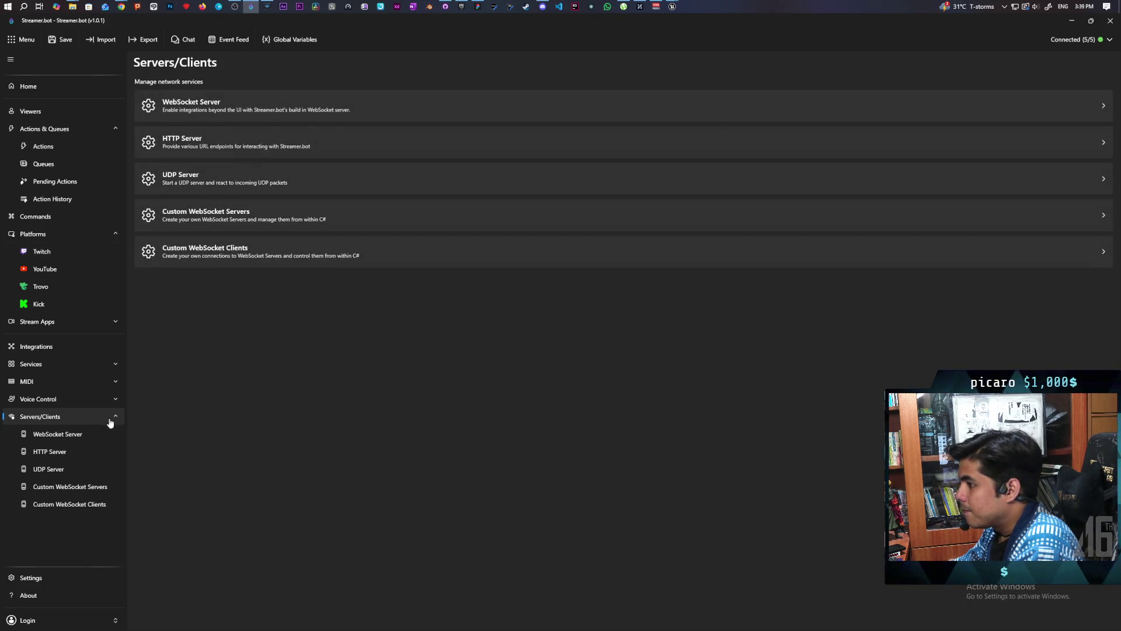
{"action": "left_click", "coordinate": [110, 420]}
{"action": "left_click", "coordinate": [72, 147]}
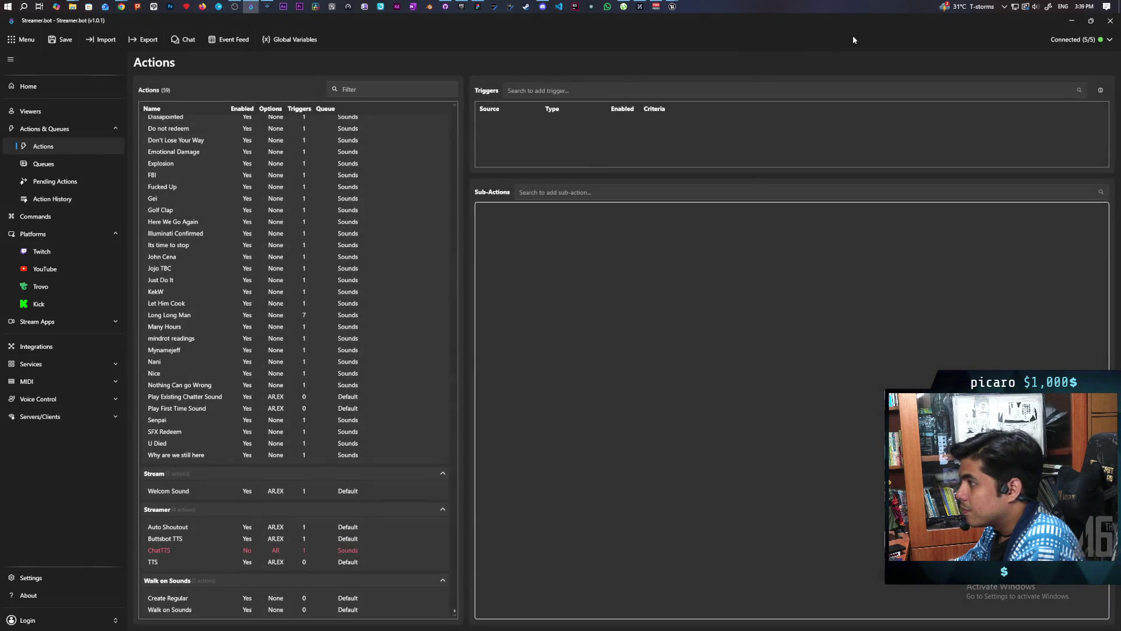
Minimize Streamer.bot, maximize the Unreal Editor, and switch to the BP_ThirdPersonCharacter Blueprint
{"action": "left_click", "coordinate": [1072, 20]}
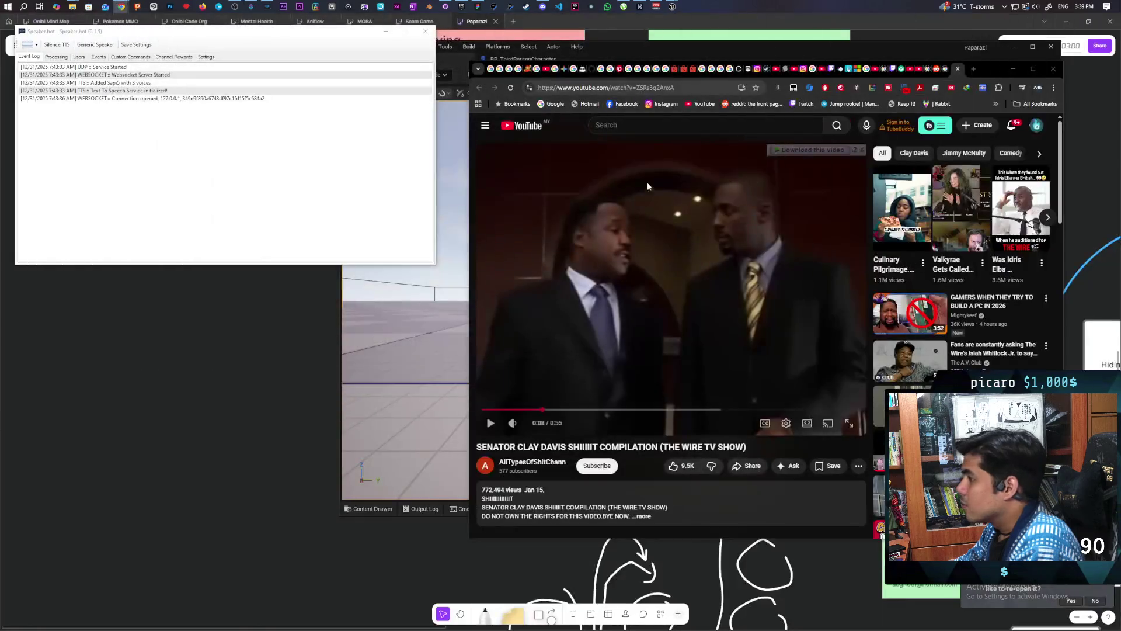
{"action": "left_click", "coordinate": [672, 6]}
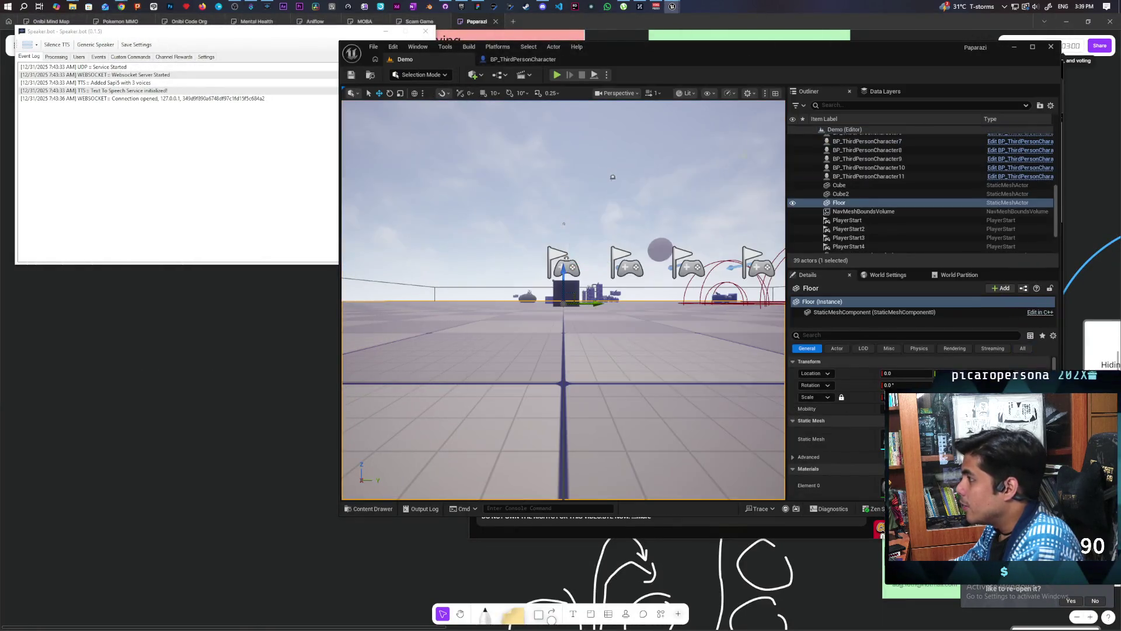
{"action": "double_click", "coordinate": [682, 49]}
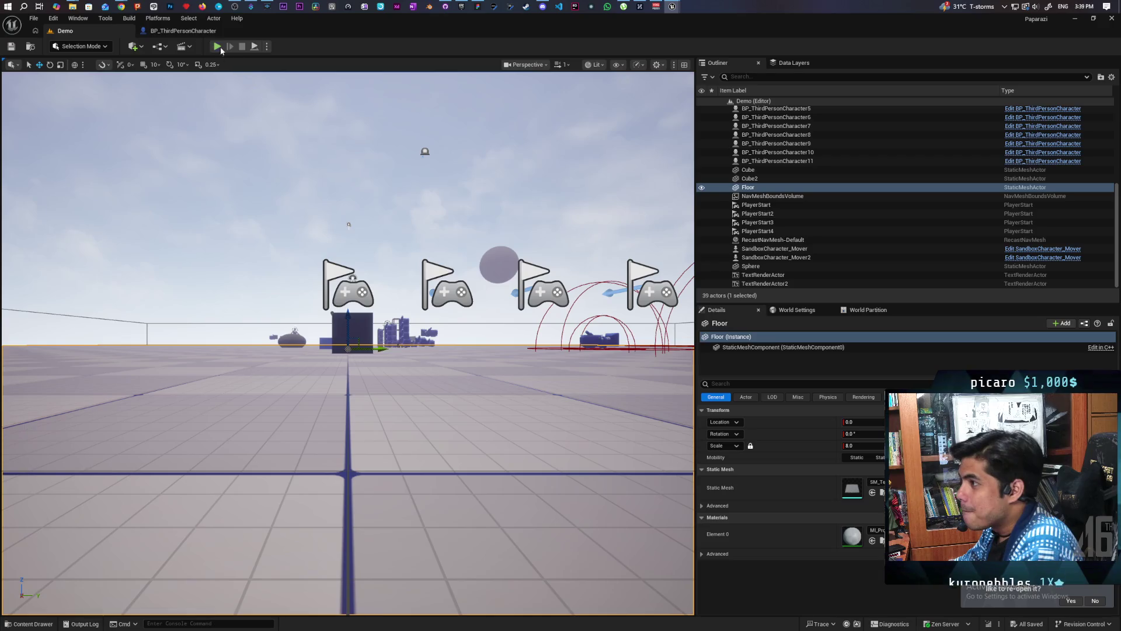
{"action": "left_click", "coordinate": [182, 31]}
Return to the EventGraph and center the Server Attaching group around SV Request Join Stack
{"action": "scroll", "coordinate": [443, 321], "scroll_direction": "down", "scroll_amount": 6}
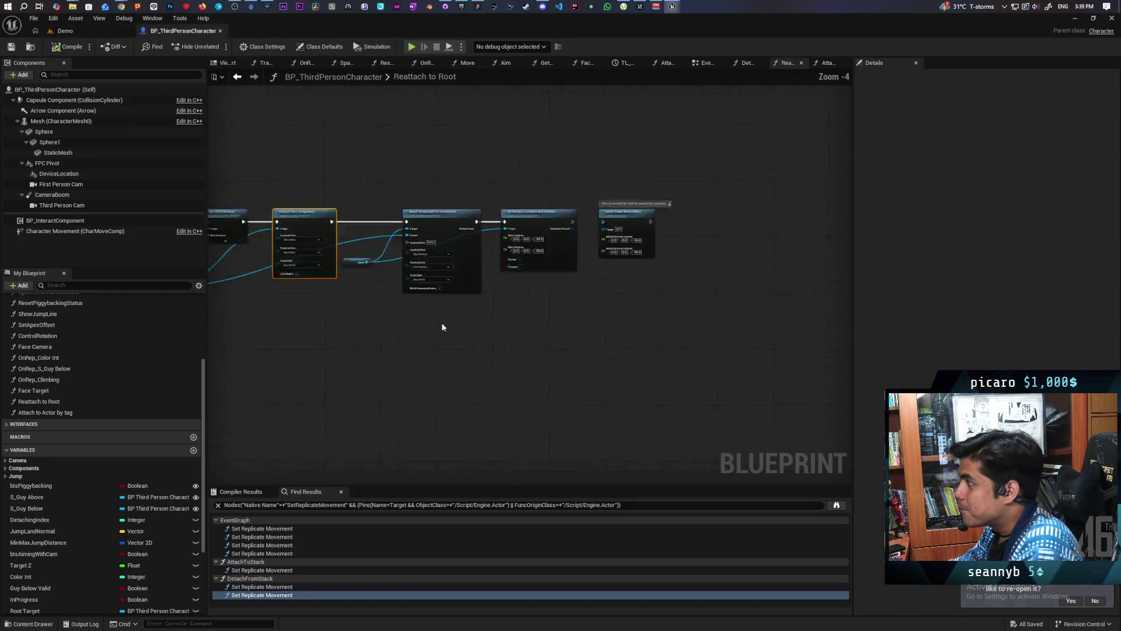
{"action": "key", "text": "Home"}
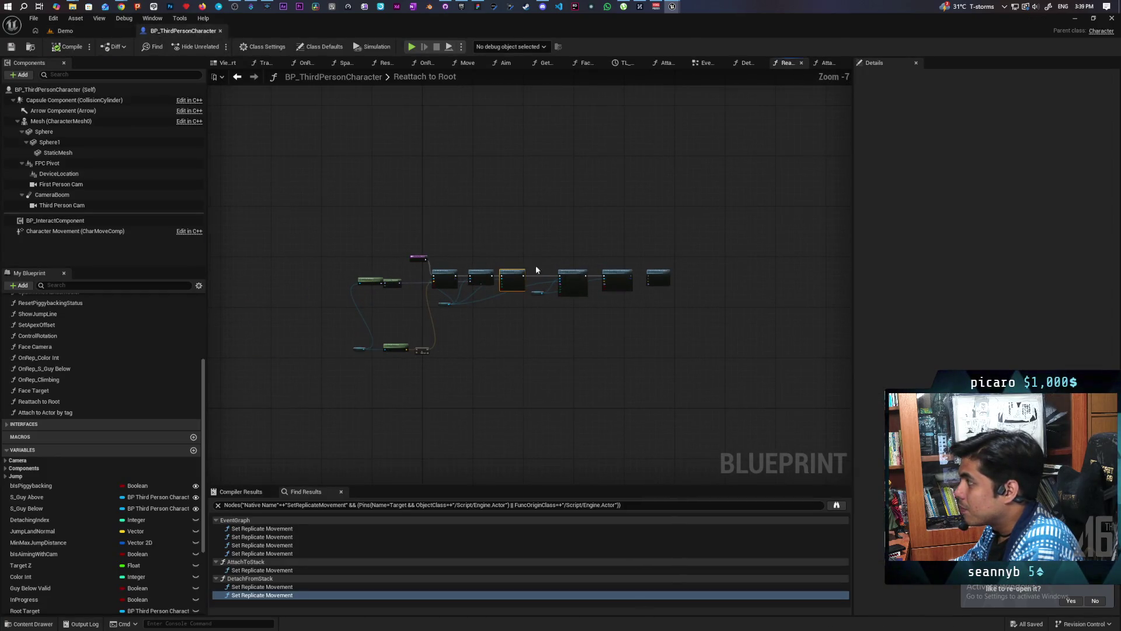
{"action": "left_click", "coordinate": [238, 77]}
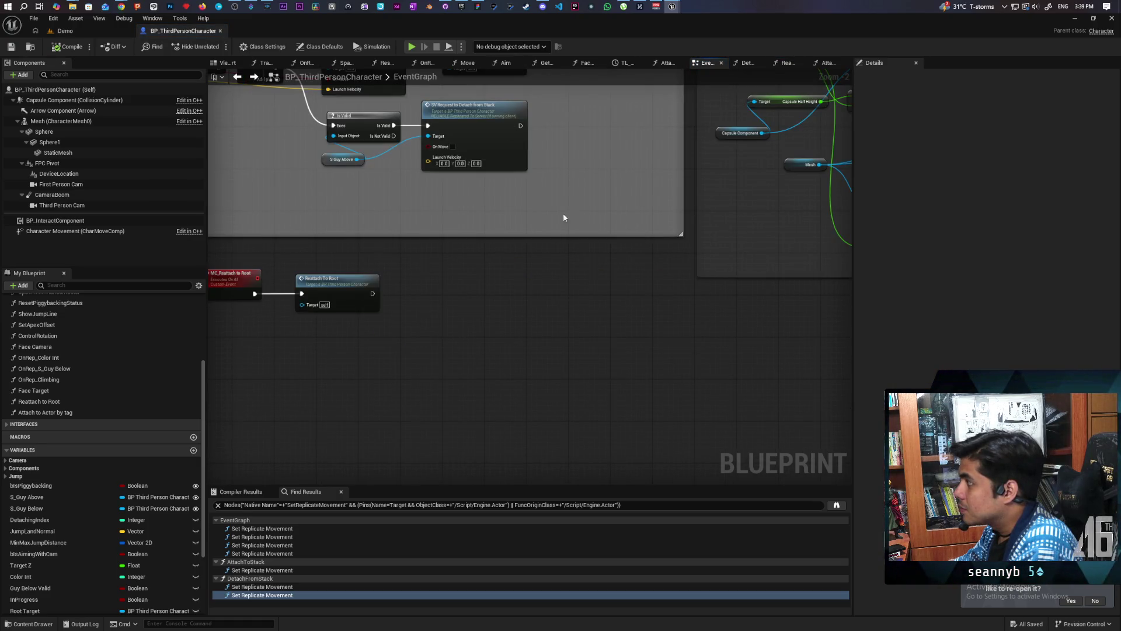
{"action": "scroll", "coordinate": [530, 228], "scroll_direction": "down", "scroll_amount": 10}
{"action": "scroll", "coordinate": [478, 345], "scroll_direction": "up", "scroll_amount": 7}
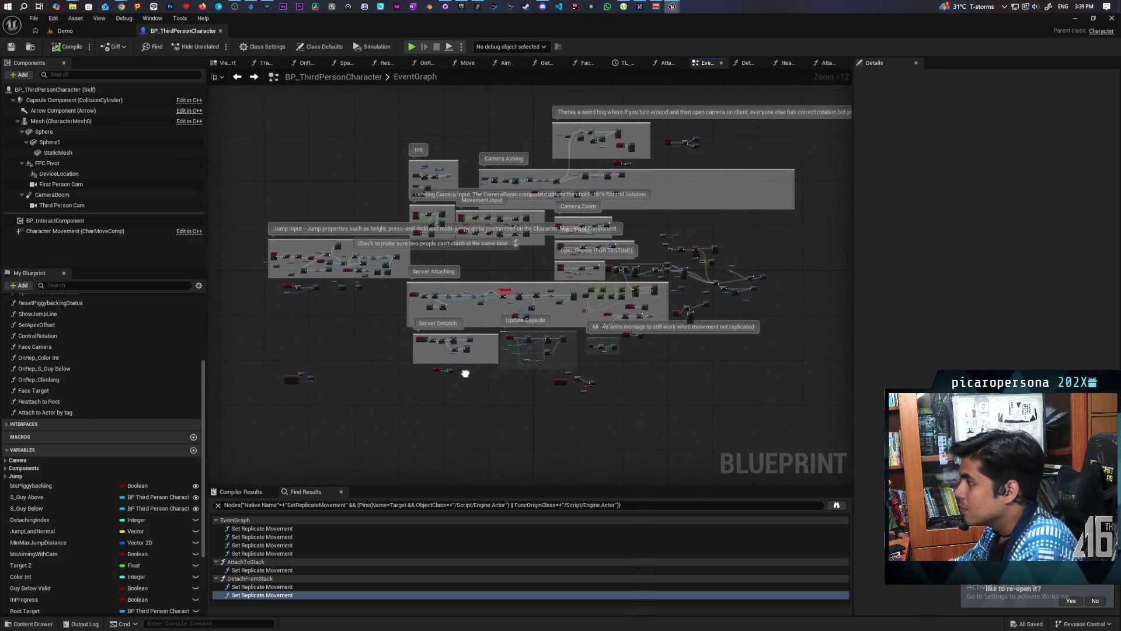
{"action": "scroll", "coordinate": [523, 362], "scroll_direction": "up", "scroll_amount": 2}
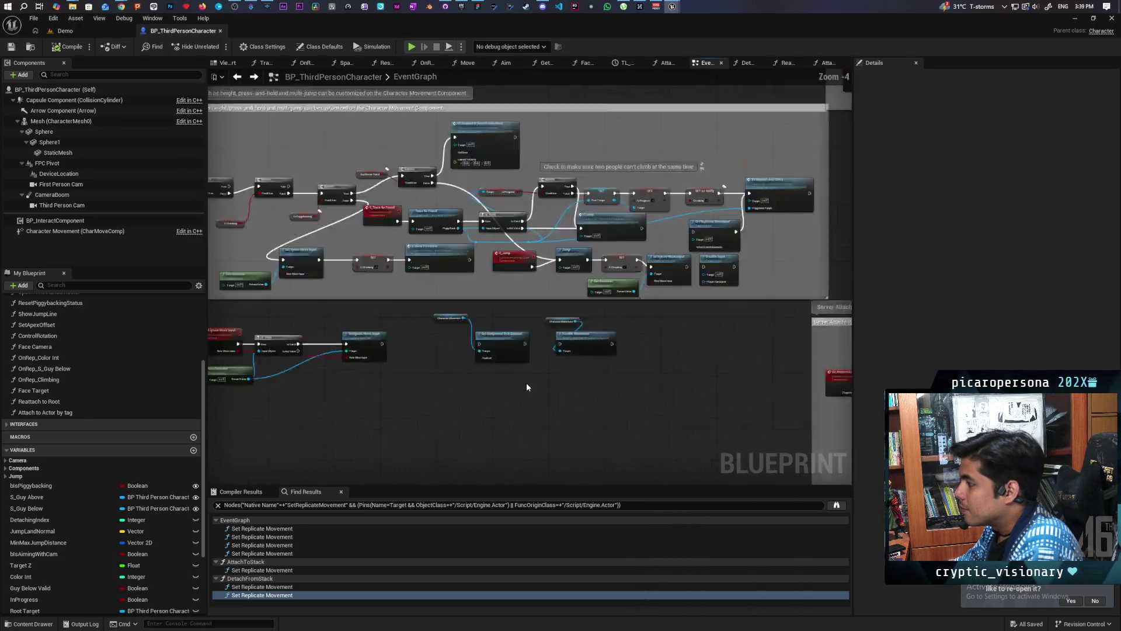
{"action": "left_click_drag", "start_coordinate": [544, 367], "coordinate": [336, 402]}
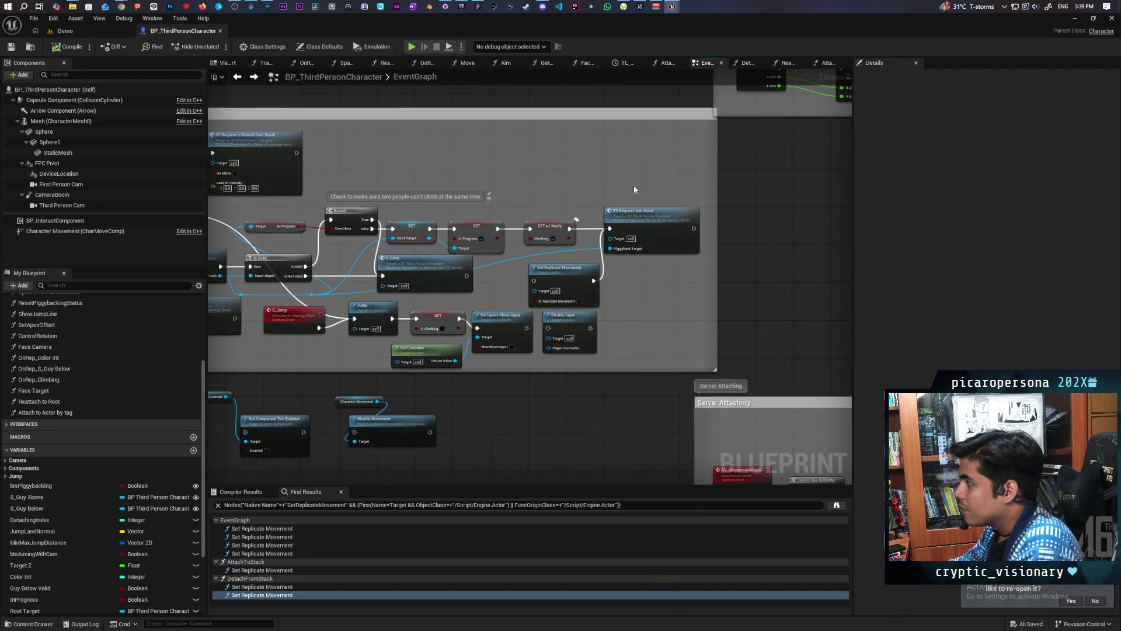
{"action": "left_click", "coordinate": [641, 215]}
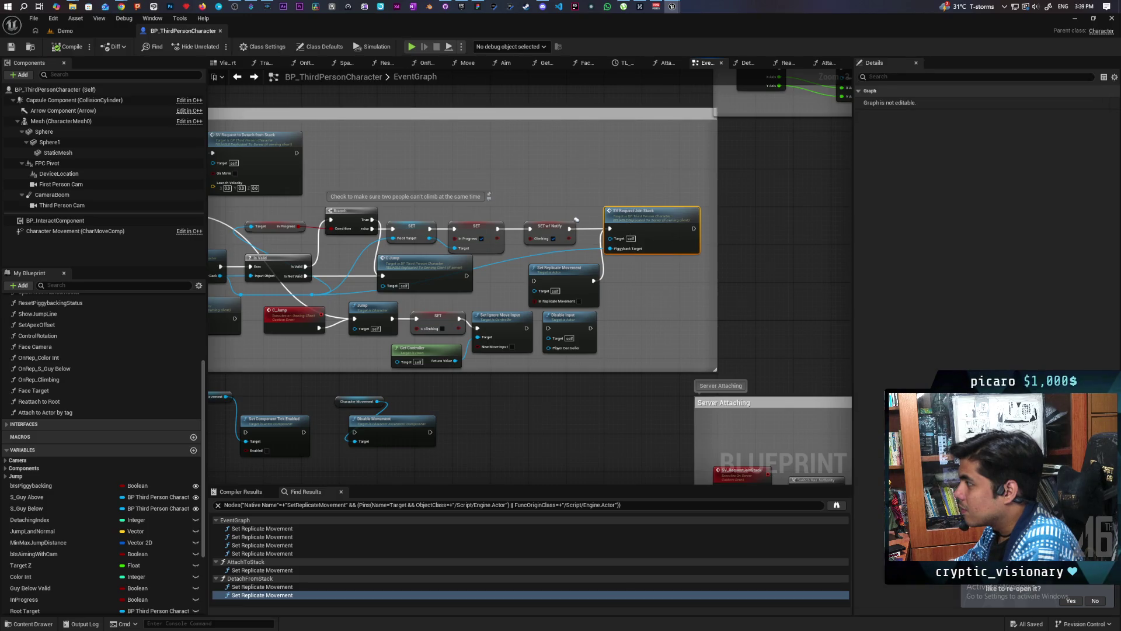
{"action": "mouse_move", "coordinate": [762, 332]}
{"action": "left_mouse_down"}
{"action": "mouse_move", "coordinate": [528, 164]}
{"action": "mouse_move", "coordinate": [429, 120]}
{"action": "left_mouse_up"}
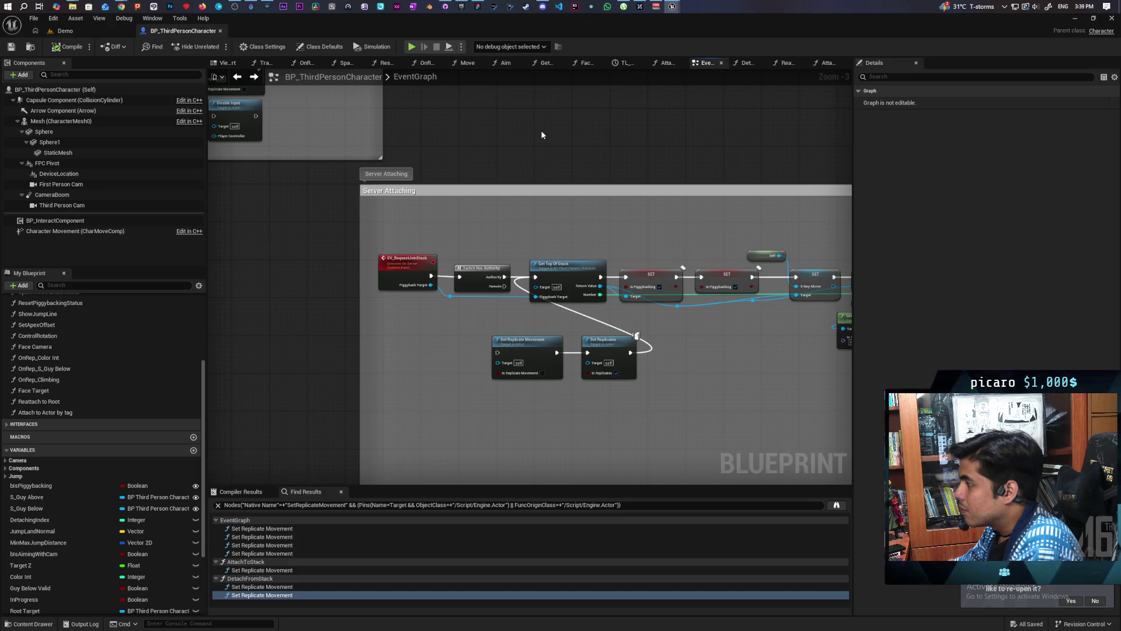
Zoom in and pan right past the fail-case comment to Set Movement Mode
{"action": "scroll", "coordinate": [593, 236], "scroll_direction": "up", "scroll_amount": 1}
{"action": "mouse_move", "coordinate": [593, 236]}
{"action": "left_mouse_down"}
{"action": "mouse_move", "coordinate": [571, 214]}
{"action": "mouse_move", "coordinate": [520, 215]}
{"action": "mouse_move", "coordinate": [591, 210]}
{"action": "left_mouse_up"}
{"action": "scroll", "coordinate": [572, 214], "scroll_direction": "up", "scroll_amount": 2}
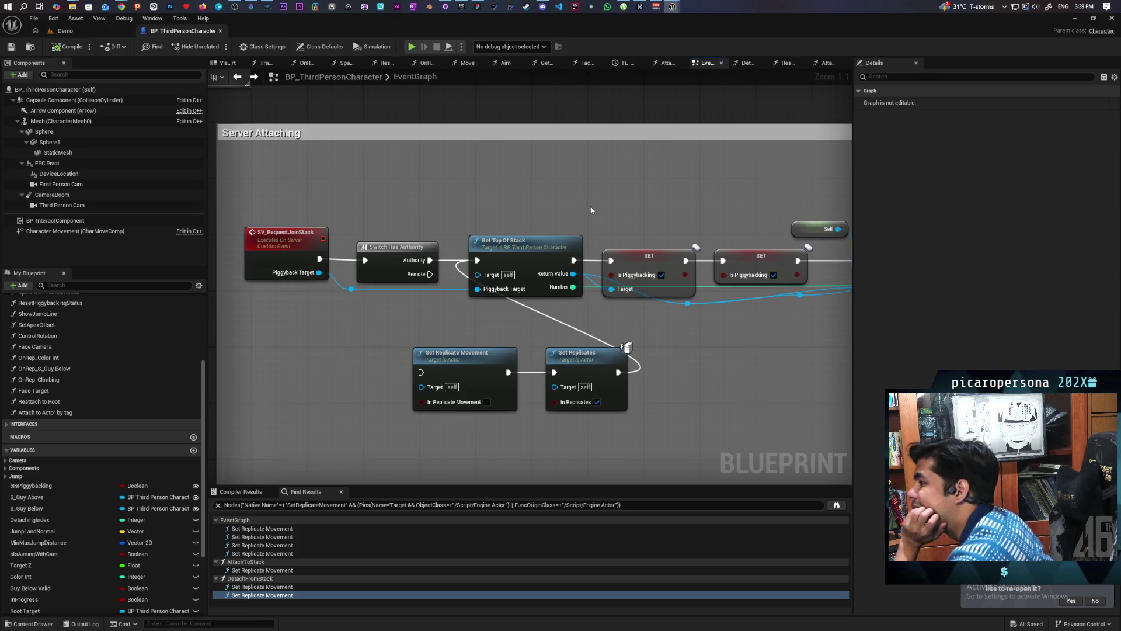
{"action": "mouse_move", "coordinate": [591, 210]}
{"action": "left_mouse_down"}
{"action": "mouse_move", "coordinate": [542, 206]}
{"action": "mouse_move", "coordinate": [651, 289]}
{"action": "mouse_move", "coordinate": [525, 318]}
{"action": "mouse_move", "coordinate": [535, 325]}
{"action": "mouse_move", "coordinate": [353, 328]}
{"action": "left_mouse_up"}
{"action": "left_click_drag", "start_coordinate": [676, 339], "coordinate": [541, 338]}
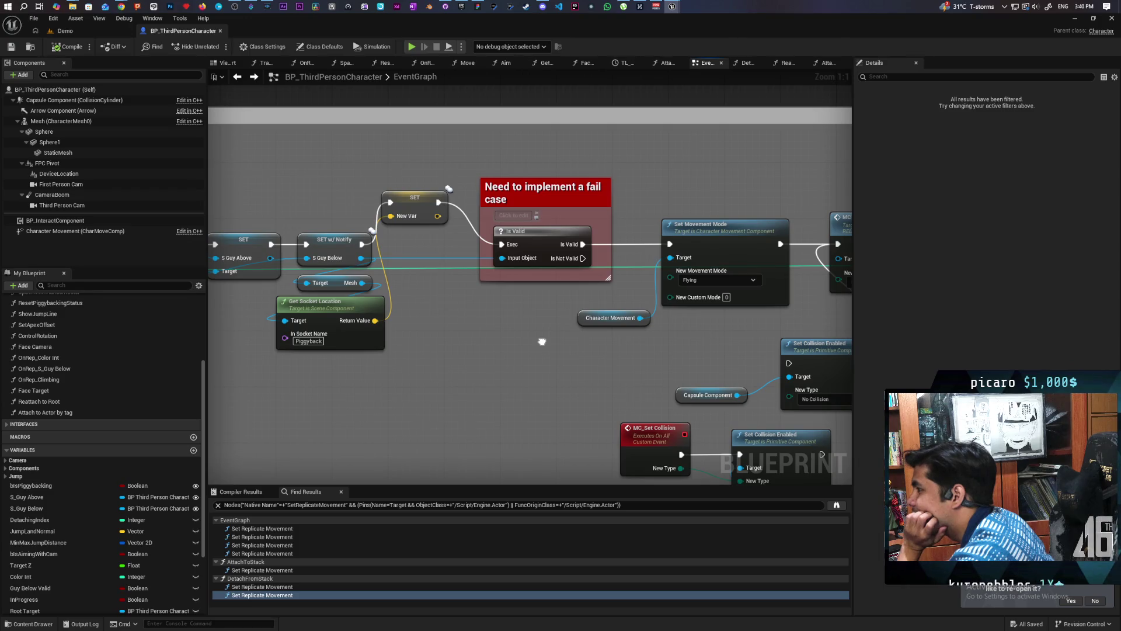
{"action": "left_click_drag", "start_coordinate": [542, 341], "coordinate": [772, 327]}
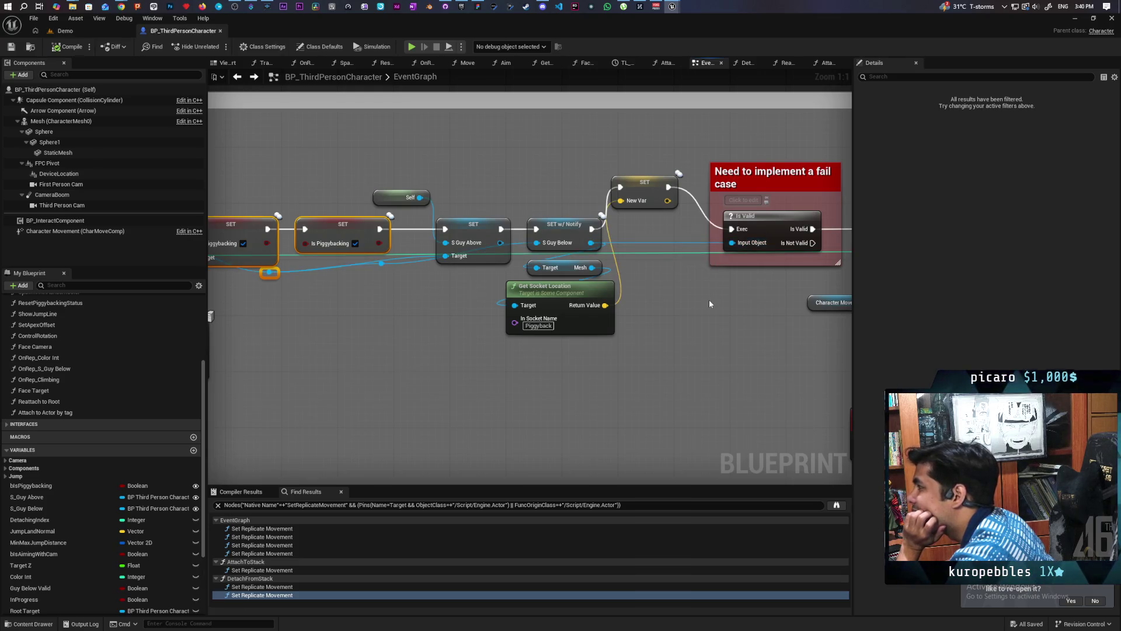
{"action": "mouse_move", "coordinate": [710, 302]}
{"action": "left_mouse_down"}
{"action": "mouse_move", "coordinate": [497, 314]}
{"action": "mouse_move", "coordinate": [459, 328]}
{"action": "left_mouse_up"}
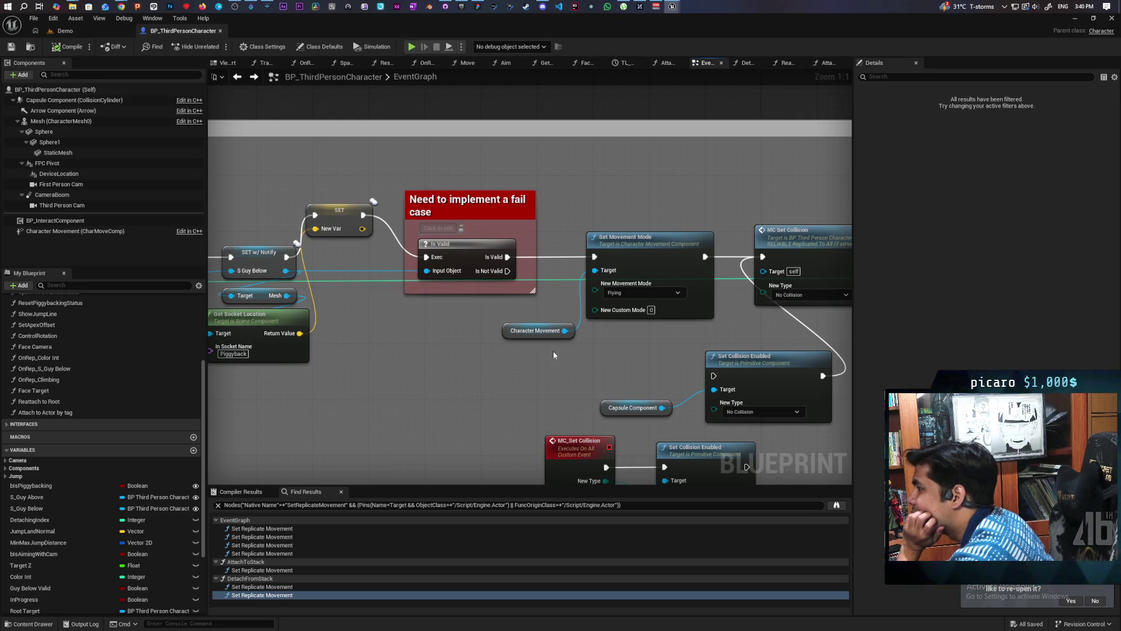
{"action": "left_click_drag", "start_coordinate": [639, 348], "coordinate": [465, 369]}
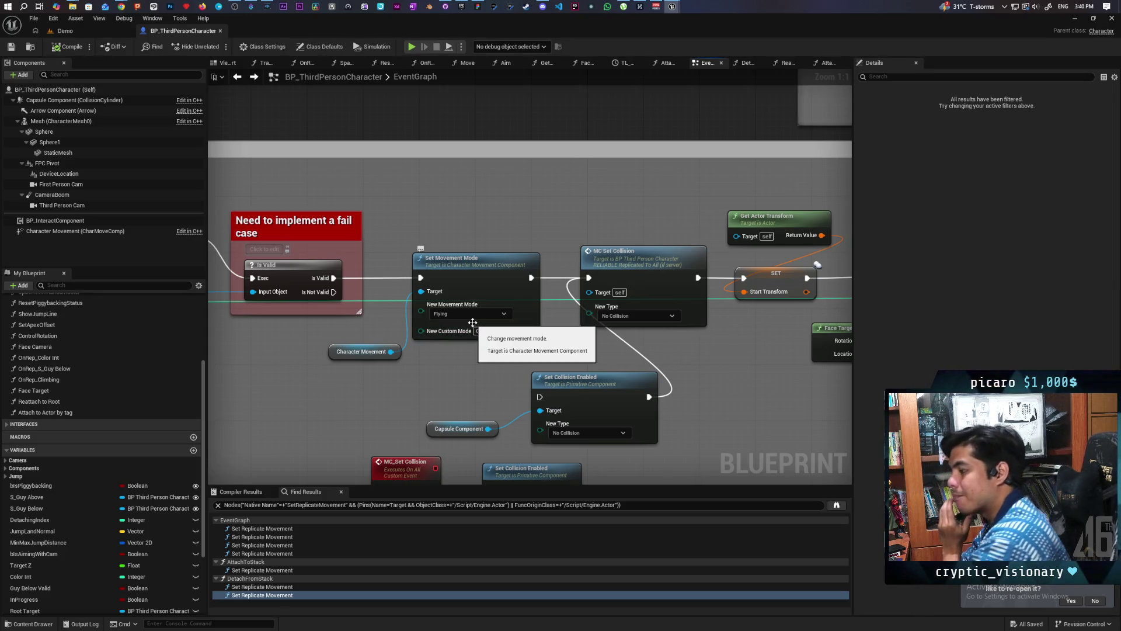
Select MC Set Collision, then Get Actor Transform, SET, Face Target and MC Move Spline
{"action": "mouse_move", "coordinate": [397, 329]}
{"action": "left_mouse_down"}
{"action": "mouse_move", "coordinate": [504, 363]}
{"action": "mouse_move", "coordinate": [420, 365]}
{"action": "left_mouse_up"}
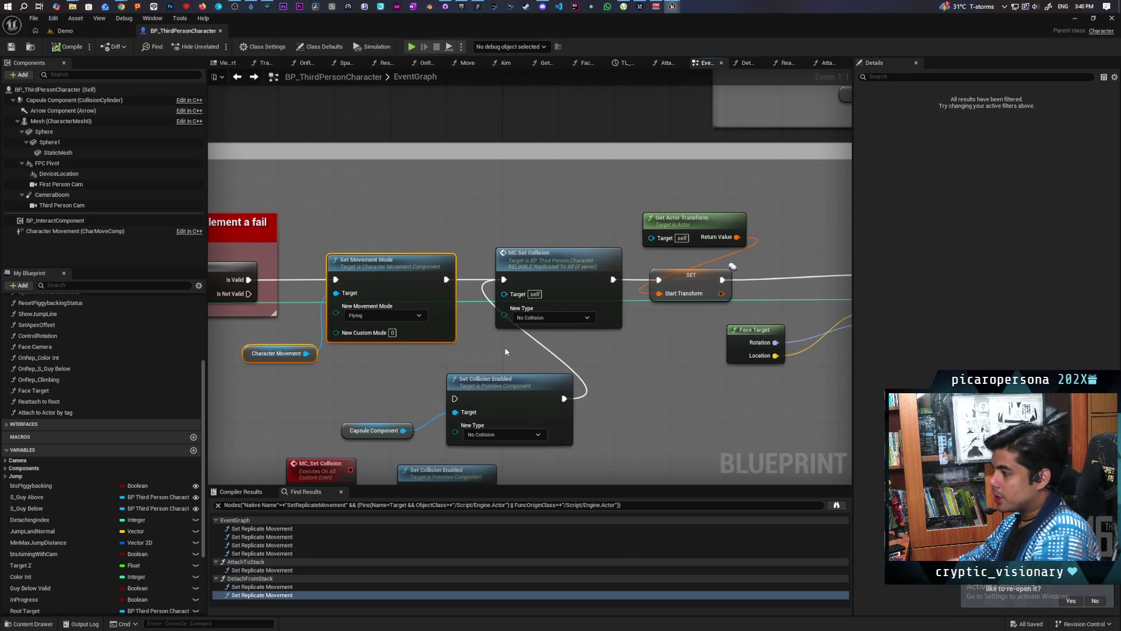
{"action": "left_click", "coordinate": [521, 225]}
{"action": "left_click", "coordinate": [533, 255]}
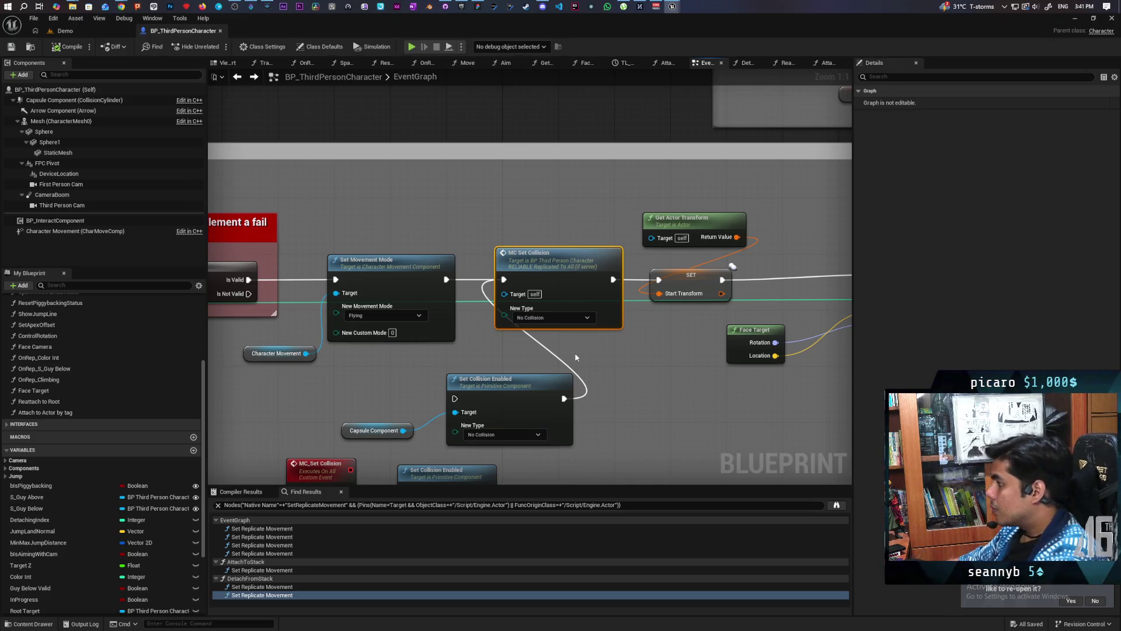
{"action": "left_click_drag", "start_coordinate": [648, 380], "coordinate": [395, 374]}
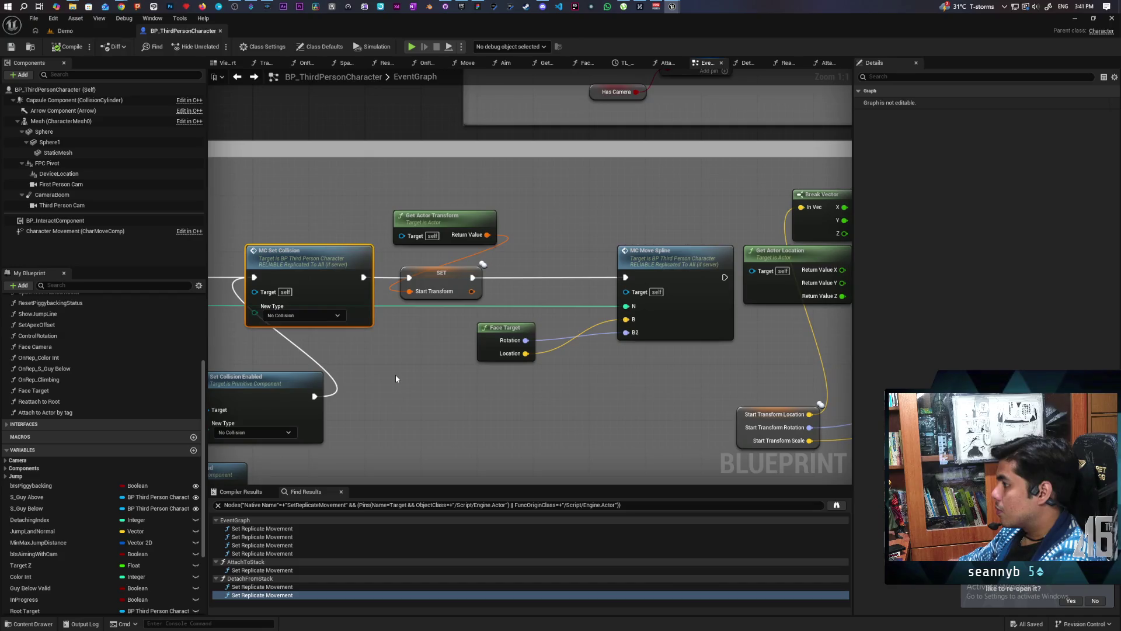
{"action": "left_click_drag", "start_coordinate": [388, 196], "coordinate": [644, 397]}
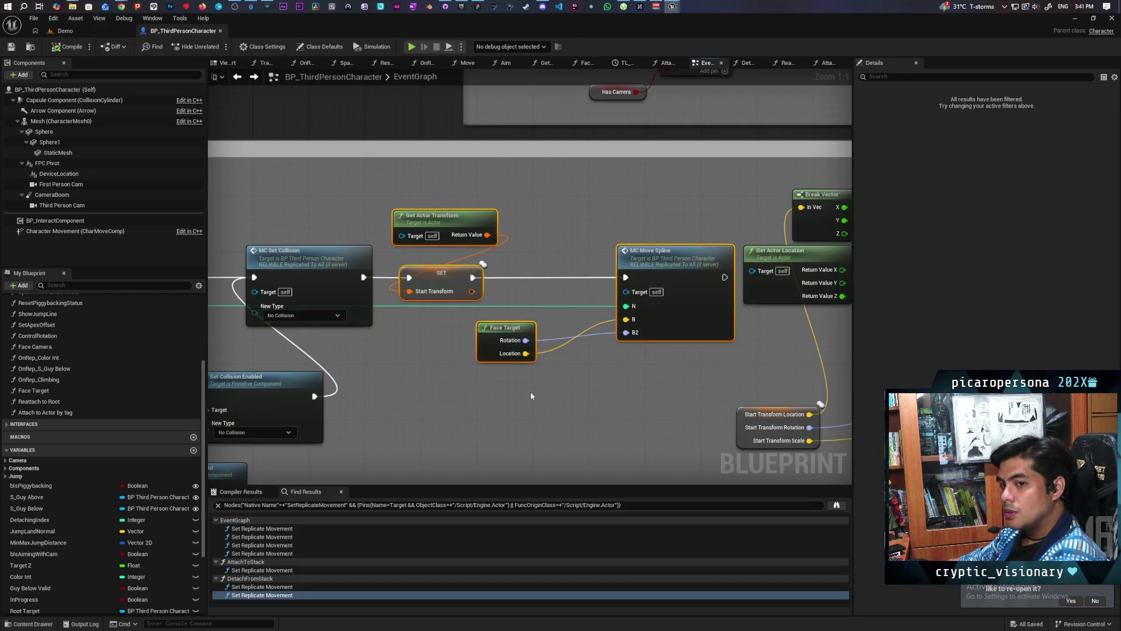
{"action": "scroll", "coordinate": [531, 395], "scroll_direction": "down", "scroll_amount": 4}
{"action": "scroll", "coordinate": [530, 396], "scroll_direction": "up", "scroll_amount": 3}
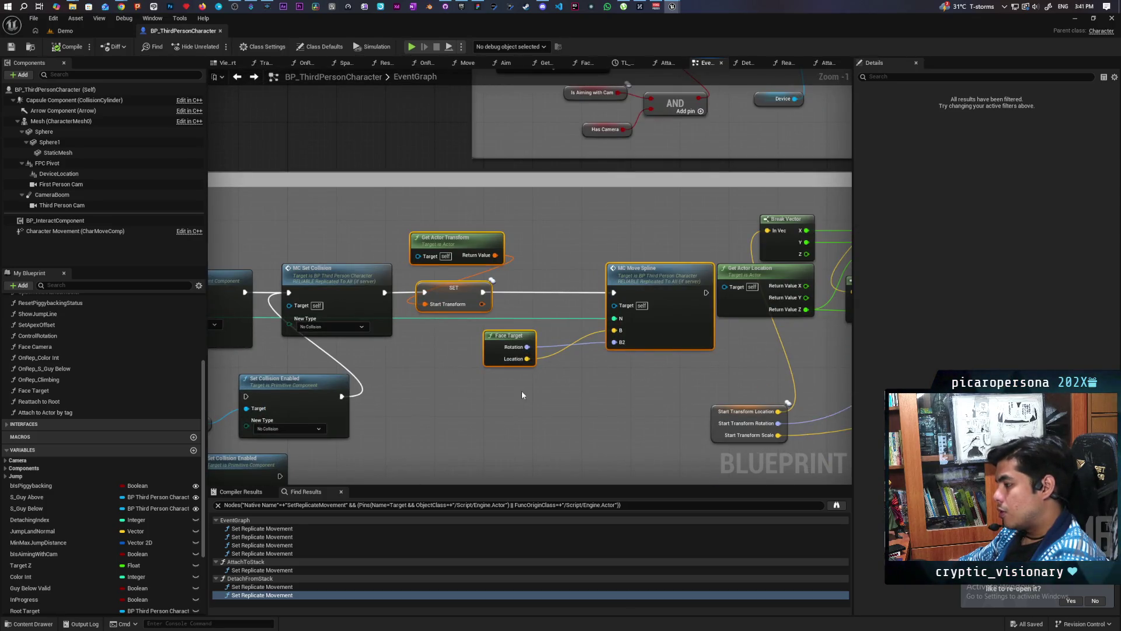
Move Get Actor Transform and SET down-right, and shift MC Set Collision further right
{"action": "left_click", "coordinate": [577, 408]}
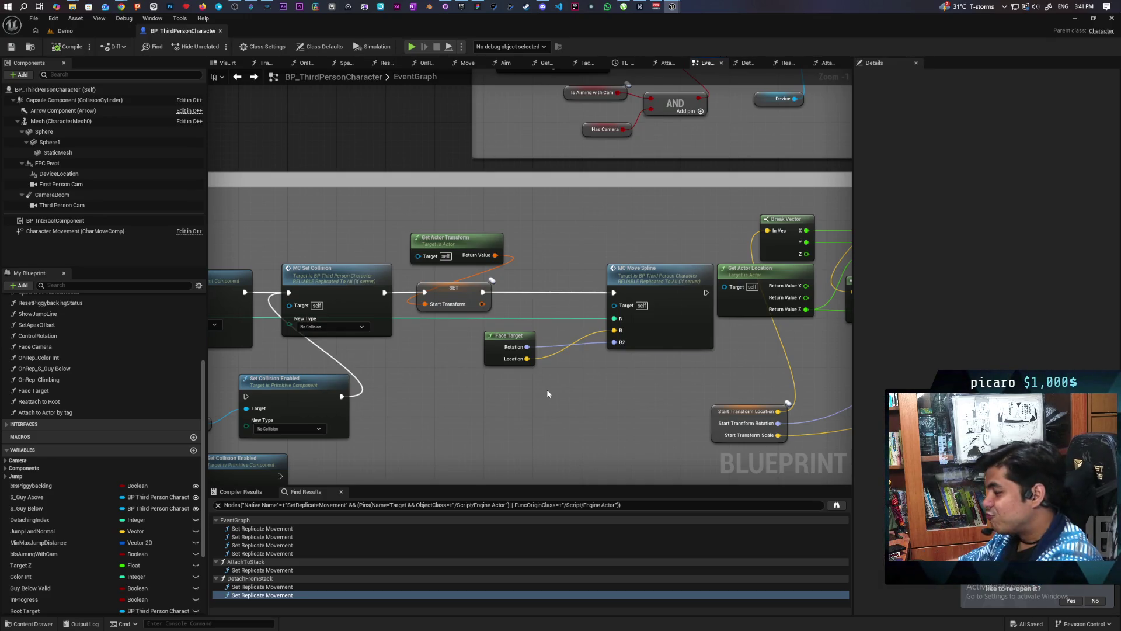
{"action": "mouse_move", "coordinate": [458, 400]}
{"action": "left_mouse_down"}
{"action": "mouse_move", "coordinate": [501, 401]}
{"action": "mouse_move", "coordinate": [498, 390]}
{"action": "left_mouse_up"}
{"action": "mouse_move", "coordinate": [605, 243]}
{"action": "left_mouse_down"}
{"action": "mouse_move", "coordinate": [549, 306]}
{"action": "mouse_move", "coordinate": [627, 298]}
{"action": "left_mouse_up"}
{"action": "left_click_drag", "start_coordinate": [412, 299], "coordinate": [456, 299]}
Nudge Set Collision Enabled left, save the Blueprint, and switch to Discord with Alt+Tab
{"action": "left_click", "coordinate": [448, 395]}
{"action": "left_click_drag", "start_coordinate": [384, 395], "coordinate": [352, 395]}
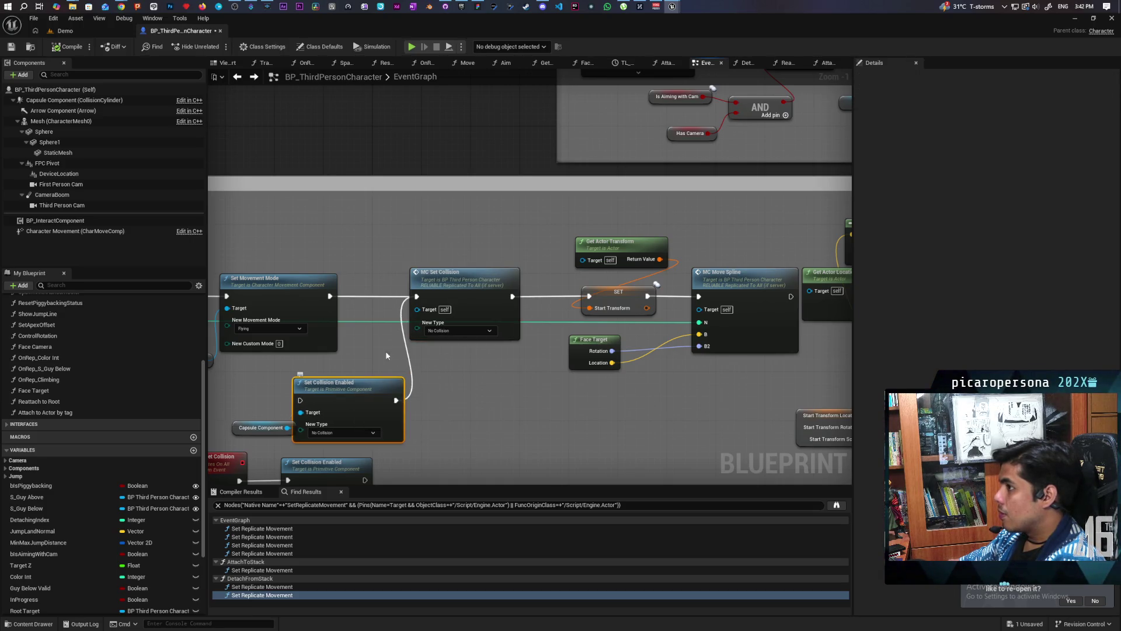
{"action": "left_click", "coordinate": [11, 47]}
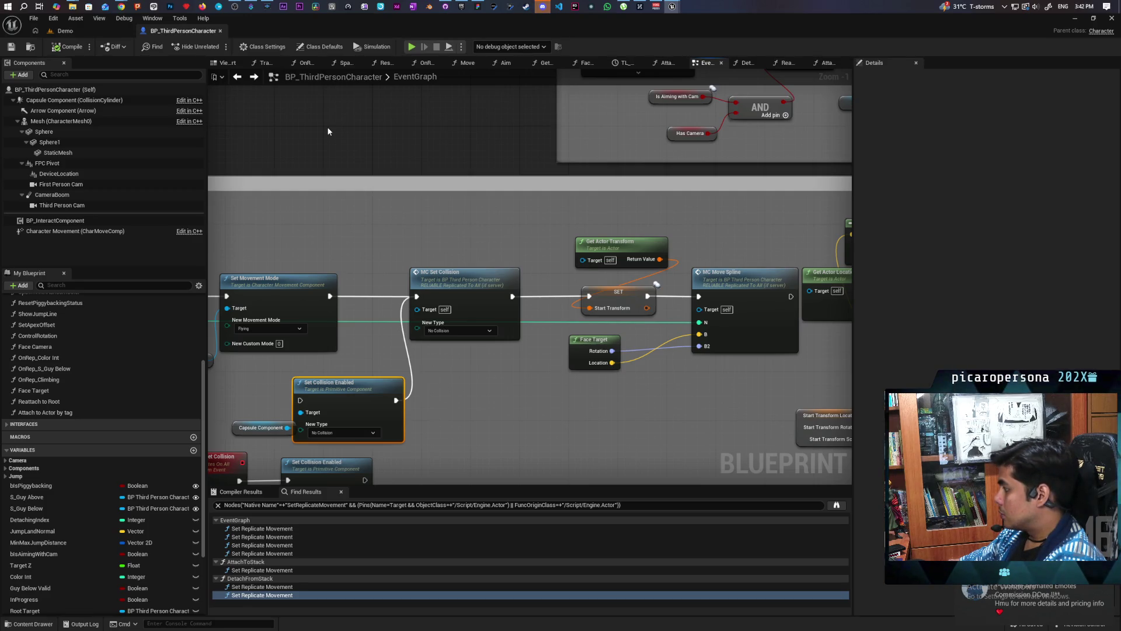
{"action": "key", "text": "alt+Tab"}
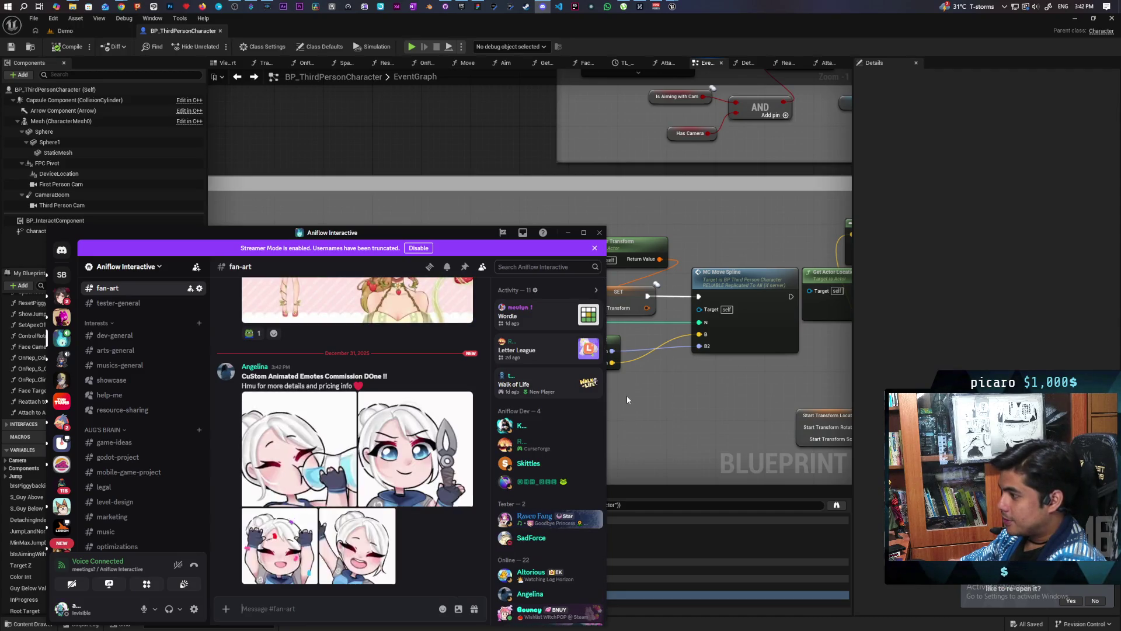
Scroll through Discord's #fan-art channel, then minimize Discord to reveal Unreal Engine
{"action": "scroll", "coordinate": [438, 431], "scroll_direction": "up", "scroll_amount": 3}
{"action": "scroll", "coordinate": [437, 431], "scroll_direction": "up", "scroll_amount": 4}
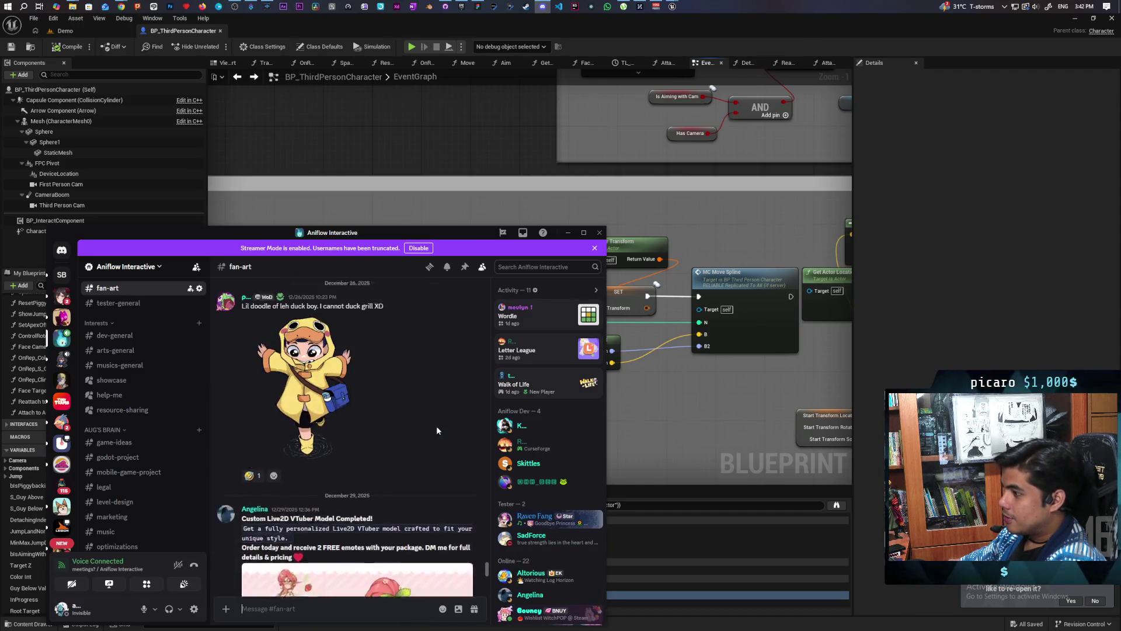
{"action": "scroll", "coordinate": [437, 428], "scroll_direction": "up", "scroll_amount": 5}
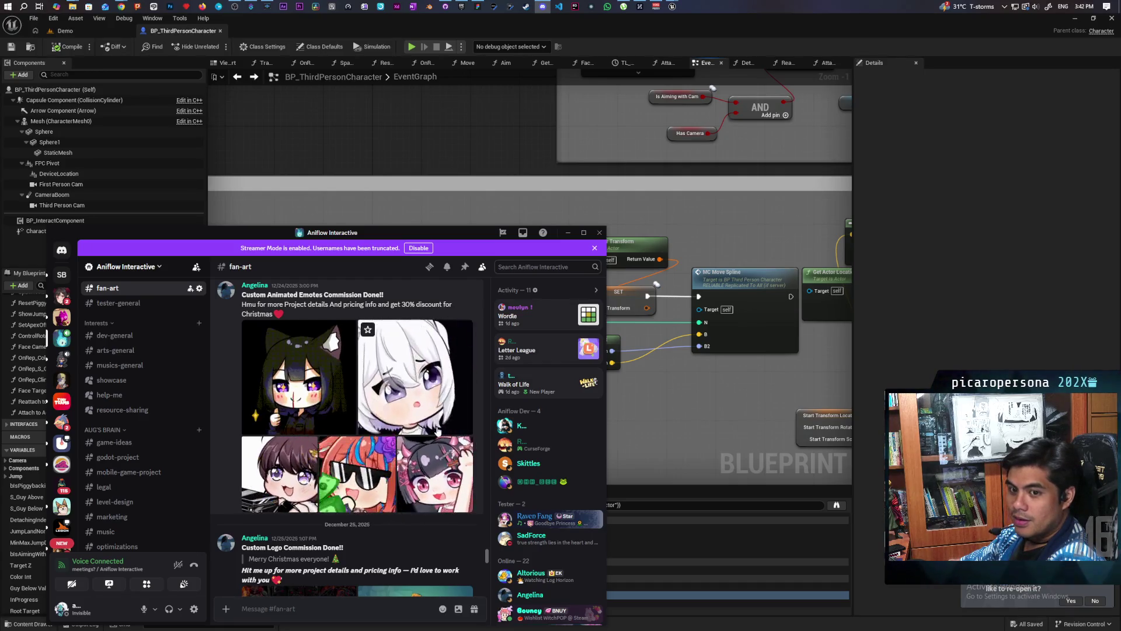
{"action": "scroll", "coordinate": [450, 421], "scroll_direction": "down", "scroll_amount": 10}
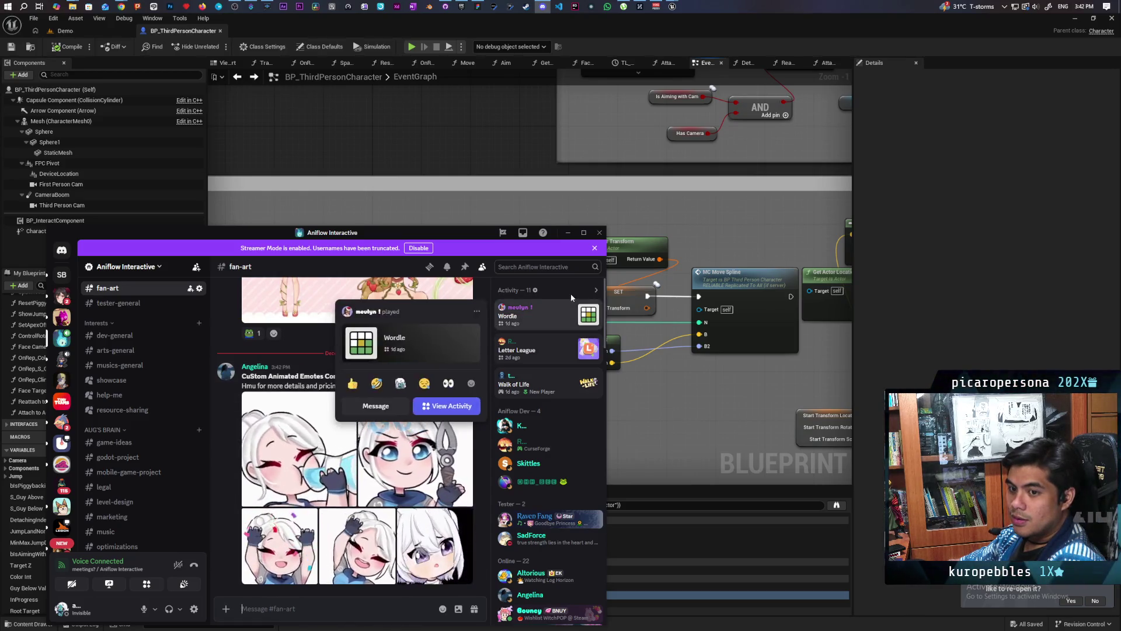
{"action": "left_click", "coordinate": [564, 233]}
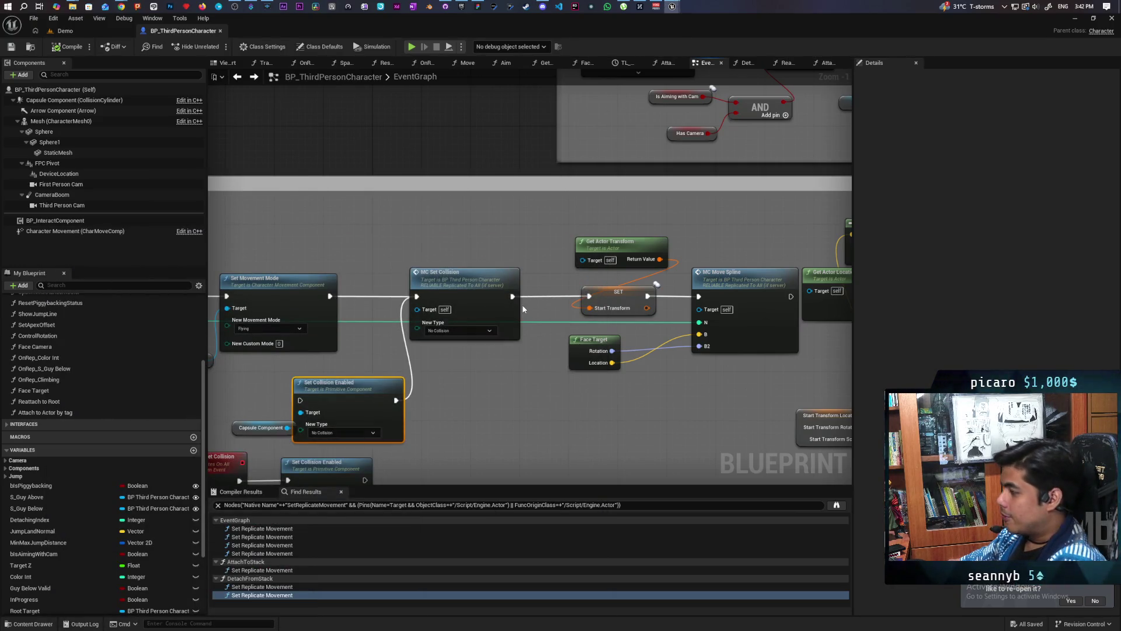
Drag Set Collision Enabled into place right under MC Set Collision in the EventGraph
{"action": "scroll", "coordinate": [496, 356], "scroll_direction": "down", "scroll_amount": 2}
{"action": "scroll", "coordinate": [474, 389], "scroll_direction": "up", "scroll_amount": 3}
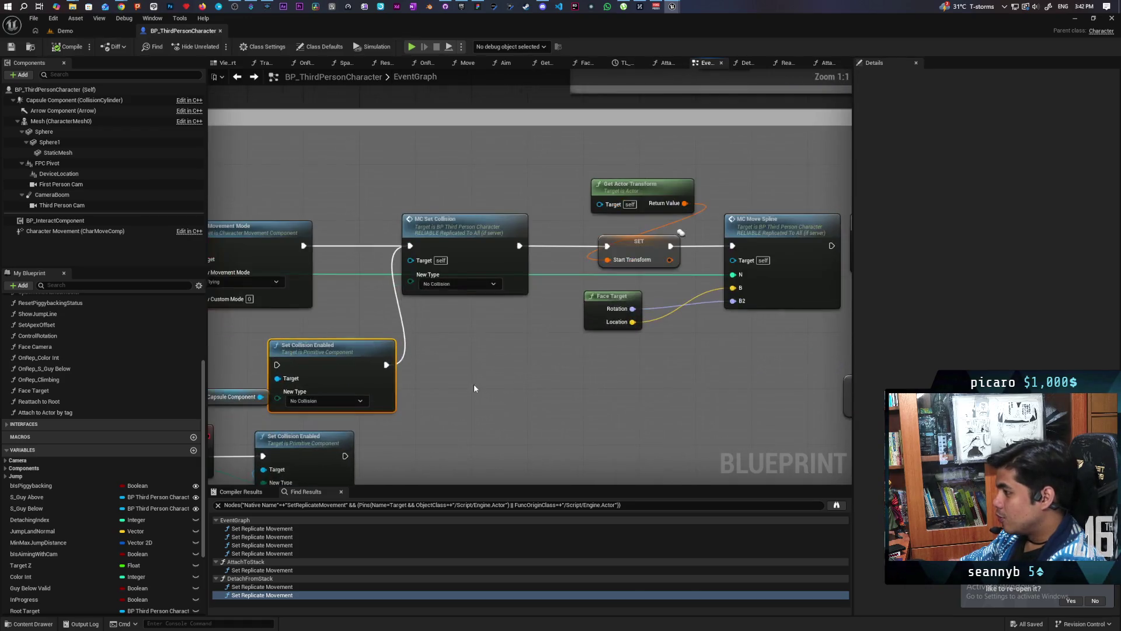
{"action": "left_click_drag", "start_coordinate": [475, 388], "coordinate": [606, 385]}
{"action": "mouse_move", "coordinate": [483, 355]}
{"action": "left_mouse_down"}
{"action": "mouse_move", "coordinate": [558, 355]}
{"action": "mouse_move", "coordinate": [530, 356]}
{"action": "left_mouse_up"}
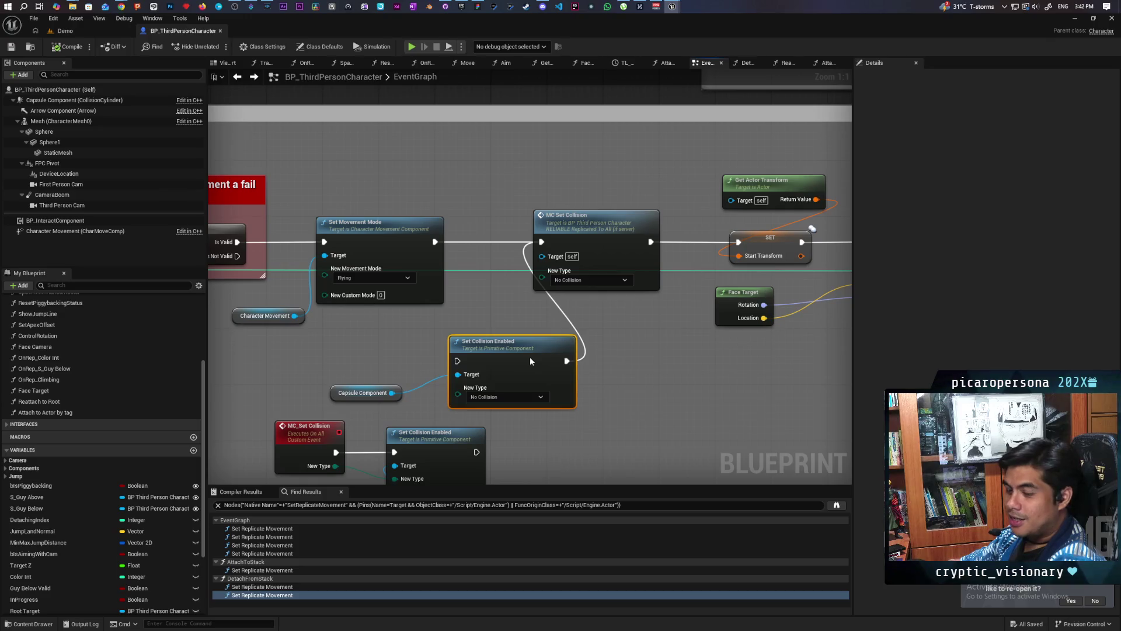
{"action": "left_click_drag", "start_coordinate": [530, 359], "coordinate": [494, 356]}
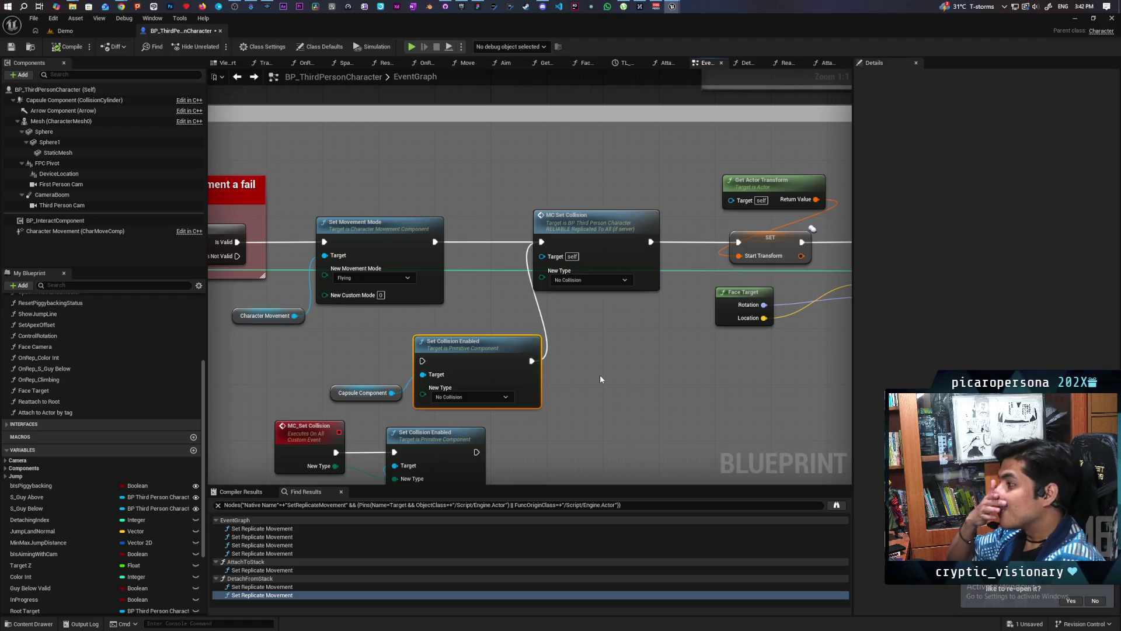
{"action": "scroll", "coordinate": [626, 363], "scroll_direction": "down", "scroll_amount": 4}
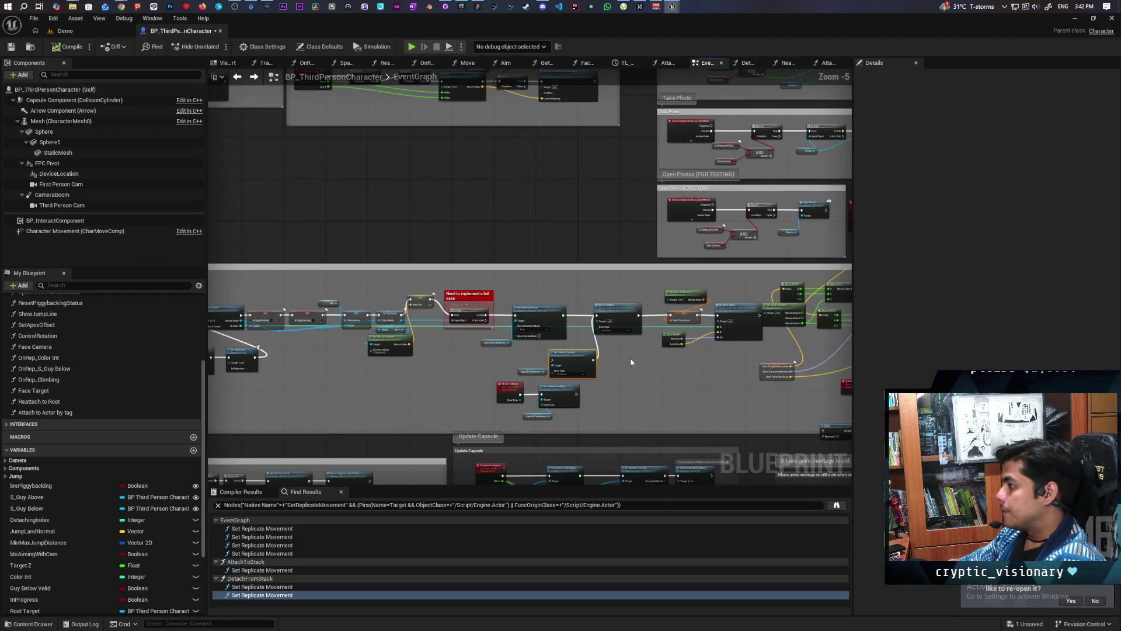
Open the Animation level from the Content Drawer, choosing Don't Save for pending changes
{"action": "left_click", "coordinate": [65, 30]}
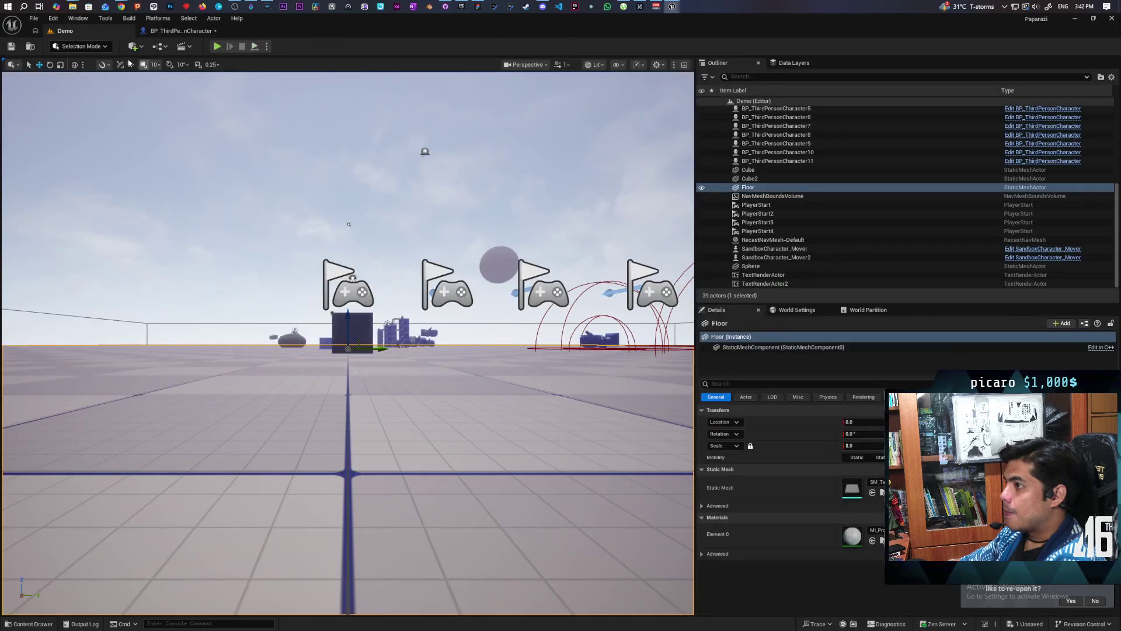
{"action": "left_click", "coordinate": [30, 46]}
{"action": "double_click", "coordinate": [212, 467]}
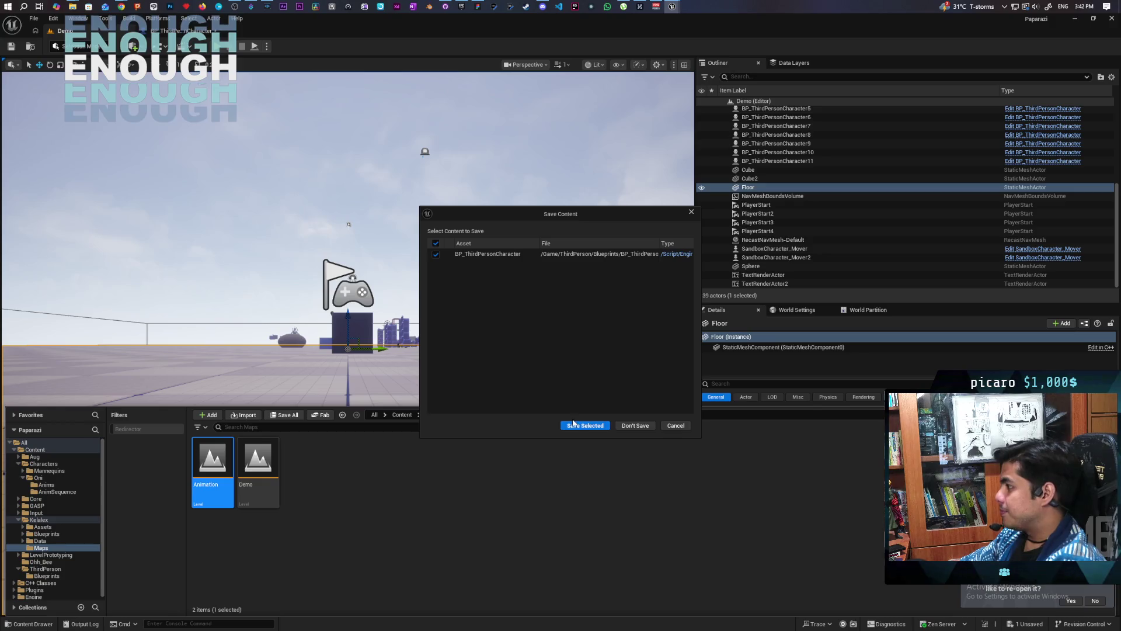
{"action": "left_click", "coordinate": [629, 428]}
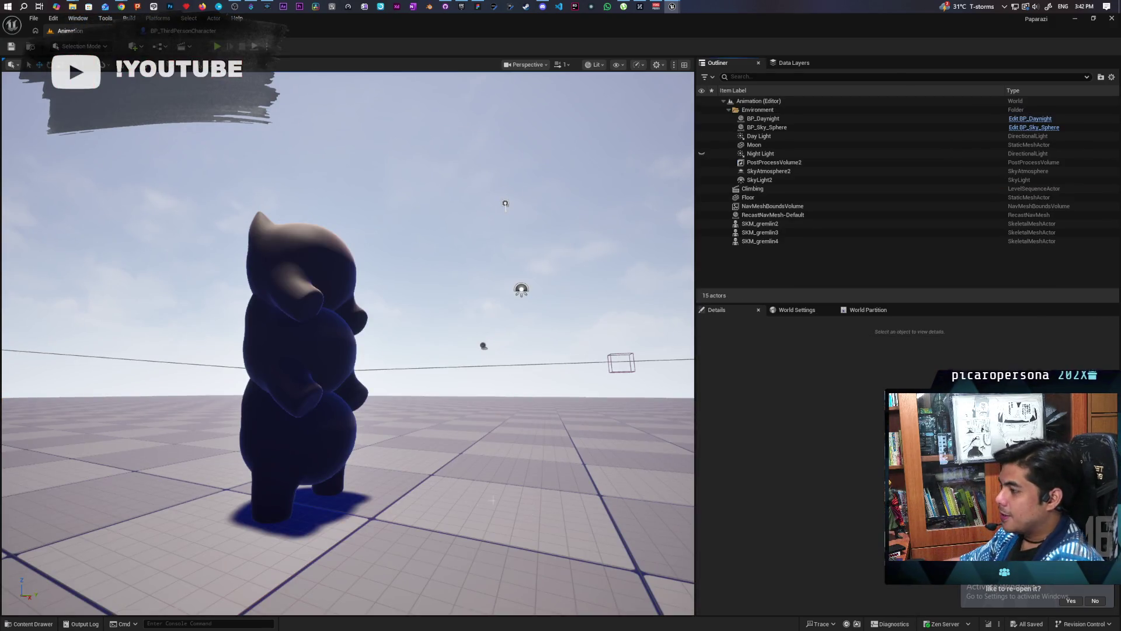
Hide SKM_gremlin4 and SKM_gremlin3 in the Outliner and frame the gremlin in the viewport
{"action": "mouse_move", "coordinate": [532, 508]}
{"action": "left_mouse_down"}
{"action": "mouse_move", "coordinate": [532, 549]}
{"action": "mouse_move", "coordinate": [532, 496]}
{"action": "left_mouse_up"}
{"action": "left_click", "coordinate": [759, 241]}
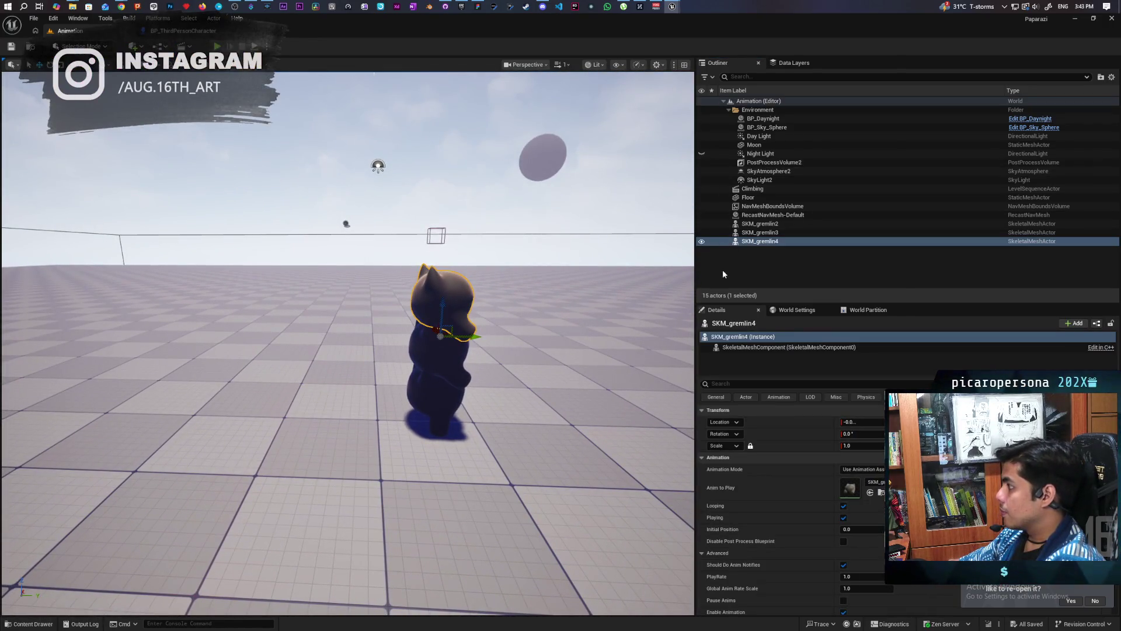
{"action": "left_click", "coordinate": [701, 241]}
{"action": "left_click", "coordinate": [760, 232]}
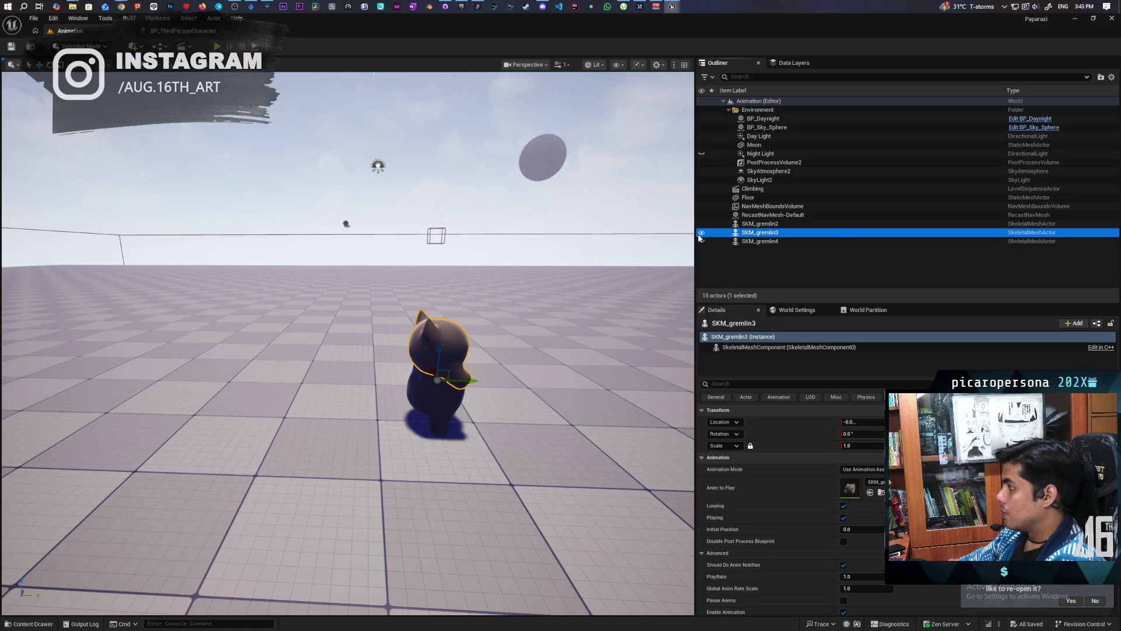
{"action": "left_click", "coordinate": [701, 233]}
{"action": "mouse_move", "coordinate": [348, 514]}
{"action": "left_mouse_down"}
{"action": "mouse_move", "coordinate": [341, 505]}
{"action": "mouse_move", "coordinate": [348, 514]}
{"action": "left_mouse_up"}
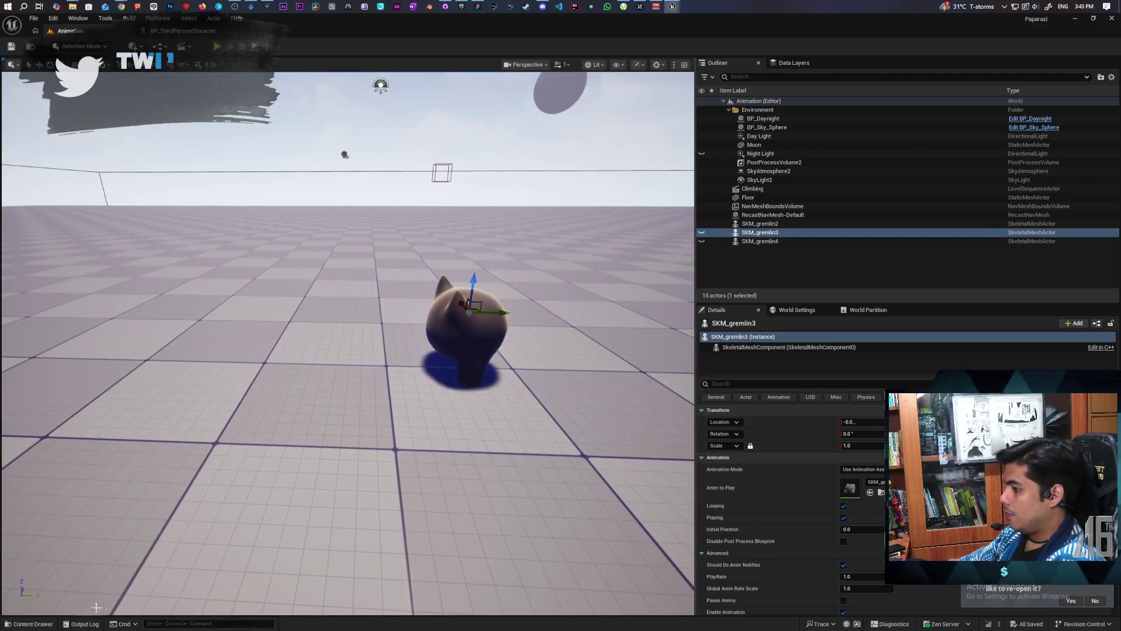
Browse the content drawer to Content > Characters > Oni > AnimSequence
{"action": "key", "text": "ctrl+space"}
{"action": "left_click", "coordinate": [402, 415]}
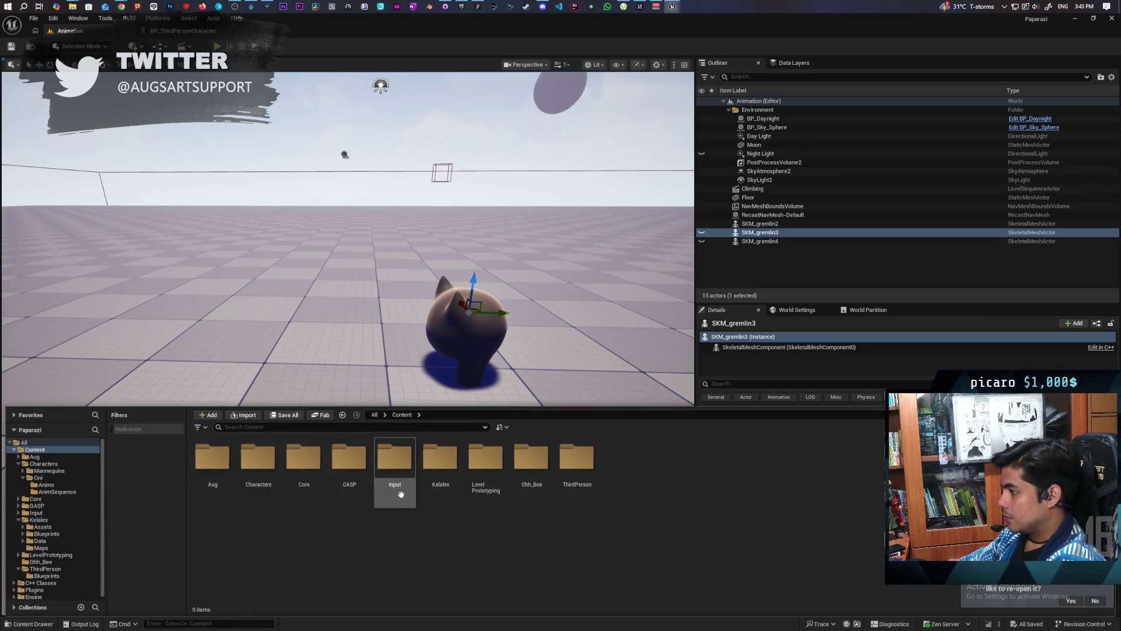
{"action": "double_click", "coordinate": [258, 459]}
{"action": "double_click", "coordinate": [257, 461]}
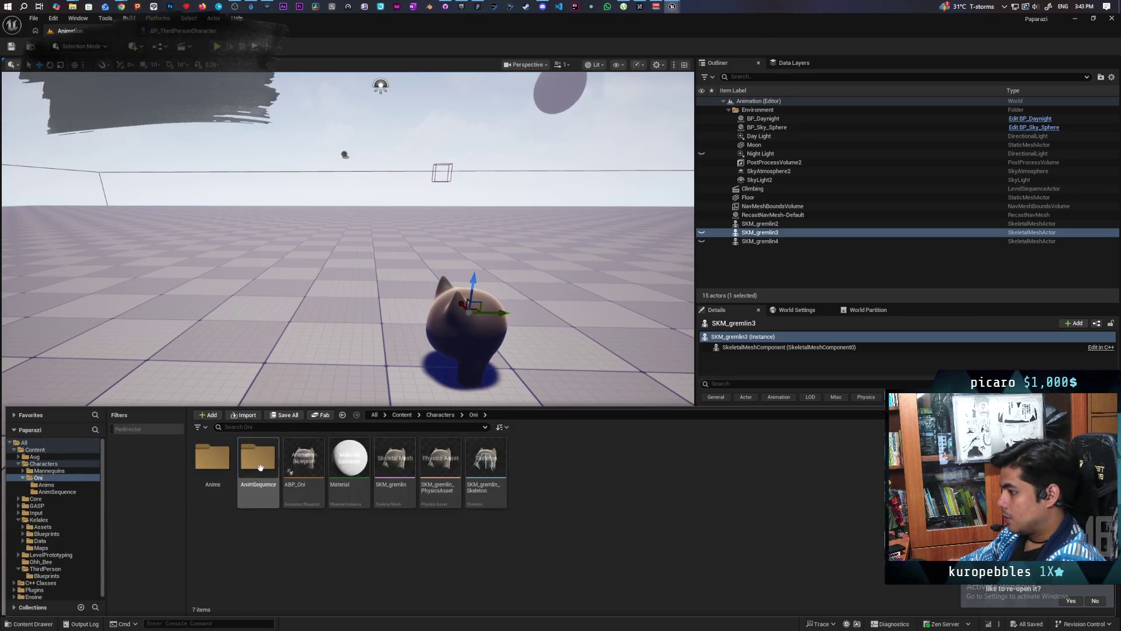
{"action": "double_click", "coordinate": [255, 470]}
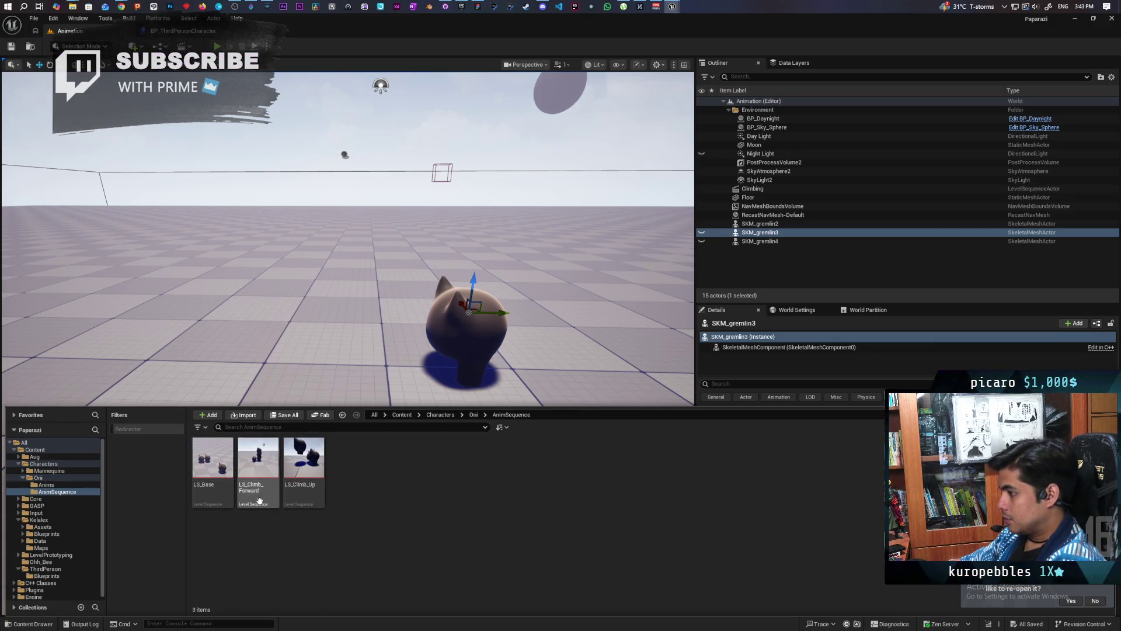
Duplicate LS_Base, rename the copy LS_Jump_Up, save it, and open it in Sequencer
{"action": "right_click", "coordinate": [220, 500]}
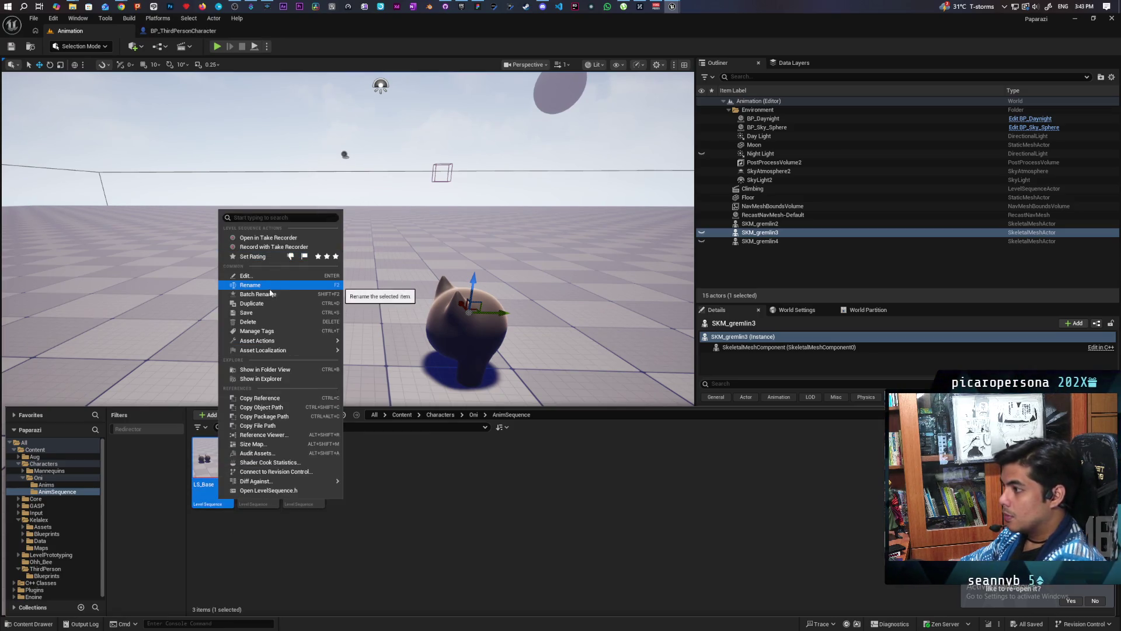
{"action": "left_click", "coordinate": [259, 305]}
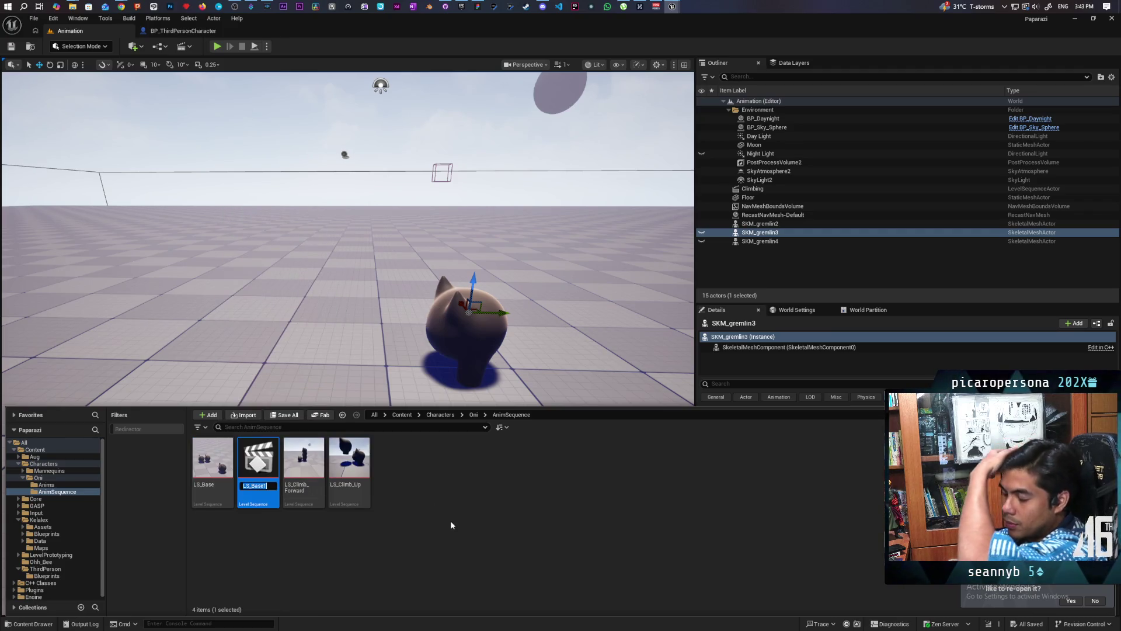
{"action": "type", "text": "LS_"}
{"action": "key", "text": "Return"}
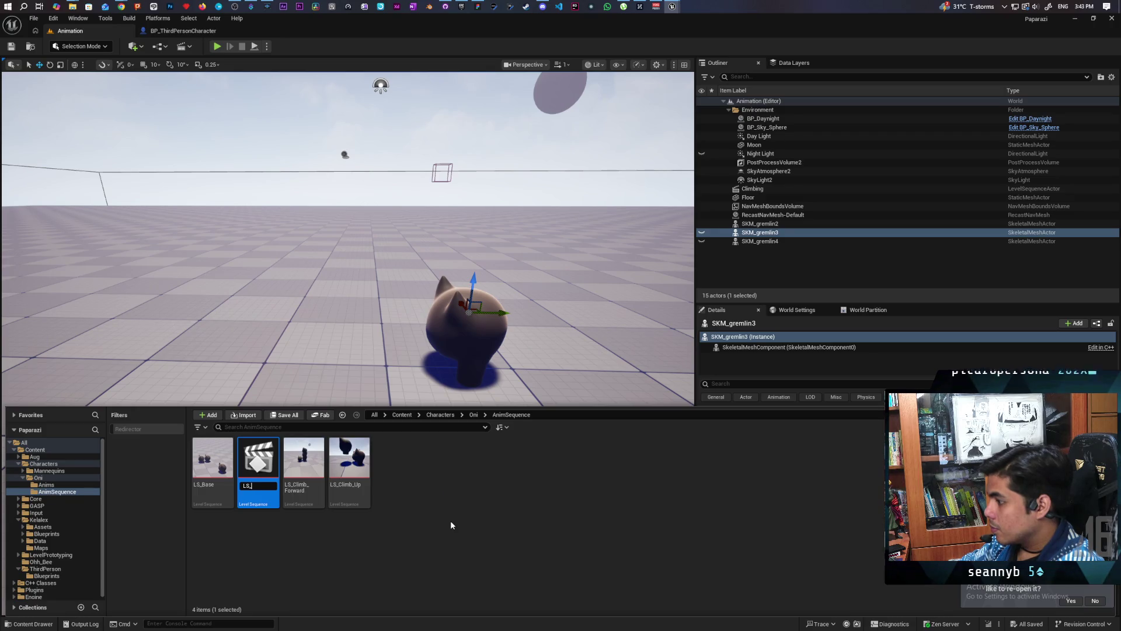
{"action": "type", "text": "Jump_Up"}
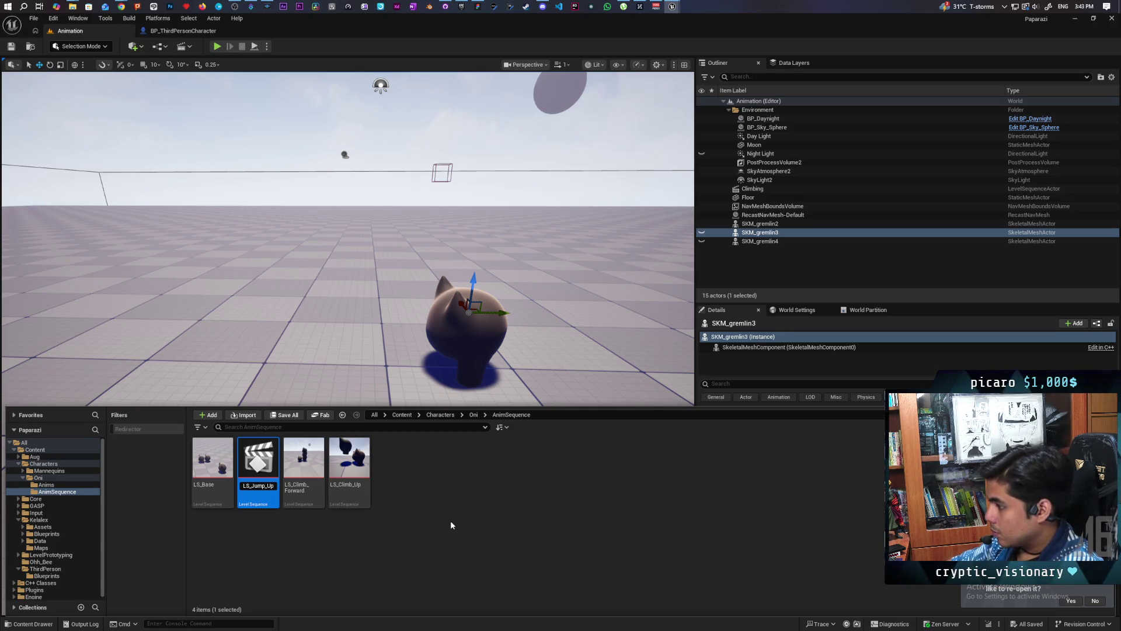
{"action": "key", "text": "Return"}
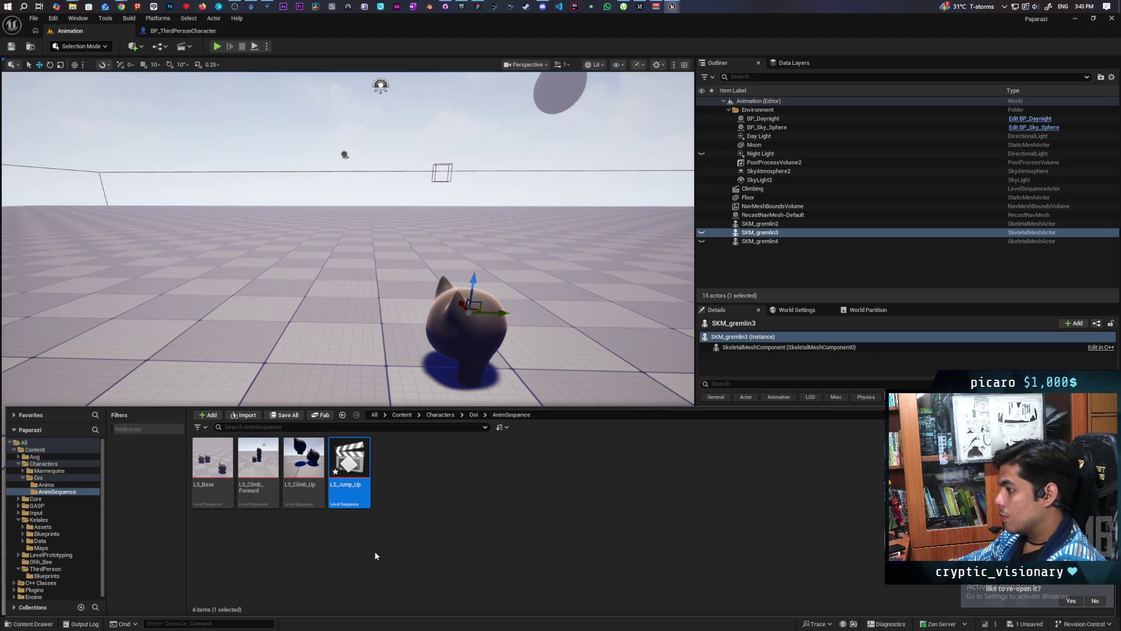
{"action": "key", "text": "ctrl+s"}
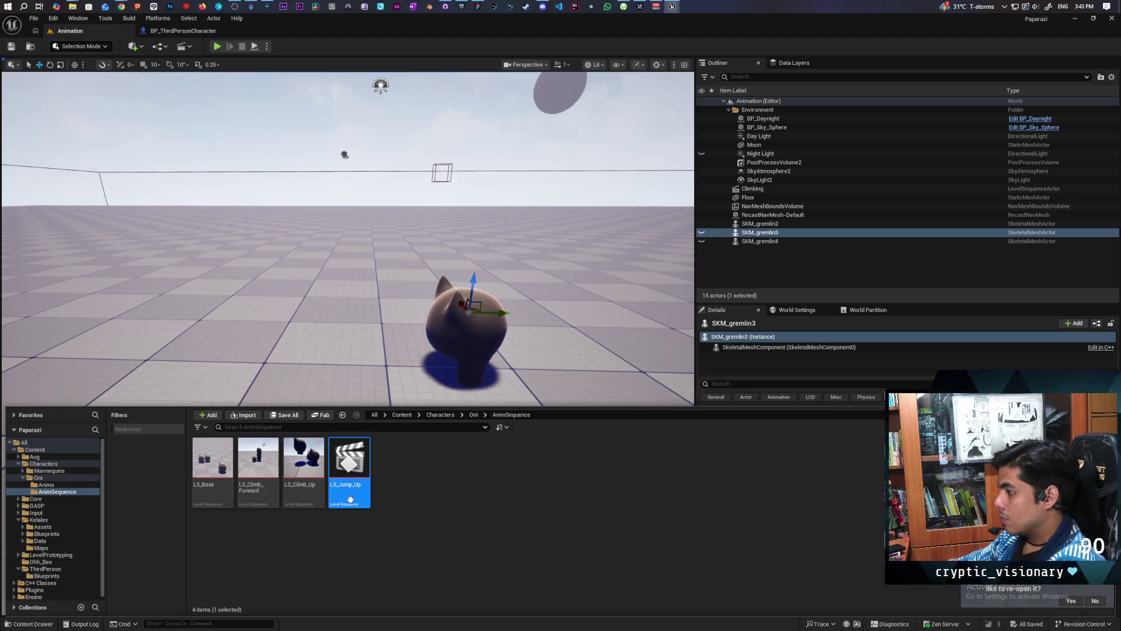
{"action": "double_click", "coordinate": [350, 499]}
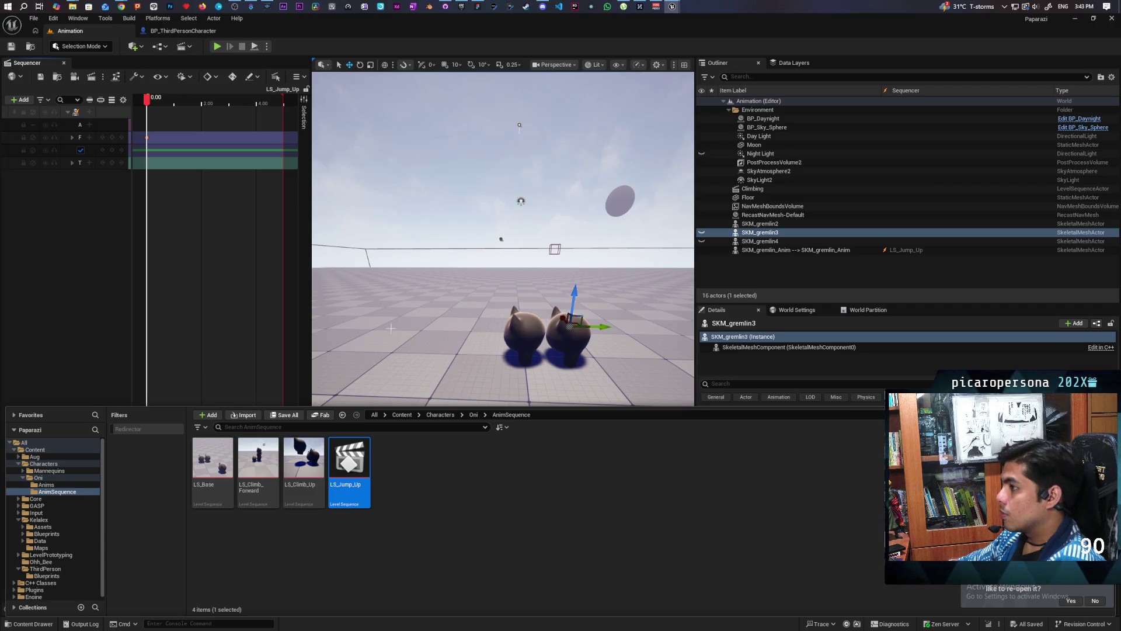
{"action": "mouse_move", "coordinate": [391, 328]}
{"action": "left_mouse_down"}
{"action": "mouse_move", "coordinate": [391, 373]}
{"action": "mouse_move", "coordinate": [391, 339]}
{"action": "mouse_move", "coordinate": [391, 359]}
{"action": "left_mouse_up"}
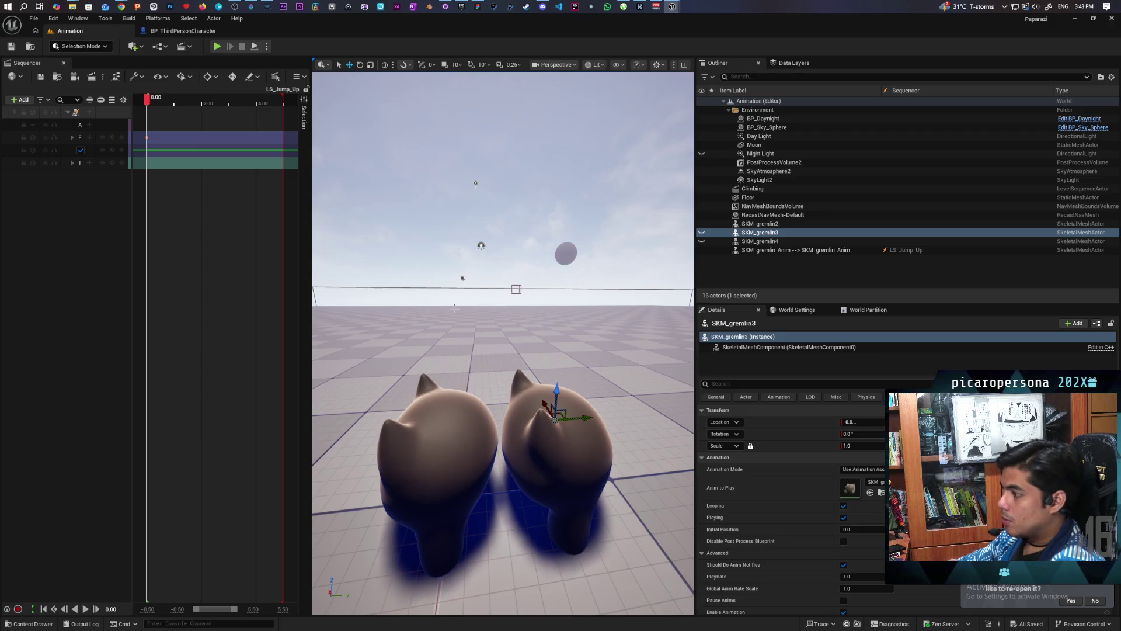
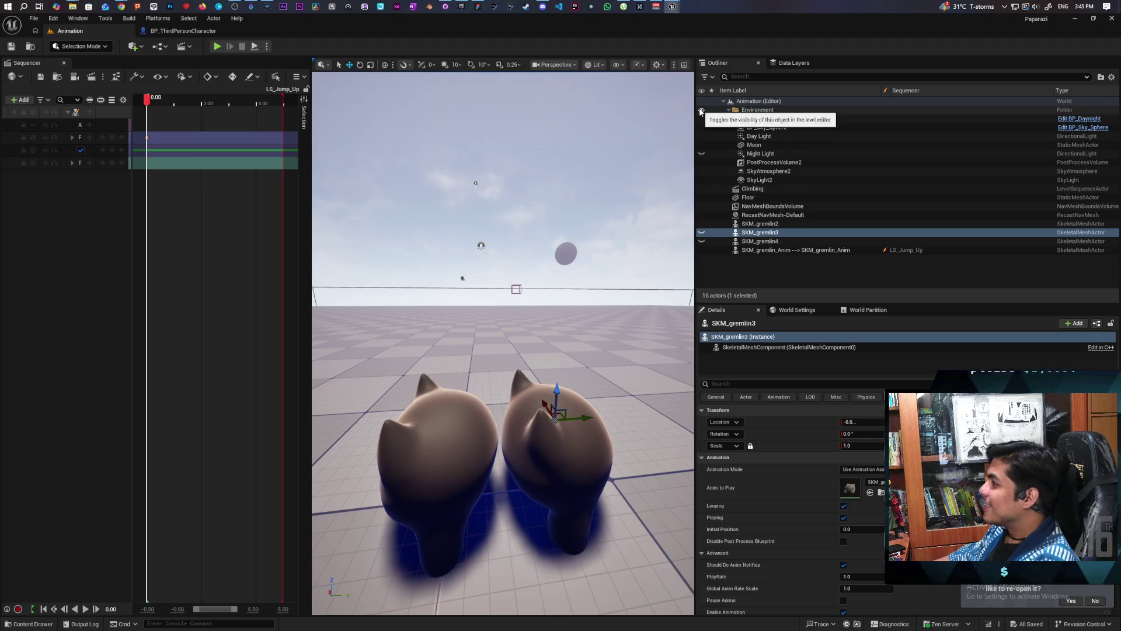
Widen the Sequencer, expand FKControlRig on SKM_gremlin_Anim, and enter Animation Mode with its bone list
{"action": "left_click_drag", "start_coordinate": [696, 106], "coordinate": [869, 107]}
{"action": "left_click_drag", "start_coordinate": [312, 171], "coordinate": [386, 171]}
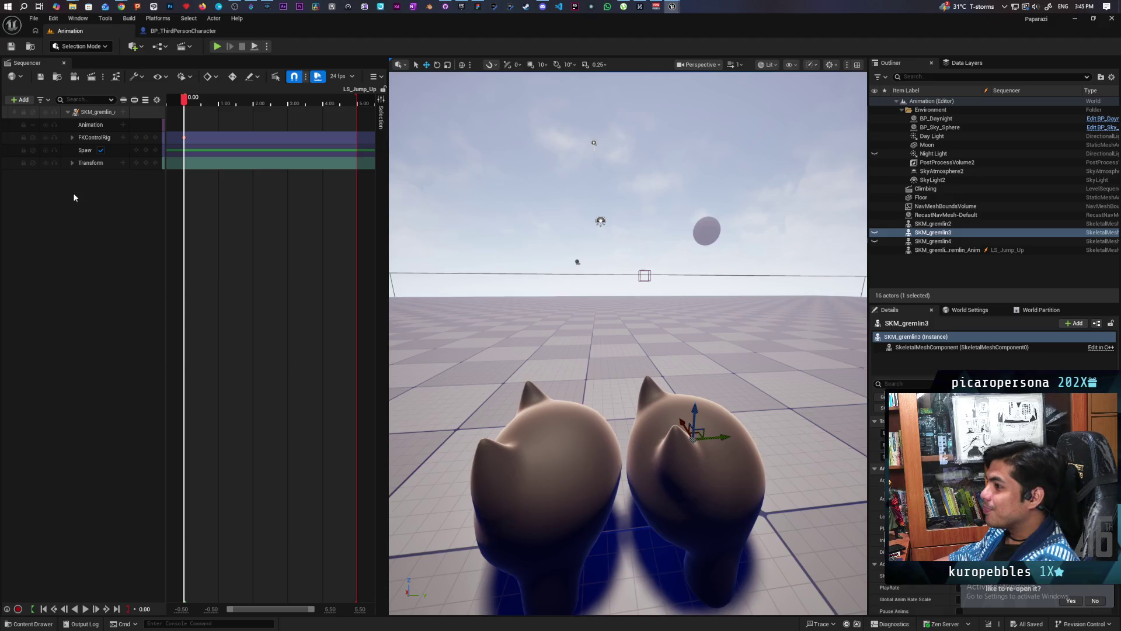
{"action": "left_click", "coordinate": [72, 138]}
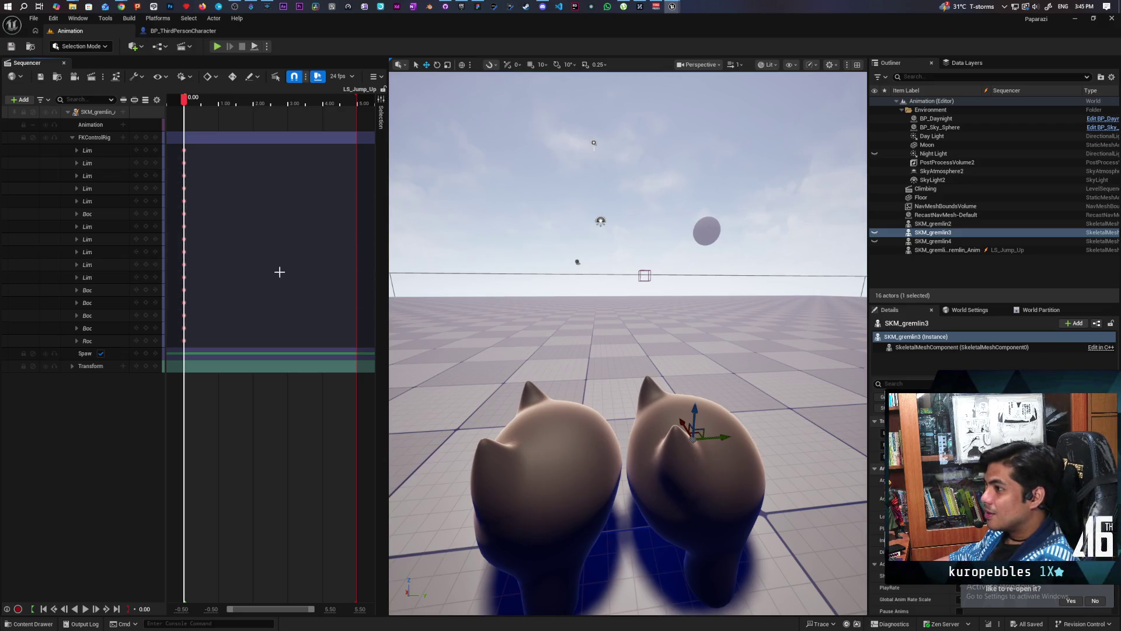
{"action": "left_click", "coordinate": [96, 111]}
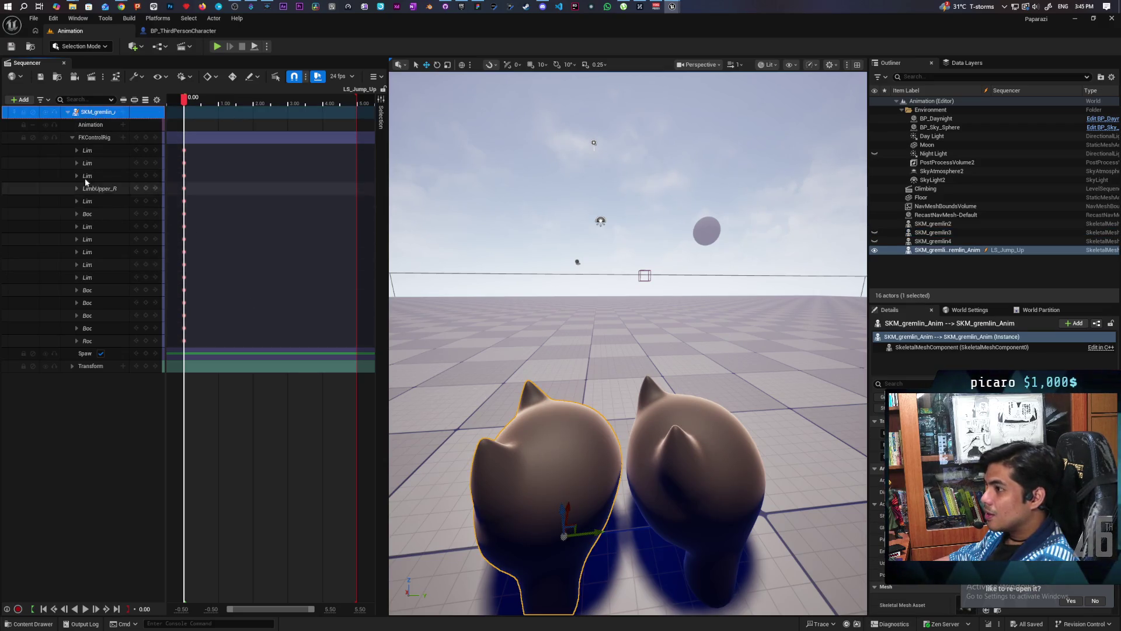
{"action": "left_click", "coordinate": [94, 137]}
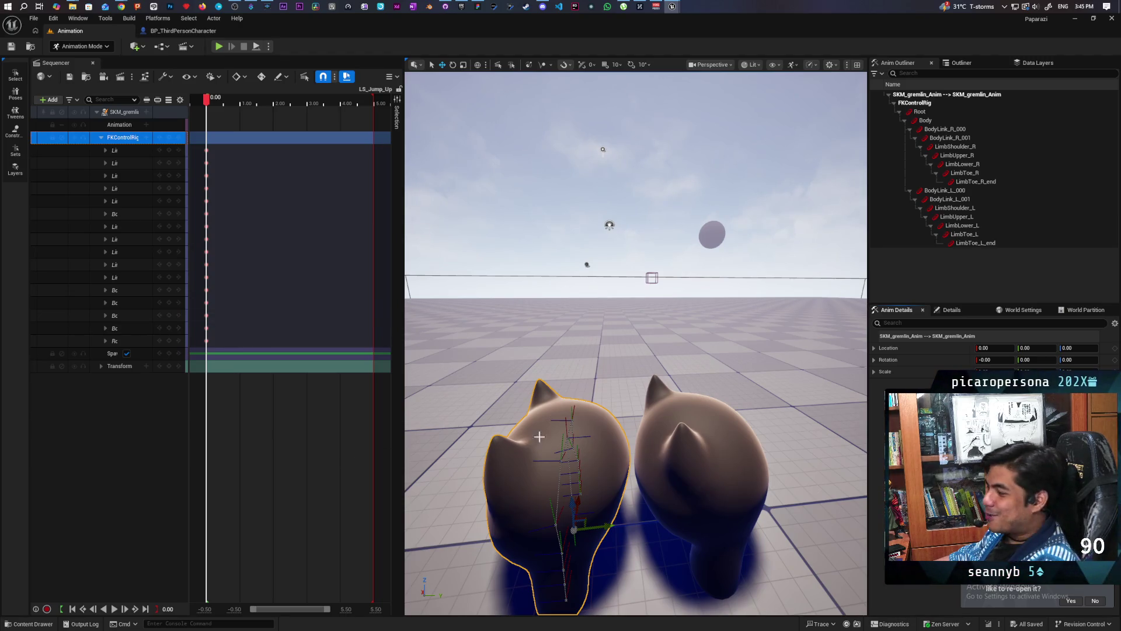
Reframe the view on both gremlins, undo the stray floor selection, and widen the track-name column
{"action": "left_click_drag", "start_coordinate": [534, 436], "coordinate": [503, 503]}
{"action": "scroll", "coordinate": [587, 361], "scroll_direction": "up", "scroll_amount": 5}
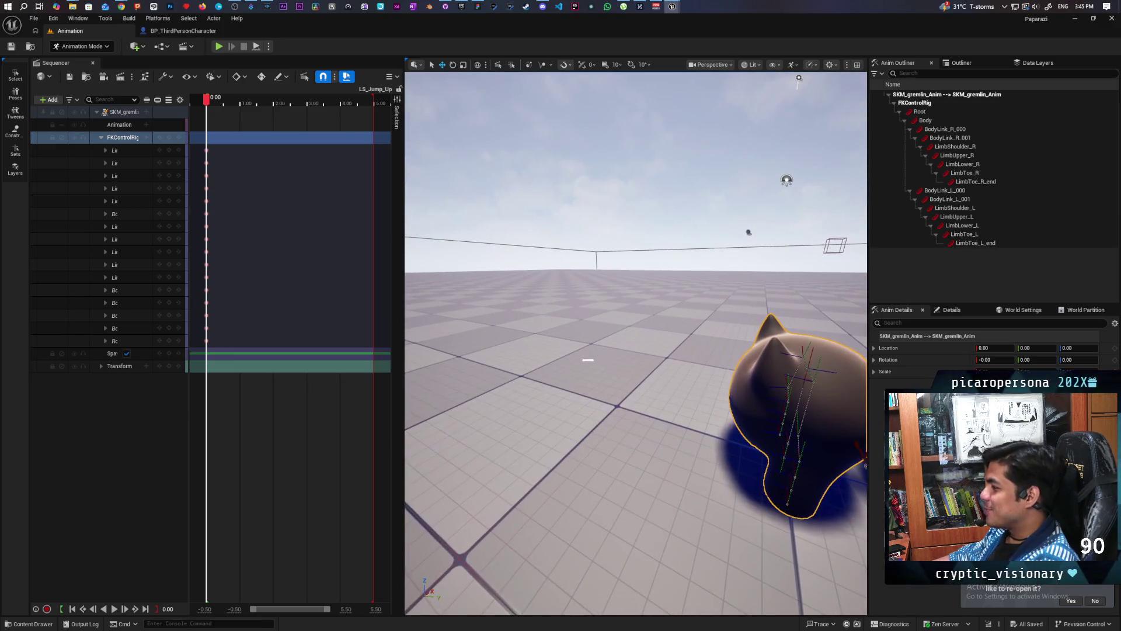
{"action": "left_click", "coordinate": [626, 352]}
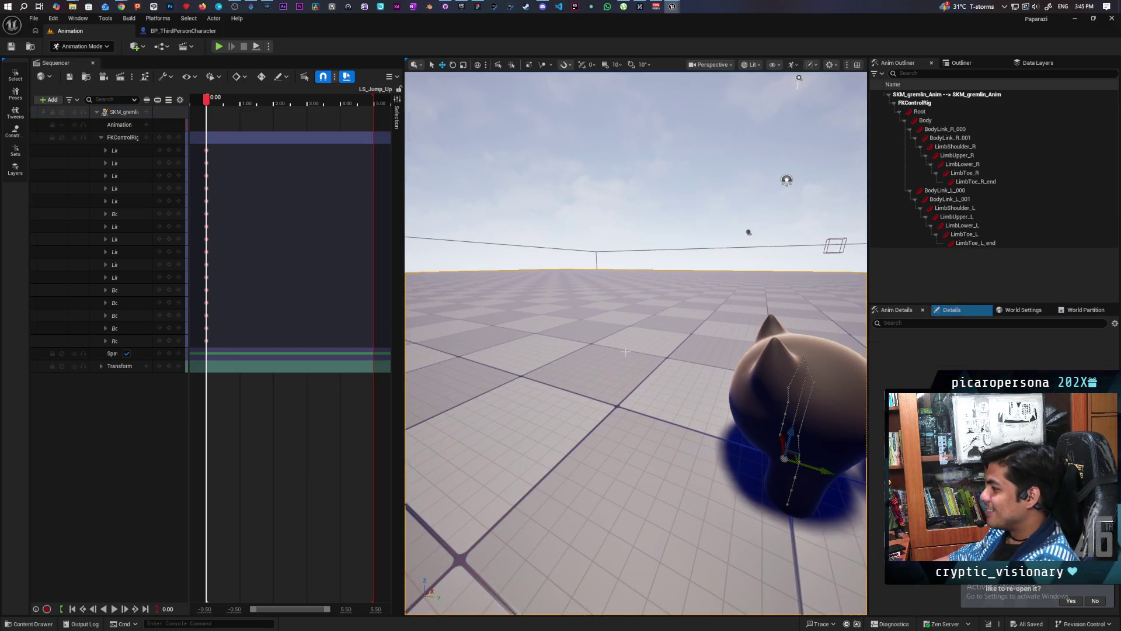
{"action": "key", "text": "ctrl+z"}
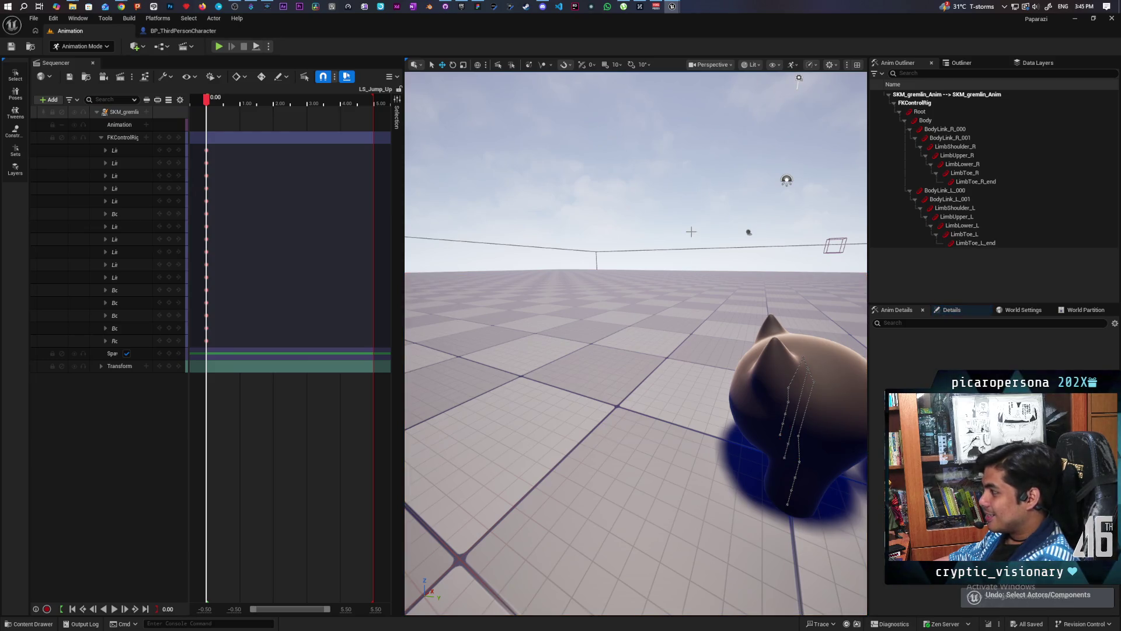
{"action": "scroll", "coordinate": [691, 232], "scroll_direction": "down", "scroll_amount": 5}
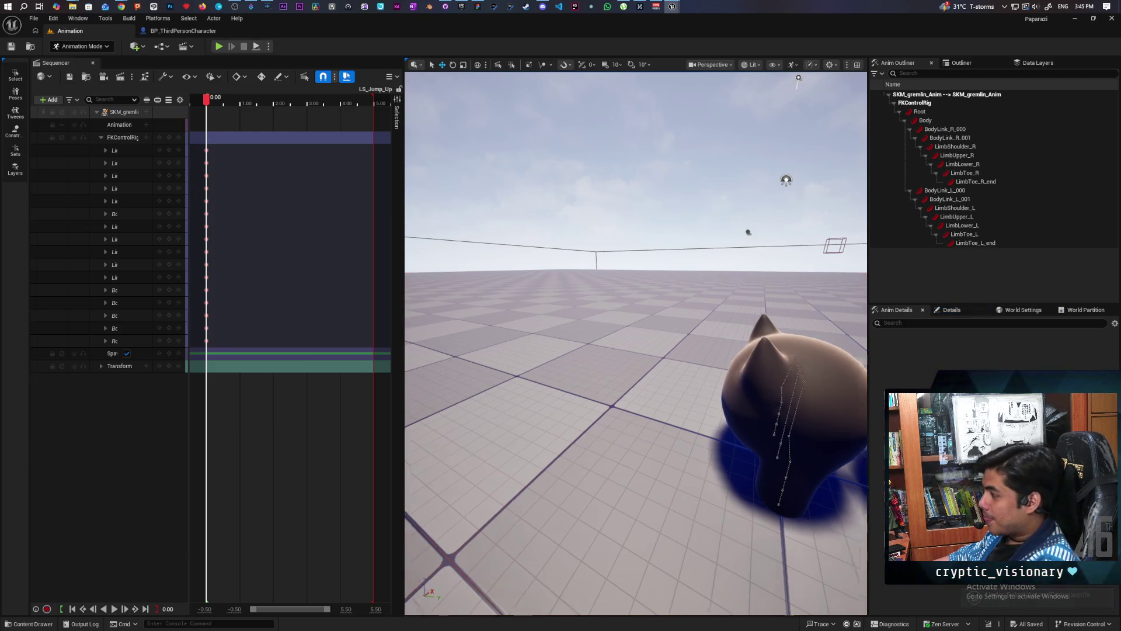
{"action": "scroll", "coordinate": [635, 343], "scroll_direction": "down", "scroll_amount": 5}
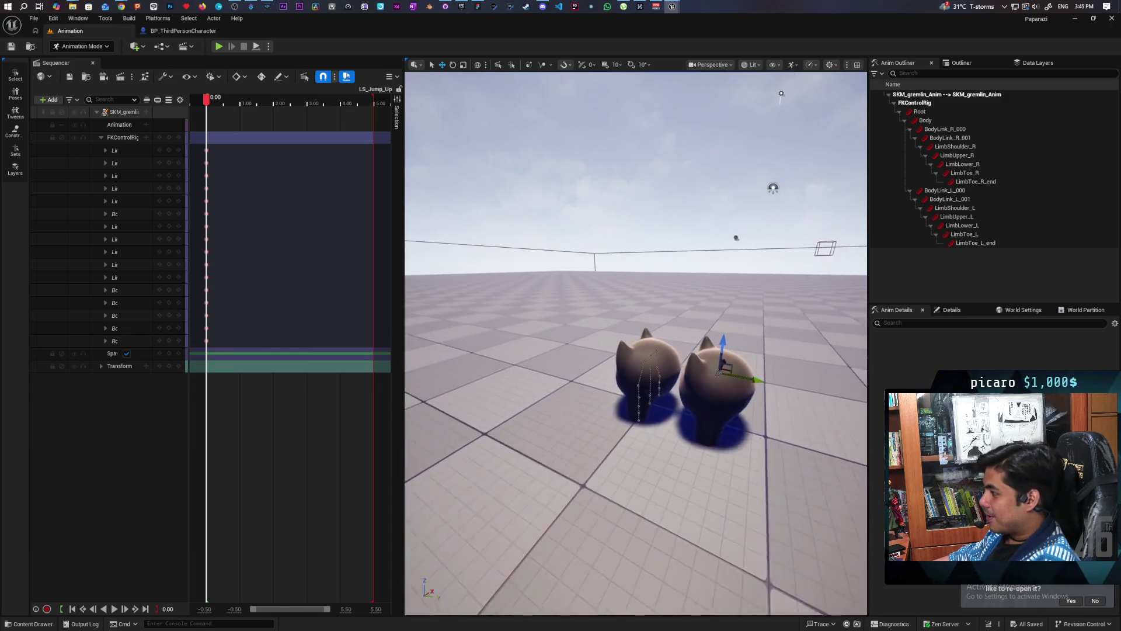
{"action": "scroll", "coordinate": [635, 343], "scroll_direction": "up", "scroll_amount": 2}
{"action": "scroll", "coordinate": [636, 343], "scroll_direction": "down", "scroll_amount": 3}
{"action": "scroll", "coordinate": [636, 344], "scroll_direction": "up", "scroll_amount": 4}
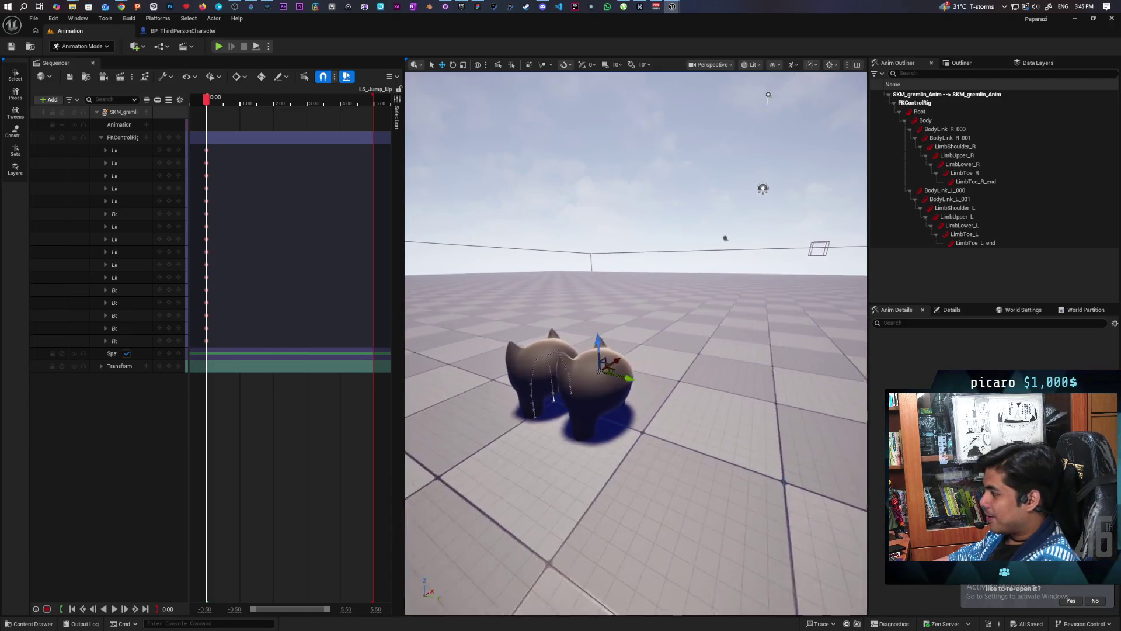
{"action": "key", "text": "a"}
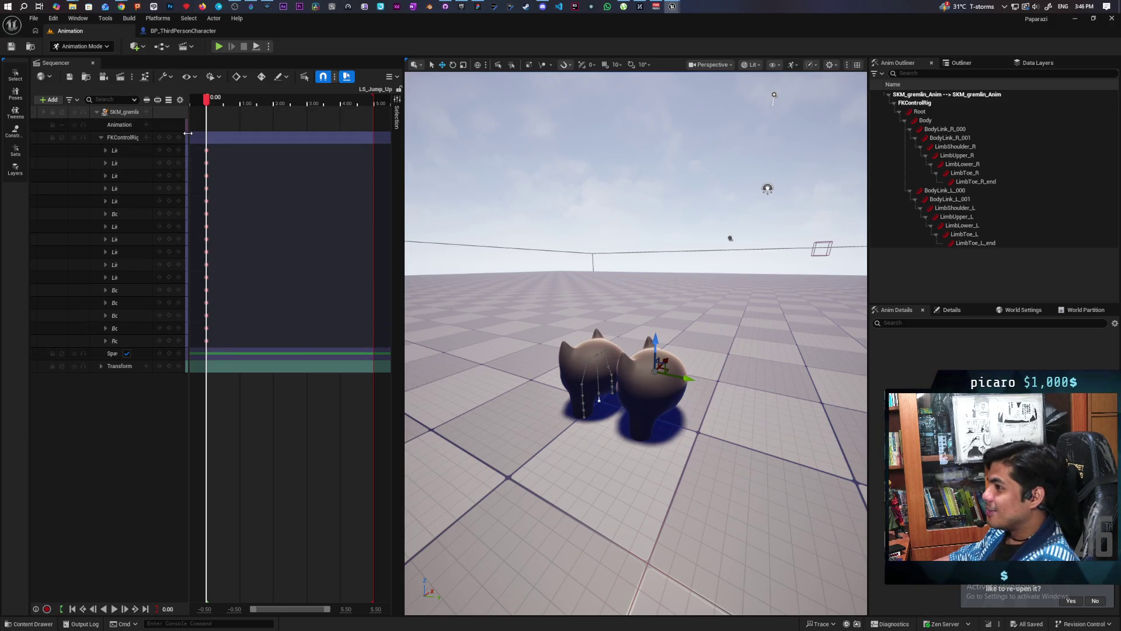
{"action": "mouse_move", "coordinate": [189, 137]}
{"action": "left_mouse_down"}
{"action": "mouse_move", "coordinate": [268, 158]}
{"action": "mouse_move", "coordinate": [248, 160]}
{"action": "left_mouse_up"}
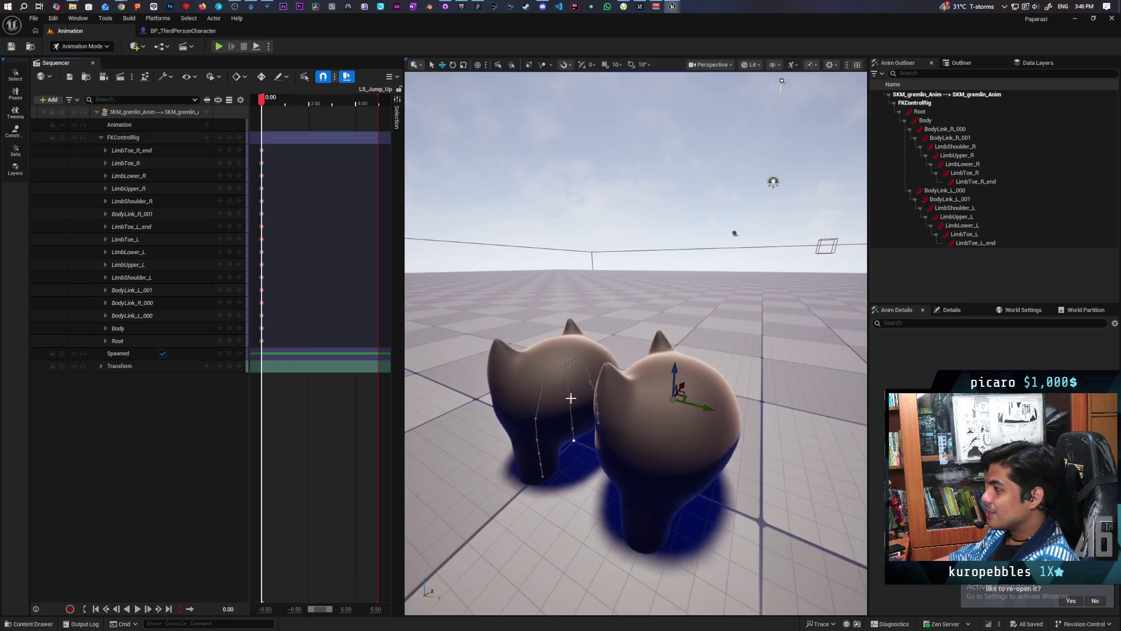
Select the Root control track and expand it into its channels
{"action": "scroll", "coordinate": [572, 395], "scroll_direction": "up", "scroll_amount": 2}
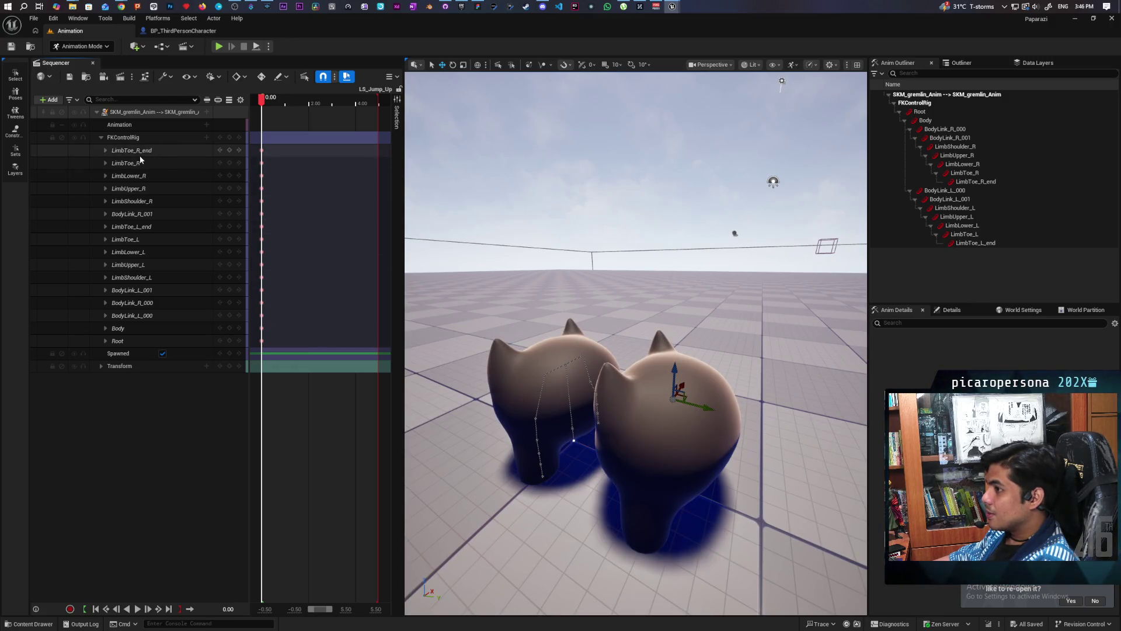
{"action": "left_click", "coordinate": [128, 342]}
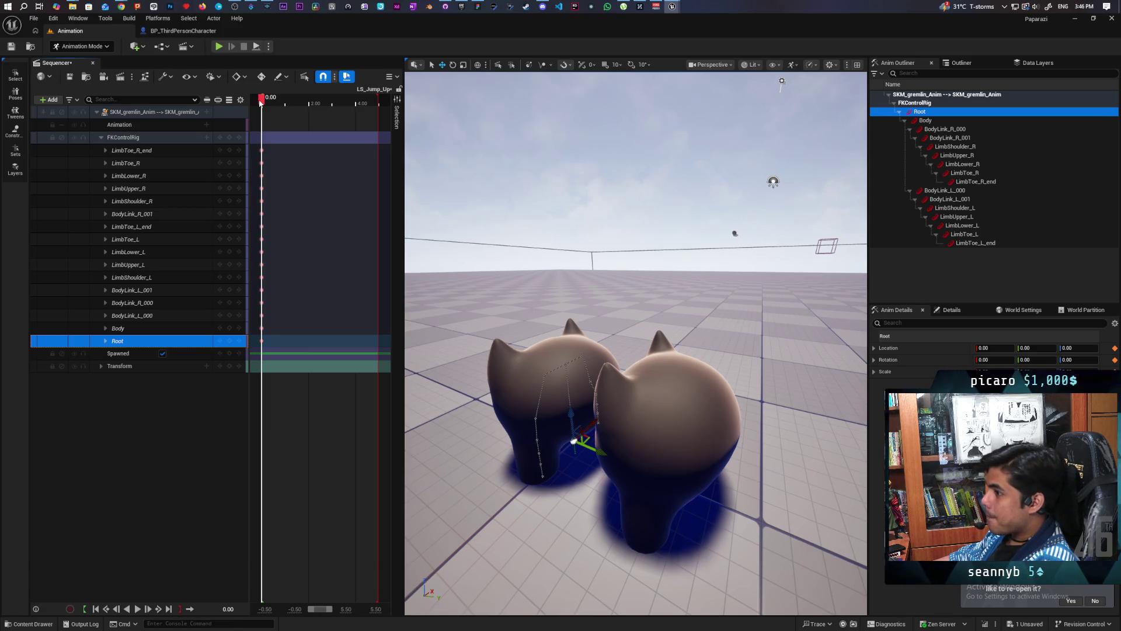
{"action": "left_click", "coordinate": [105, 340]}
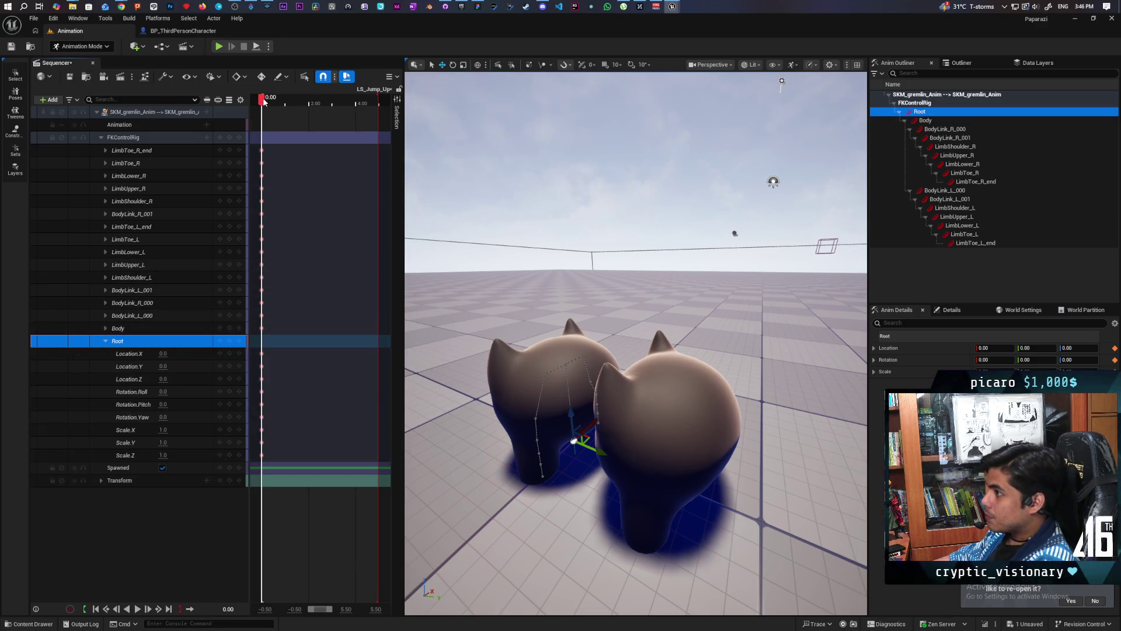
Key Root Location.Z and Location.Y (-61) near one second, then Location.Z 58 at about 1.42 s
{"action": "left_click_drag", "start_coordinate": [264, 101], "coordinate": [286, 114]}
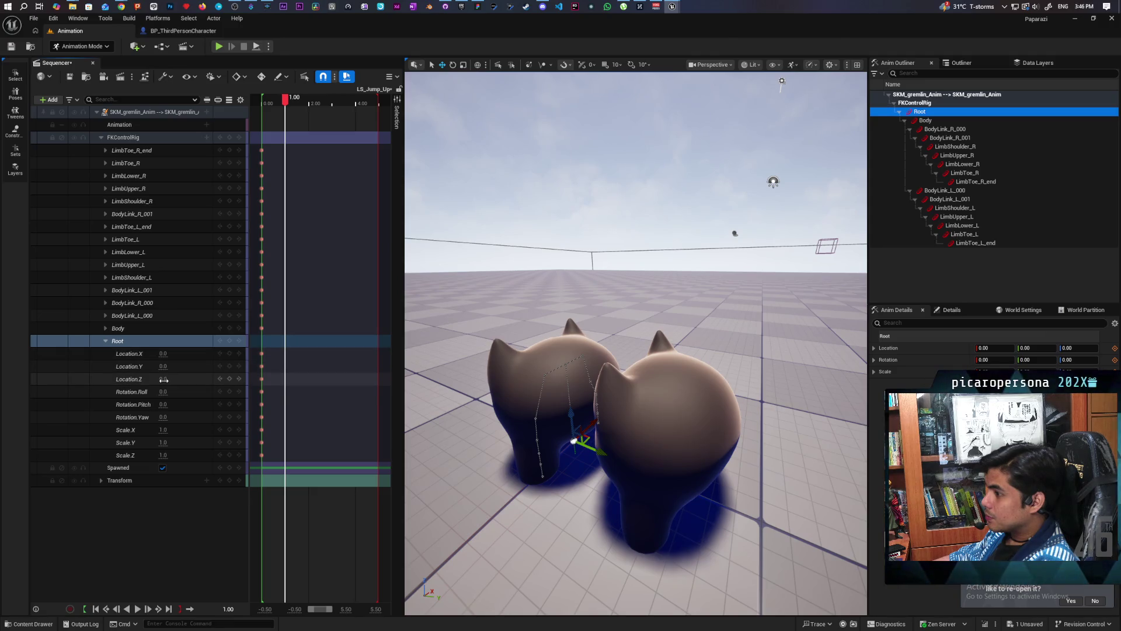
{"action": "left_click_drag", "start_coordinate": [163, 379], "coordinate": [161, 366]}
{"action": "type", "text": "0"}
{"action": "key", "text": "Return"}
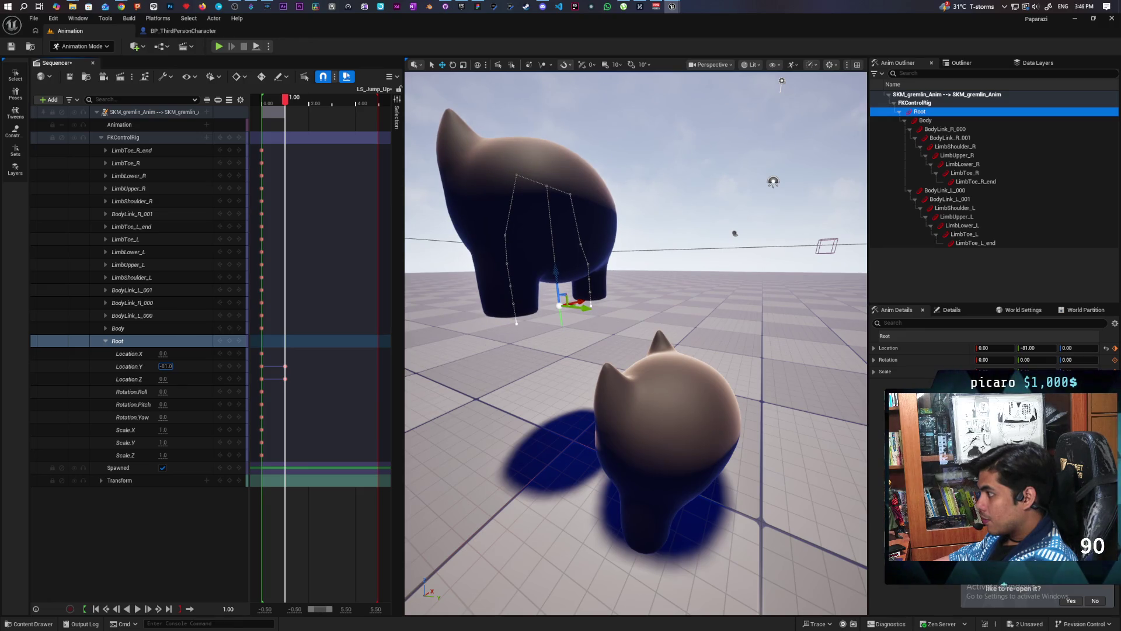
{"action": "left_click_drag", "start_coordinate": [160, 366], "coordinate": [162, 366]}
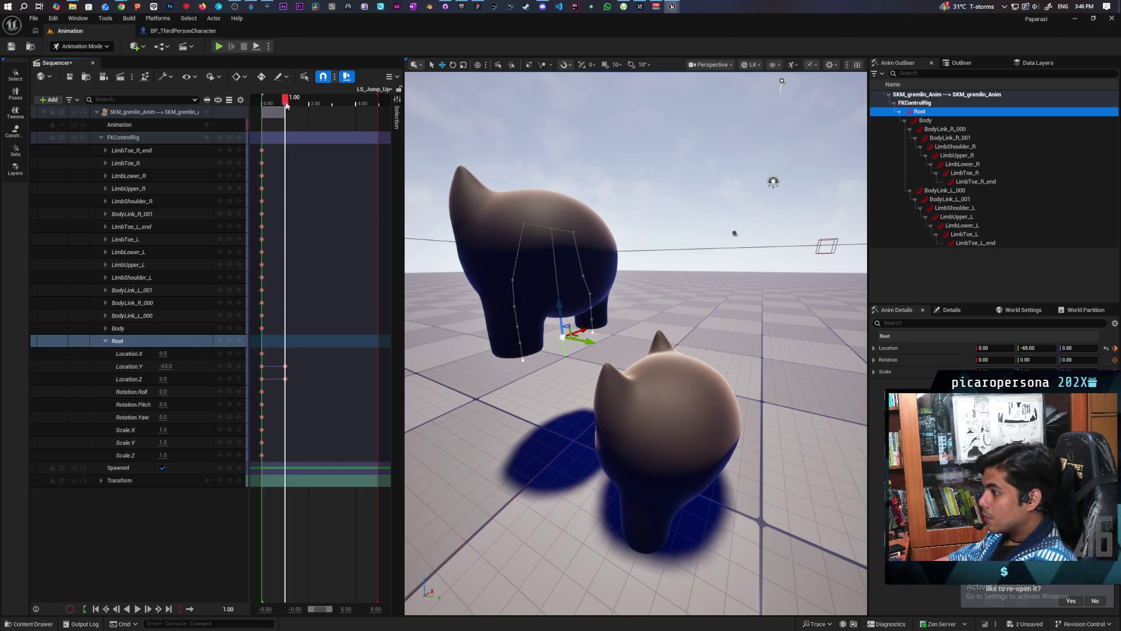
{"action": "mouse_move", "coordinate": [285, 104]}
{"action": "left_mouse_down"}
{"action": "mouse_move", "coordinate": [296, 113]}
{"action": "mouse_move", "coordinate": [286, 114]}
{"action": "left_mouse_up"}
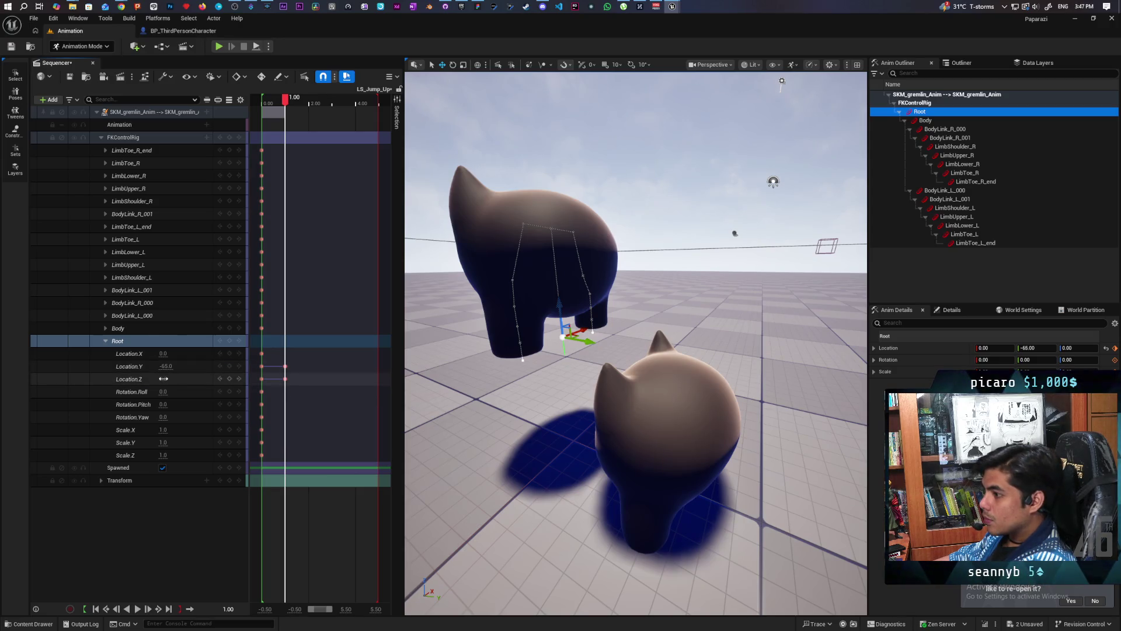
{"action": "mouse_move", "coordinate": [164, 379]}
{"action": "left_mouse_down"}
{"action": "mouse_move", "coordinate": [195, 379]}
{"action": "mouse_move", "coordinate": [170, 338]}
{"action": "left_mouse_up"}
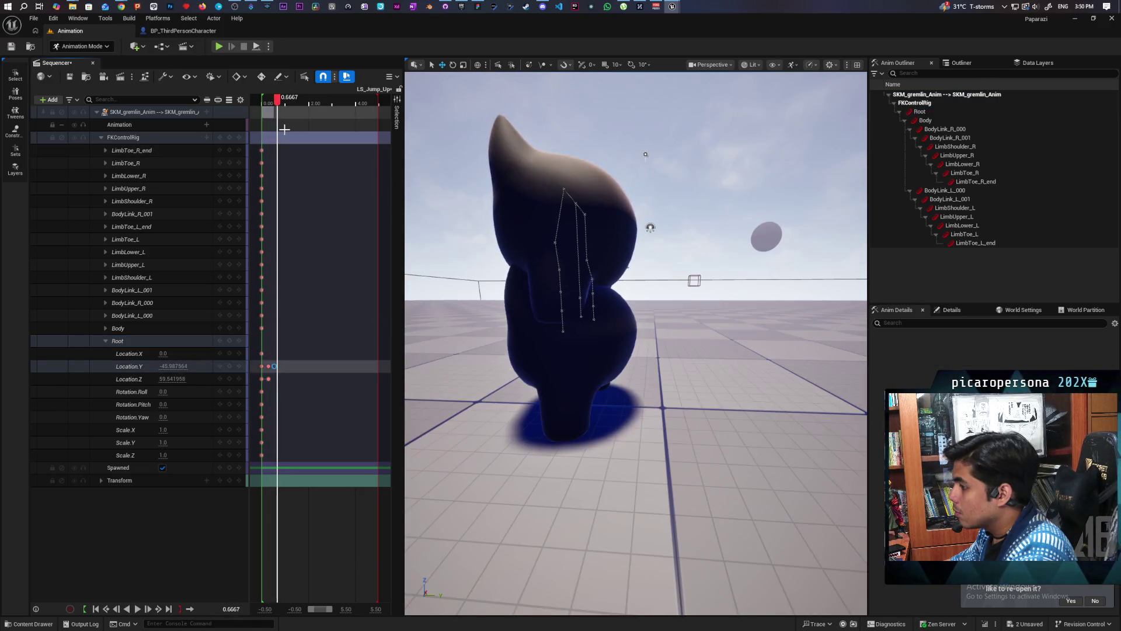
End the playback range just after the Root keys and loop the short jump to preview it
{"action": "left_click_drag", "start_coordinate": [363, 103], "coordinate": [276, 123]}
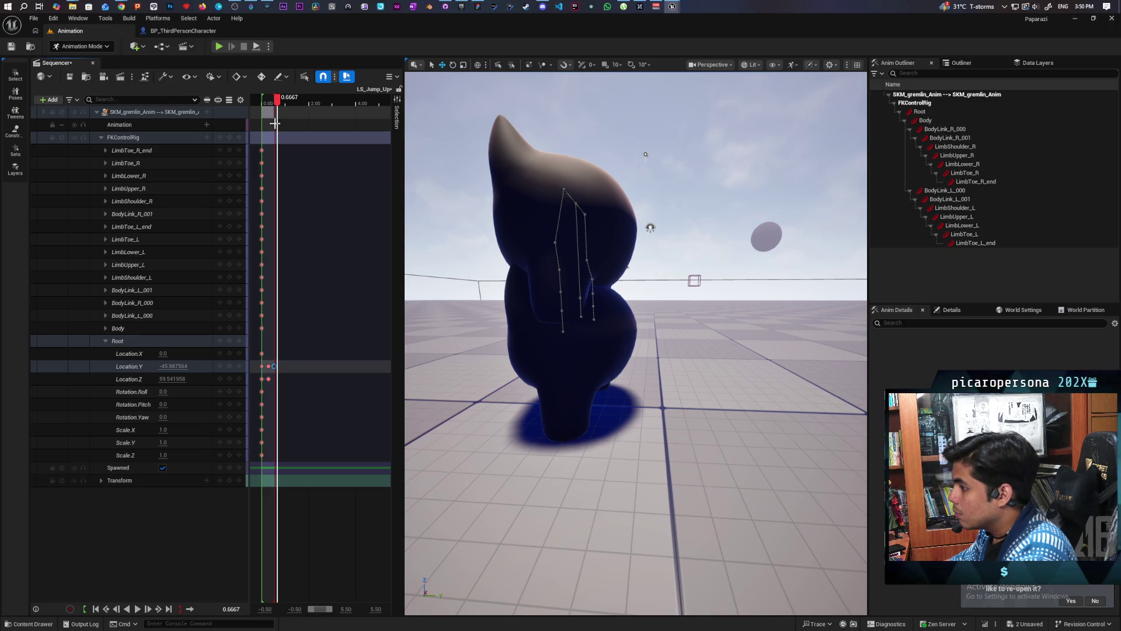
{"action": "key", "text": "space"}
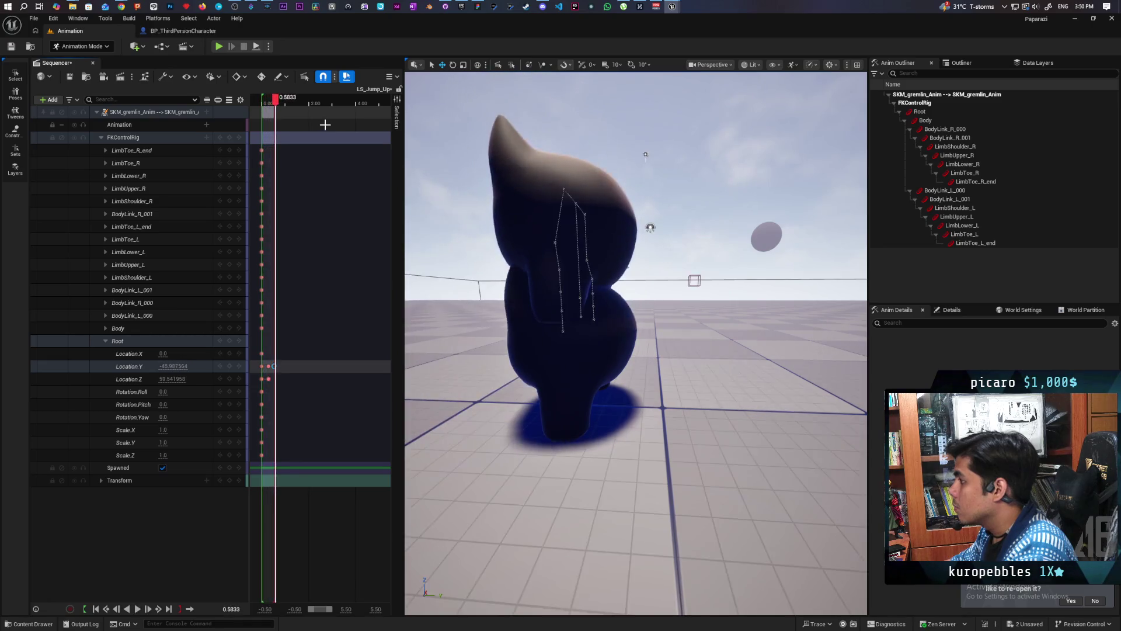
{"action": "key", "text": "space"}
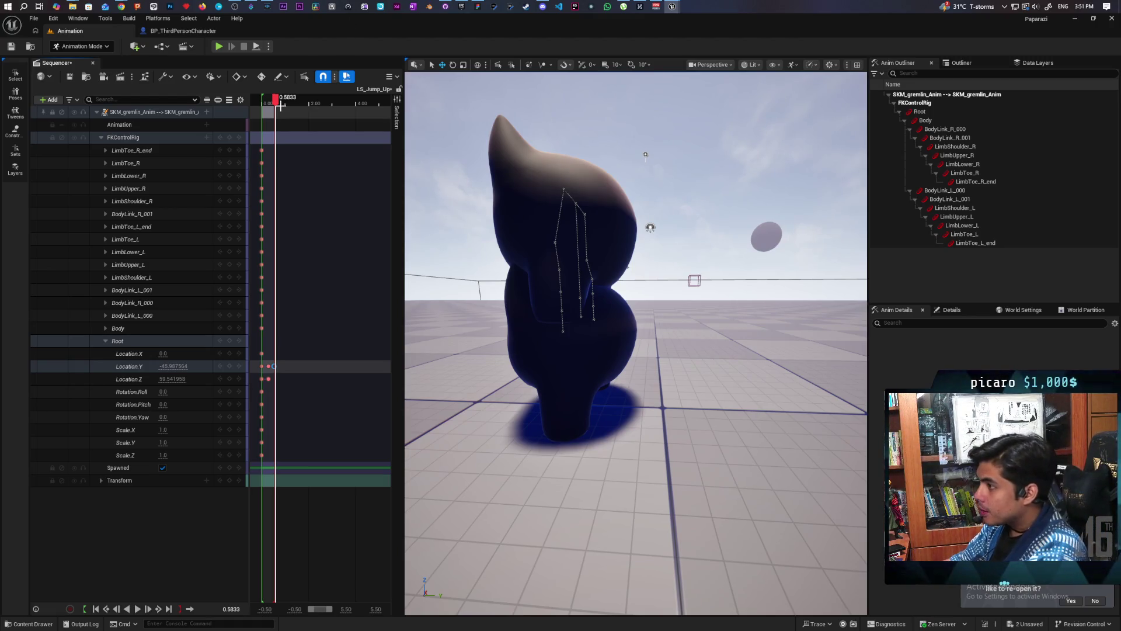
{"action": "key", "text": "space"}
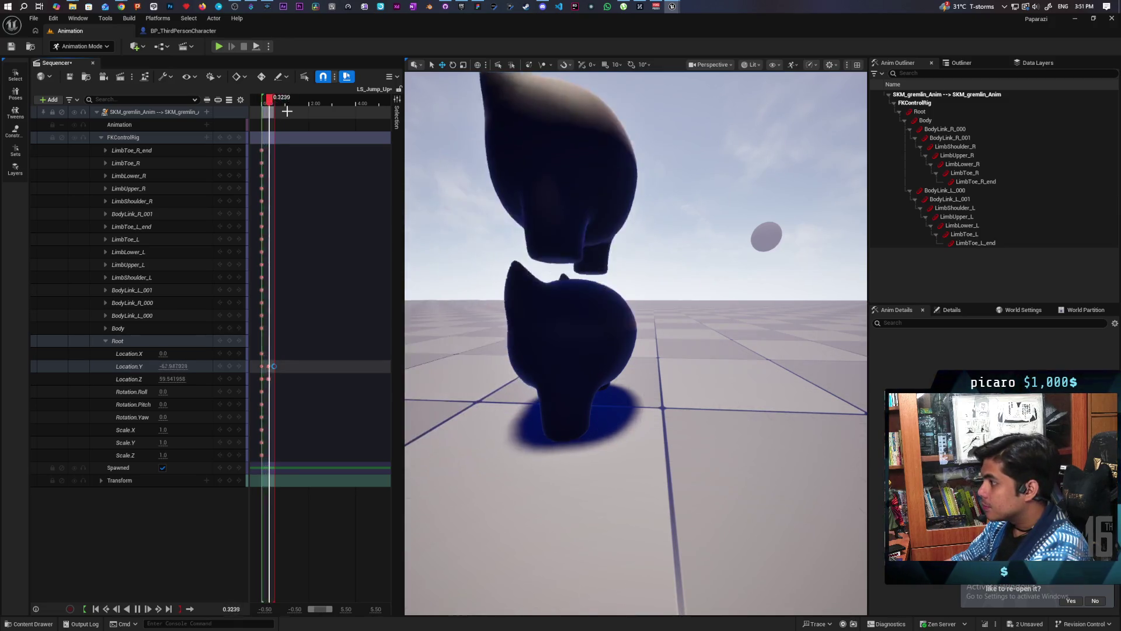
{"action": "key", "text": "space"}
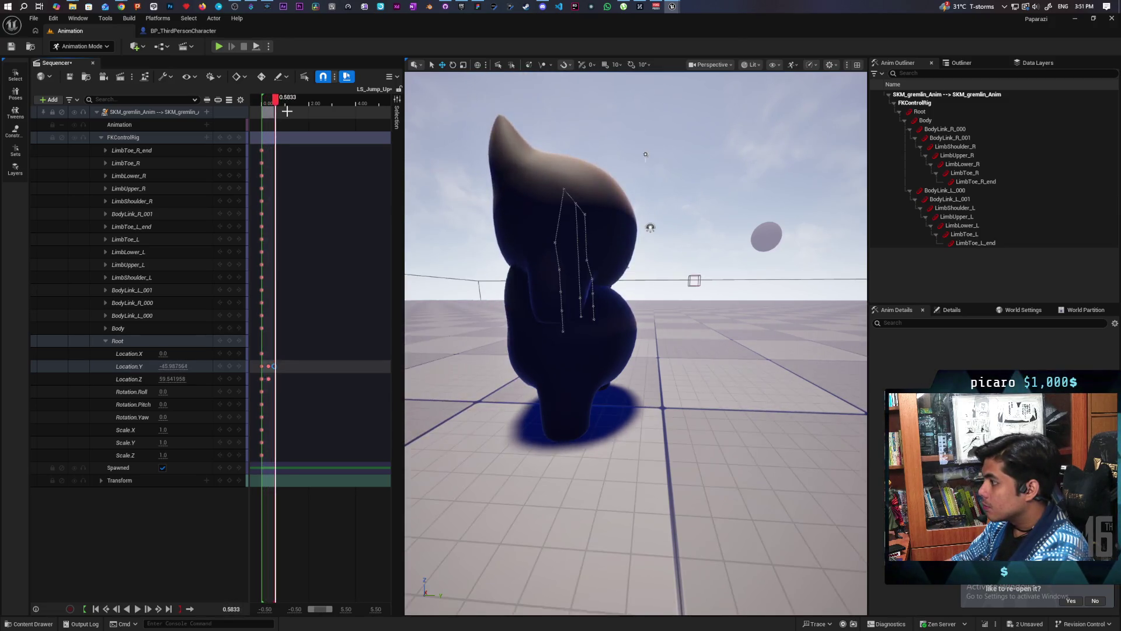
{"action": "key", "text": "space"}
{"action": "key", "text": "space"}
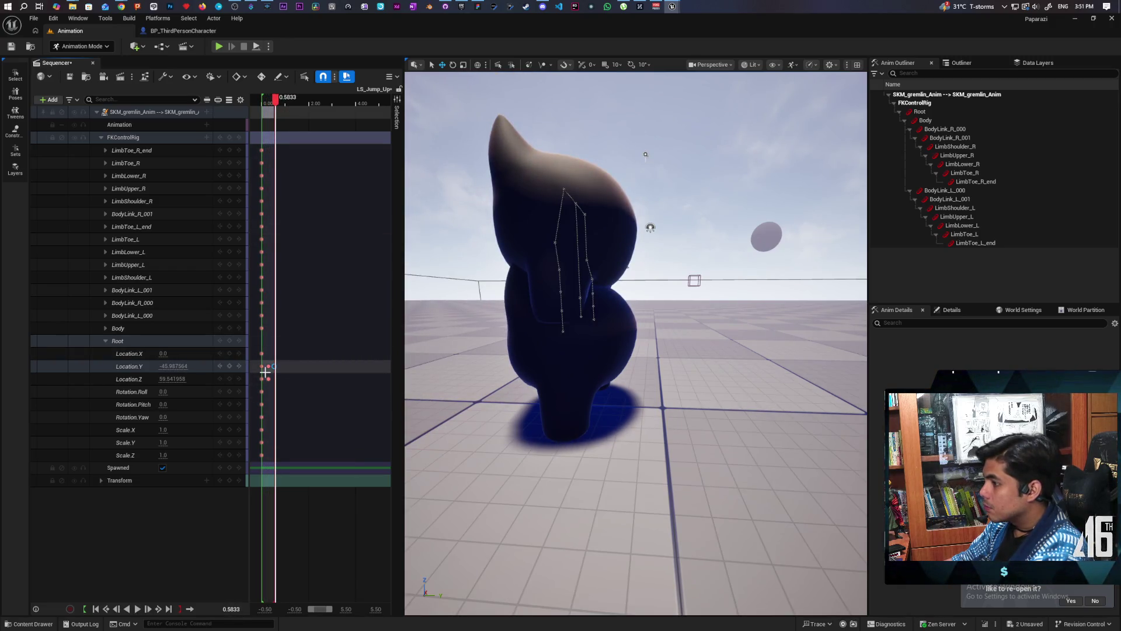
{"action": "scroll", "coordinate": [265, 376], "scroll_direction": "up", "scroll_amount": 4}
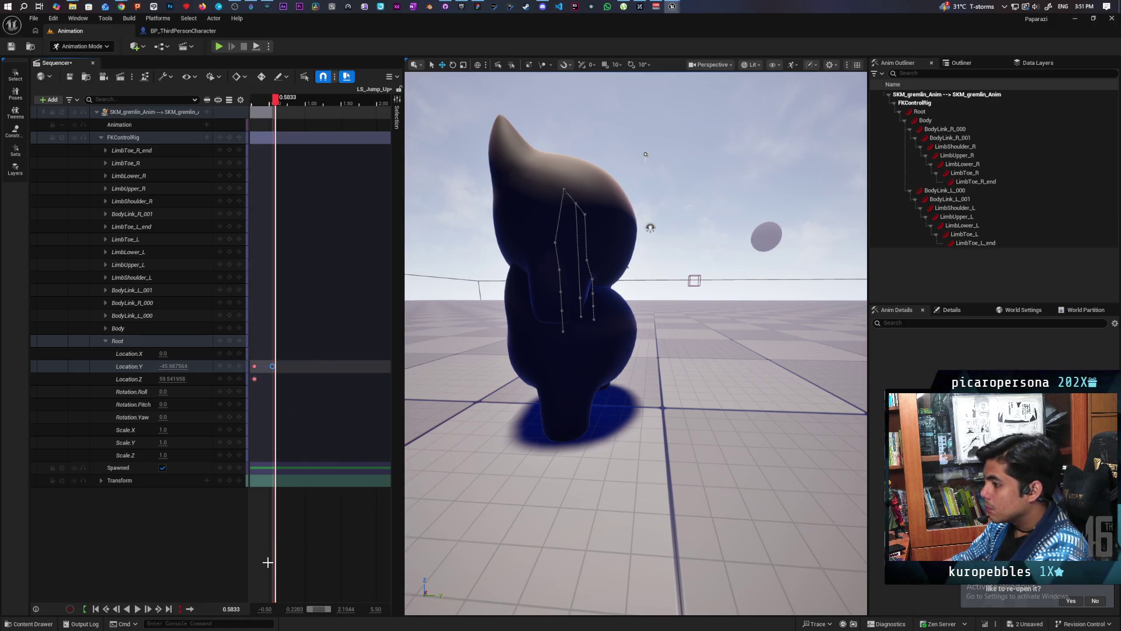
Zoom in on the first keys and slide the Root Location.Y keys earlier, one to about 0.33 s
{"action": "left_click_drag", "start_coordinate": [267, 103], "coordinate": [206, 111]}
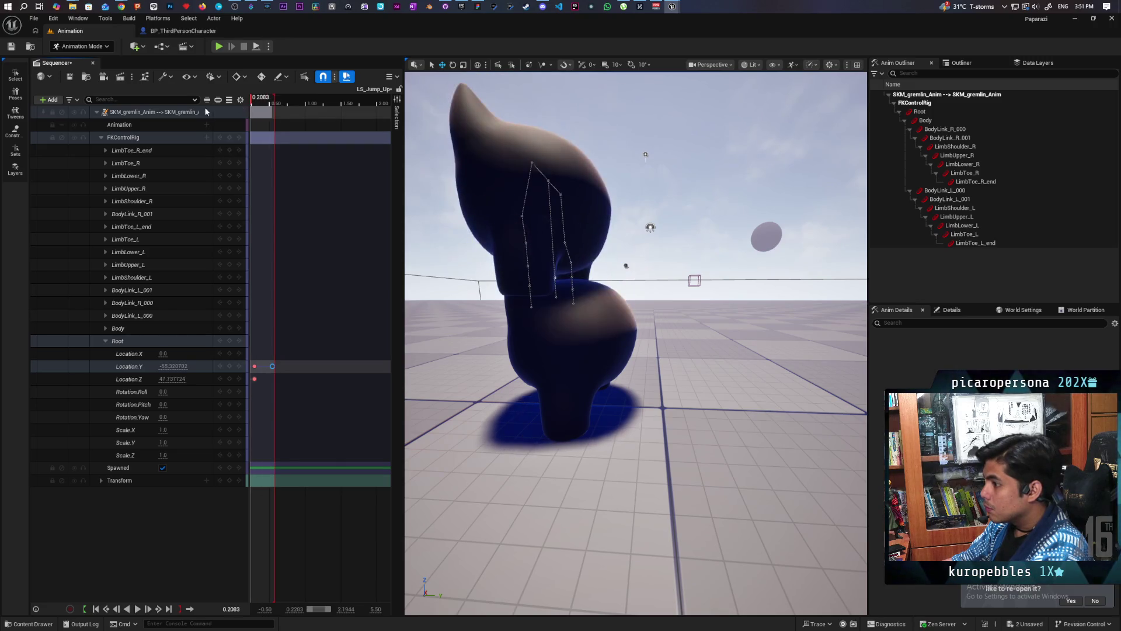
{"action": "left_click_drag", "start_coordinate": [320, 610], "coordinate": [305, 610]}
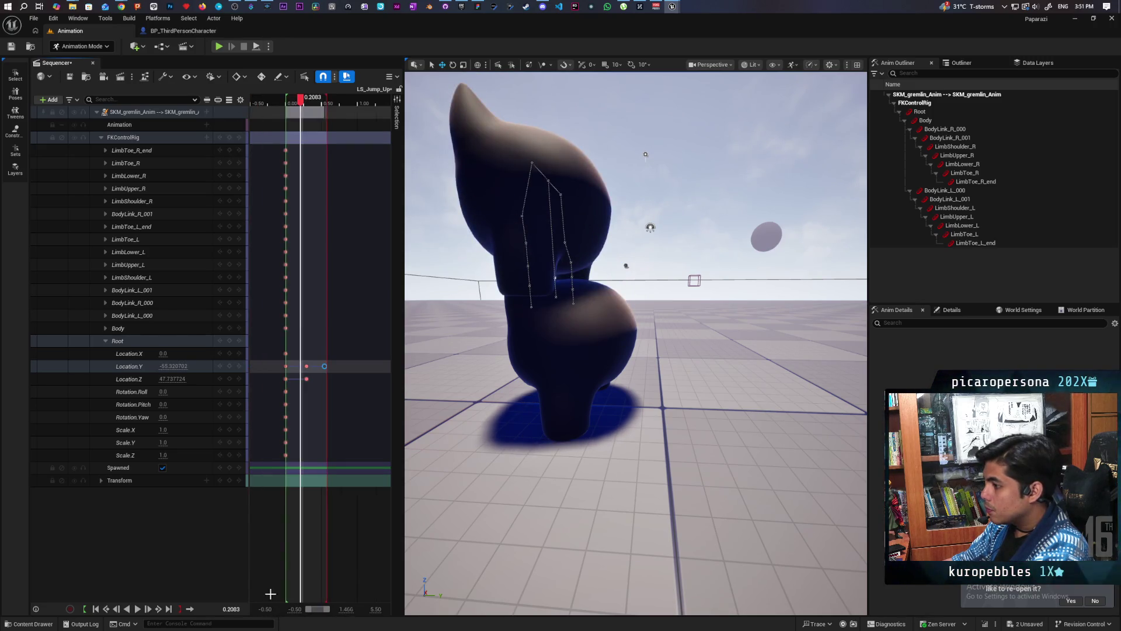
{"action": "scroll", "coordinate": [298, 377], "scroll_direction": "up", "scroll_amount": 3}
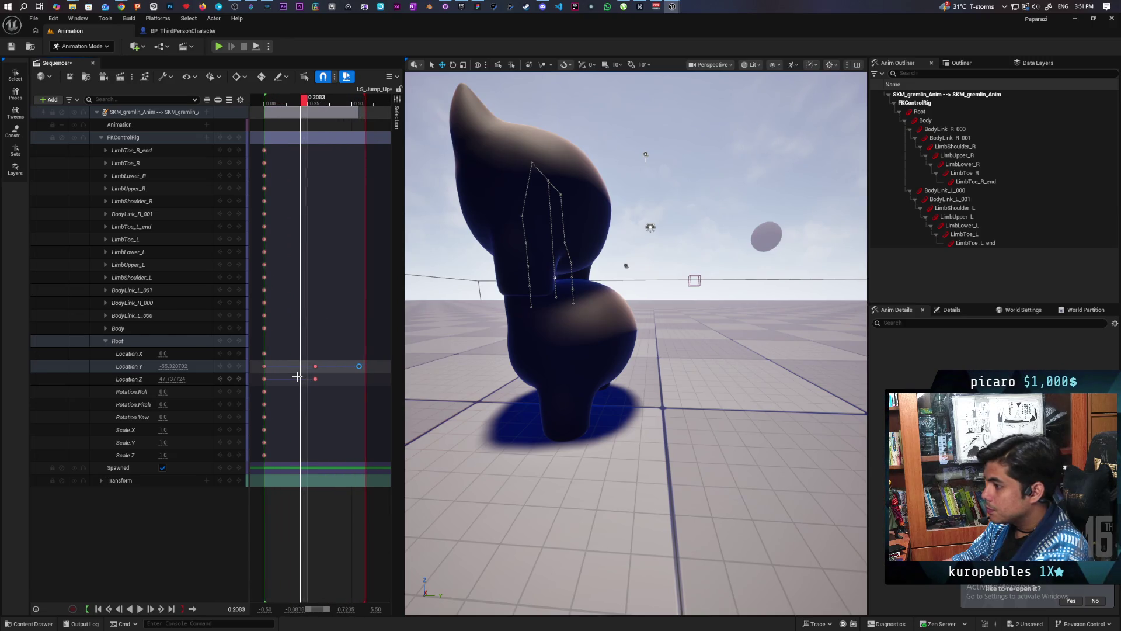
{"action": "left_click_drag", "start_coordinate": [315, 610], "coordinate": [322, 612]}
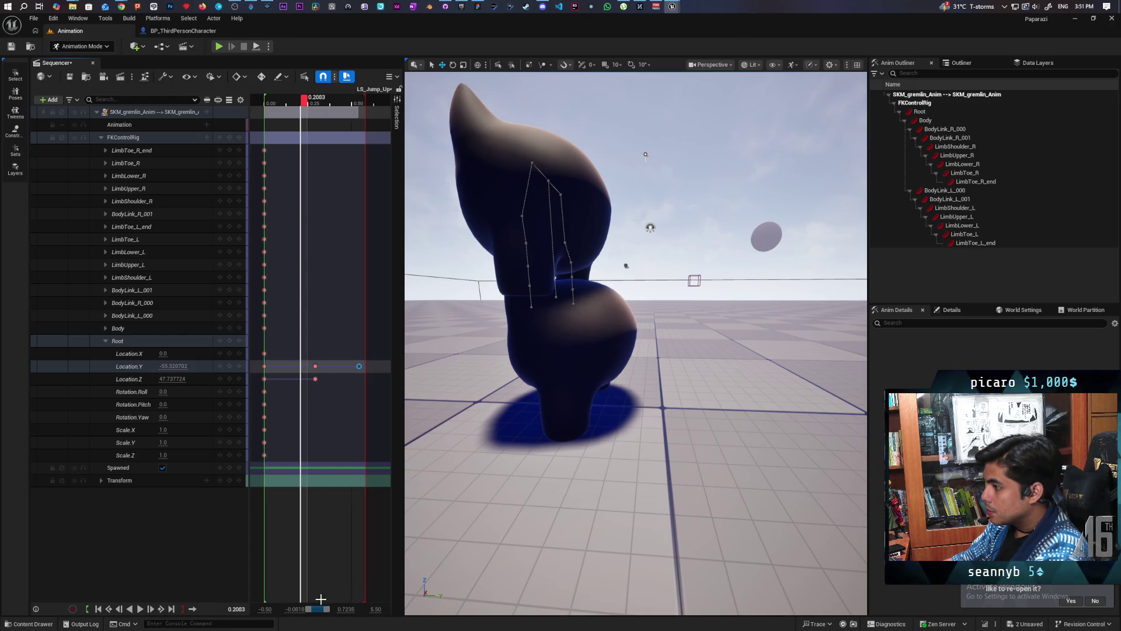
{"action": "mouse_move", "coordinate": [304, 97]}
{"action": "left_mouse_down"}
{"action": "mouse_move", "coordinate": [265, 110]}
{"action": "mouse_move", "coordinate": [333, 131]}
{"action": "mouse_move", "coordinate": [296, 128]}
{"action": "left_mouse_up"}
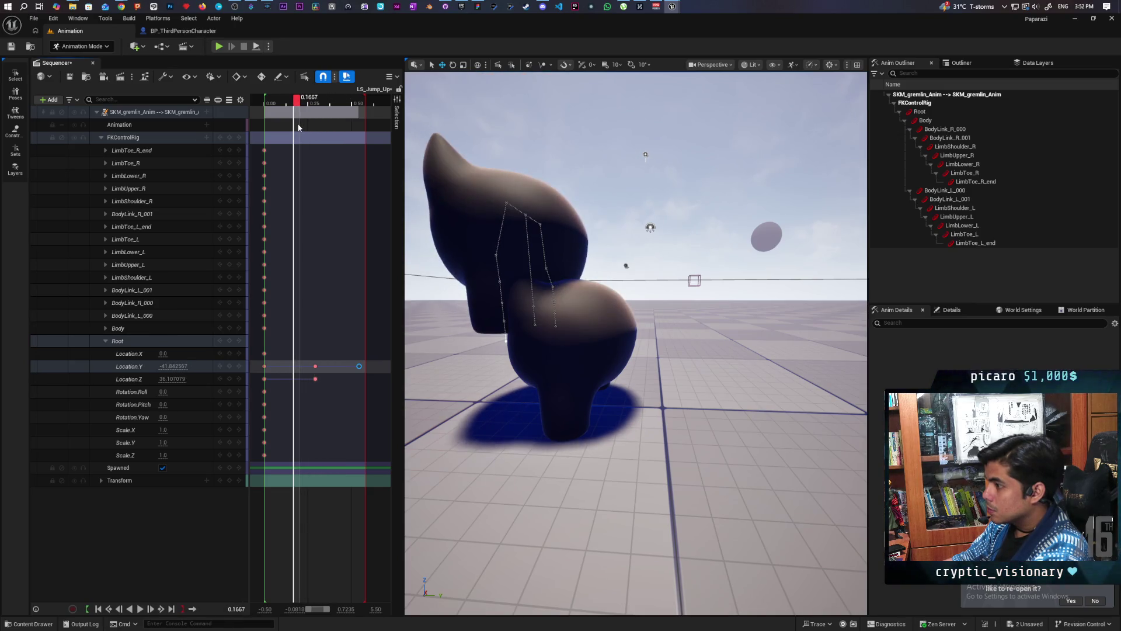
{"action": "left_click_drag", "start_coordinate": [314, 366], "coordinate": [300, 366]}
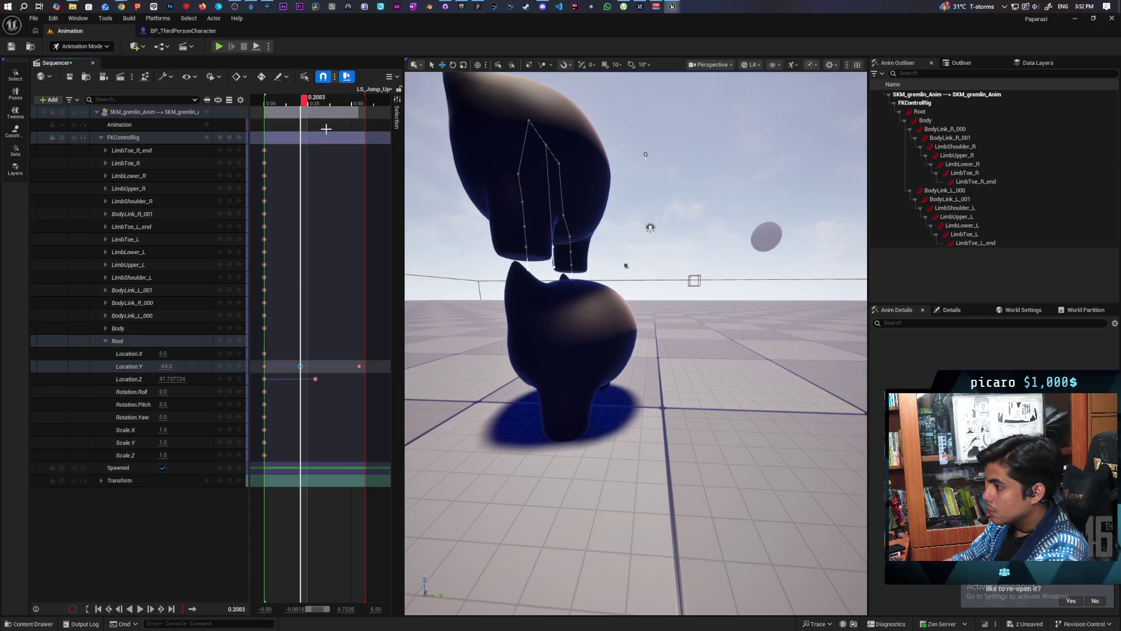
{"action": "mouse_move", "coordinate": [304, 120]}
{"action": "left_mouse_down"}
{"action": "mouse_move", "coordinate": [265, 122]}
{"action": "mouse_move", "coordinate": [342, 142]}
{"action": "mouse_move", "coordinate": [279, 141]}
{"action": "left_mouse_up"}
{"action": "mouse_move", "coordinate": [290, 141]}
{"action": "left_mouse_down"}
{"action": "mouse_move", "coordinate": [313, 149]}
{"action": "mouse_move", "coordinate": [297, 150]}
{"action": "left_mouse_up"}
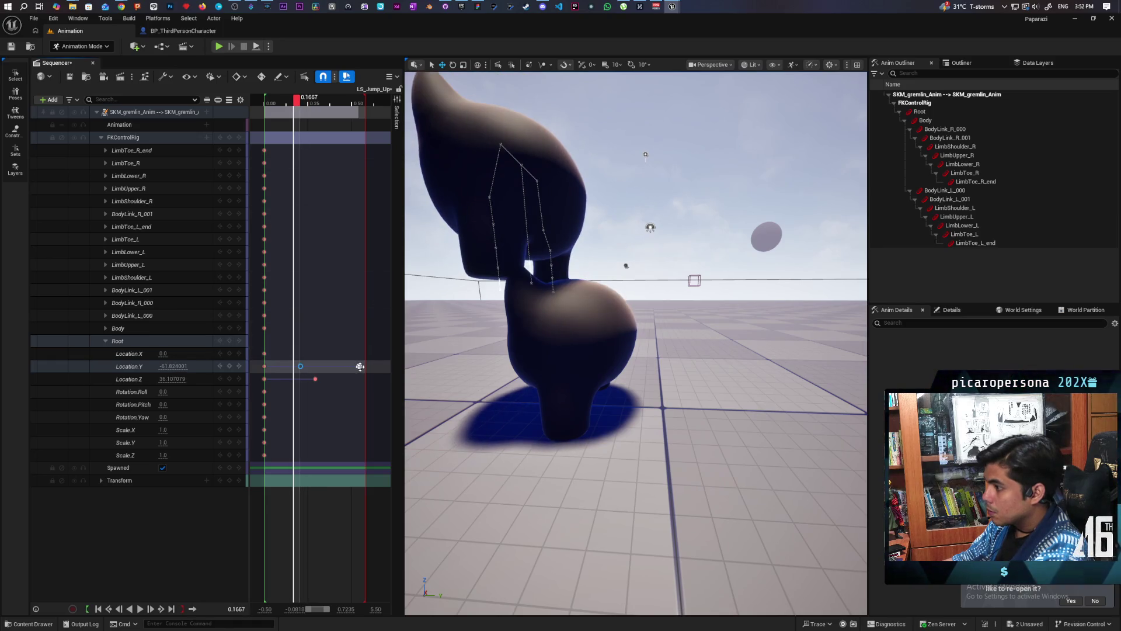
{"action": "left_click", "coordinate": [360, 366]}
{"action": "left_click_drag", "start_coordinate": [359, 366], "coordinate": [315, 366]}
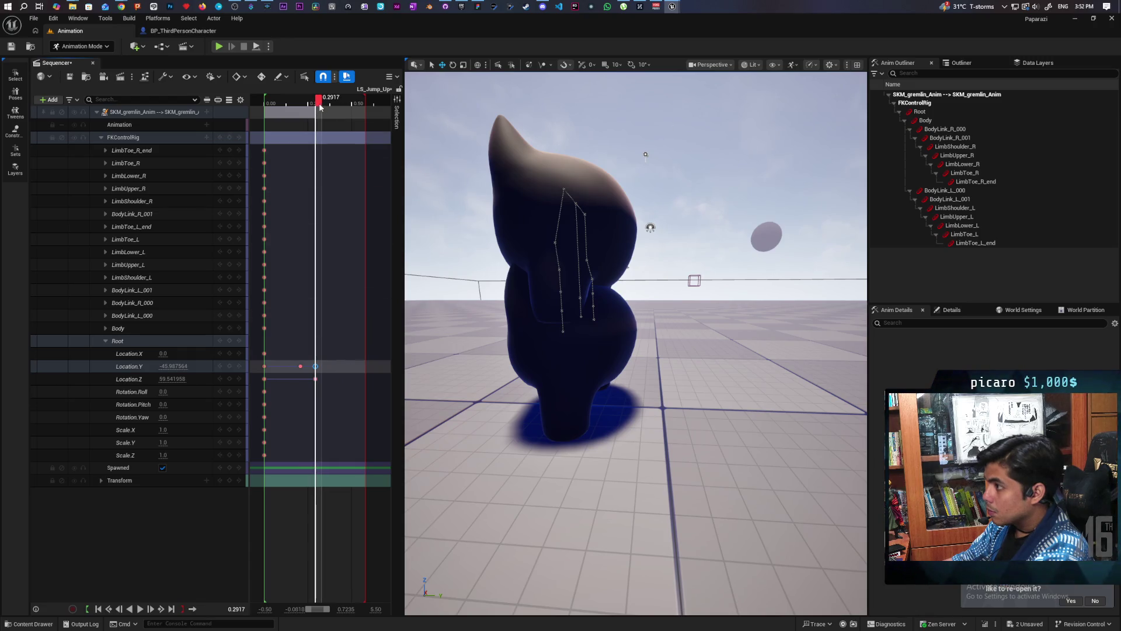
{"action": "mouse_move", "coordinate": [320, 106]}
{"action": "left_mouse_down"}
{"action": "mouse_move", "coordinate": [282, 104]}
{"action": "mouse_move", "coordinate": [319, 105]}
{"action": "mouse_move", "coordinate": [273, 134]}
{"action": "mouse_move", "coordinate": [322, 148]}
{"action": "left_mouse_up"}
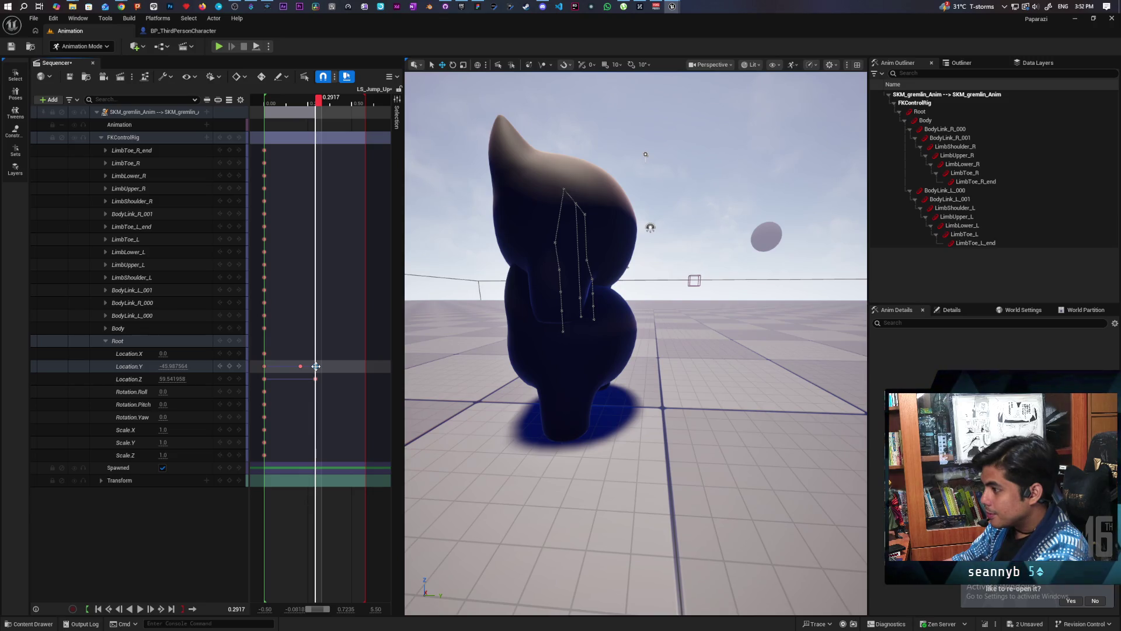
{"action": "mouse_move", "coordinate": [316, 366]}
{"action": "left_mouse_down"}
{"action": "mouse_move", "coordinate": [328, 370]}
{"action": "mouse_move", "coordinate": [316, 368]}
{"action": "left_mouse_up"}
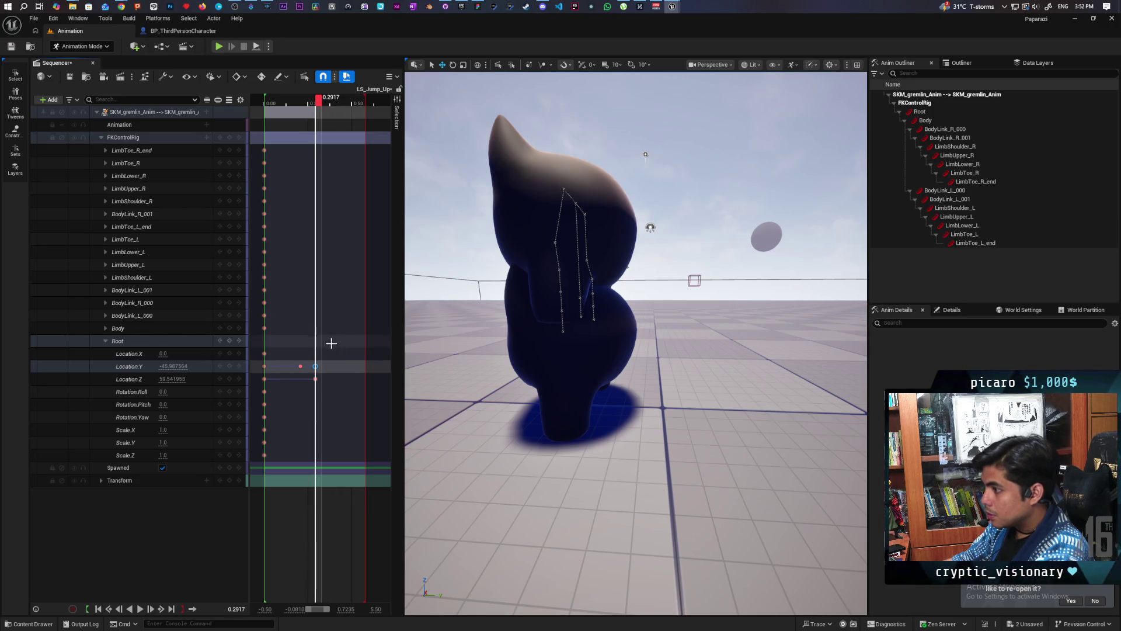
Set the Root Location.Y key at 0.2917 to -39
{"action": "left_click", "coordinate": [328, 111]}
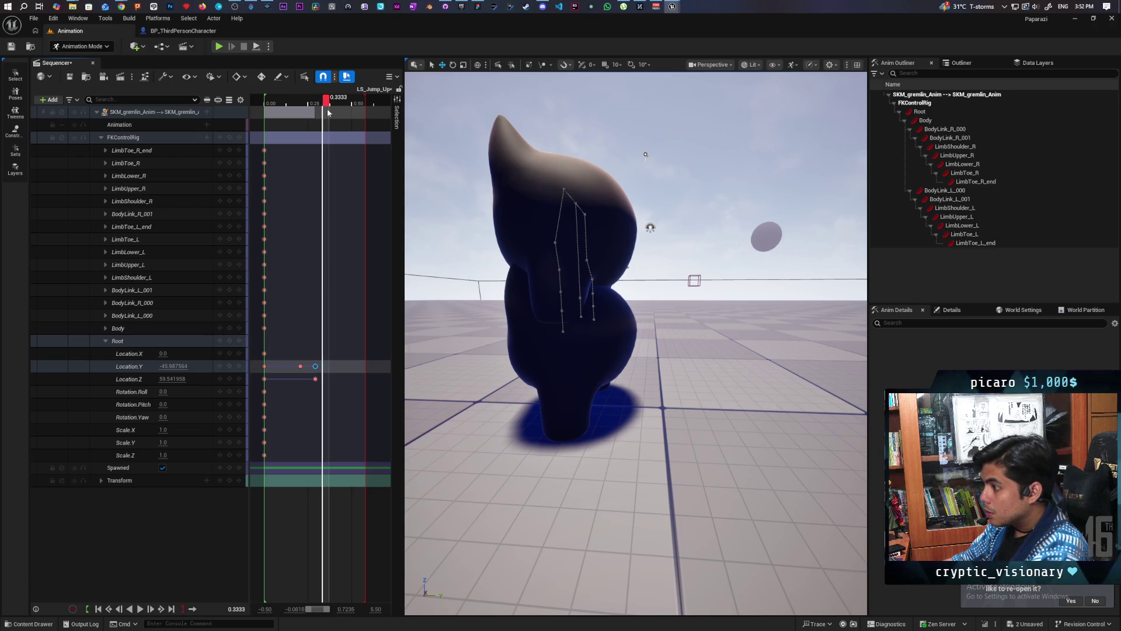
{"action": "left_click_drag", "start_coordinate": [327, 113], "coordinate": [334, 115]}
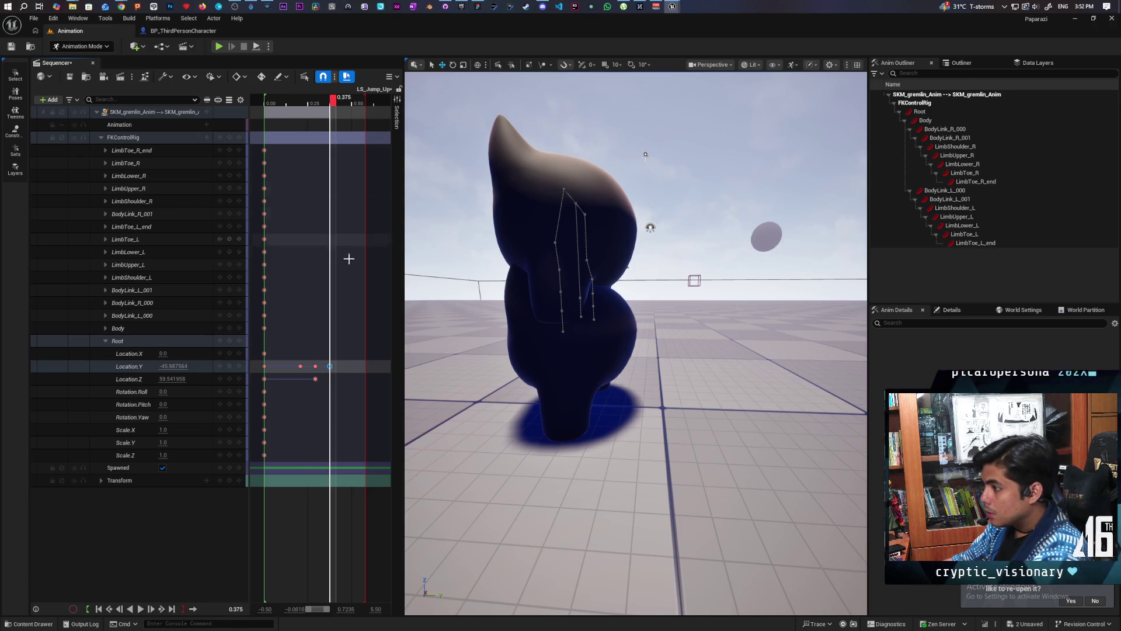
{"action": "left_click_drag", "start_coordinate": [334, 104], "coordinate": [319, 114]}
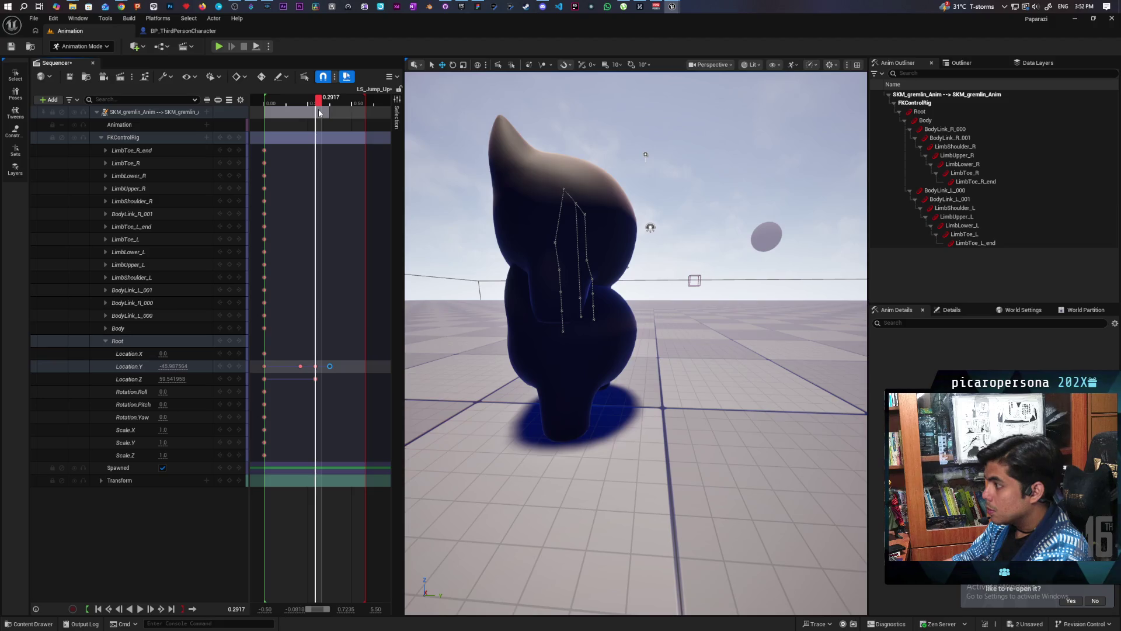
{"action": "left_click", "coordinate": [315, 366]}
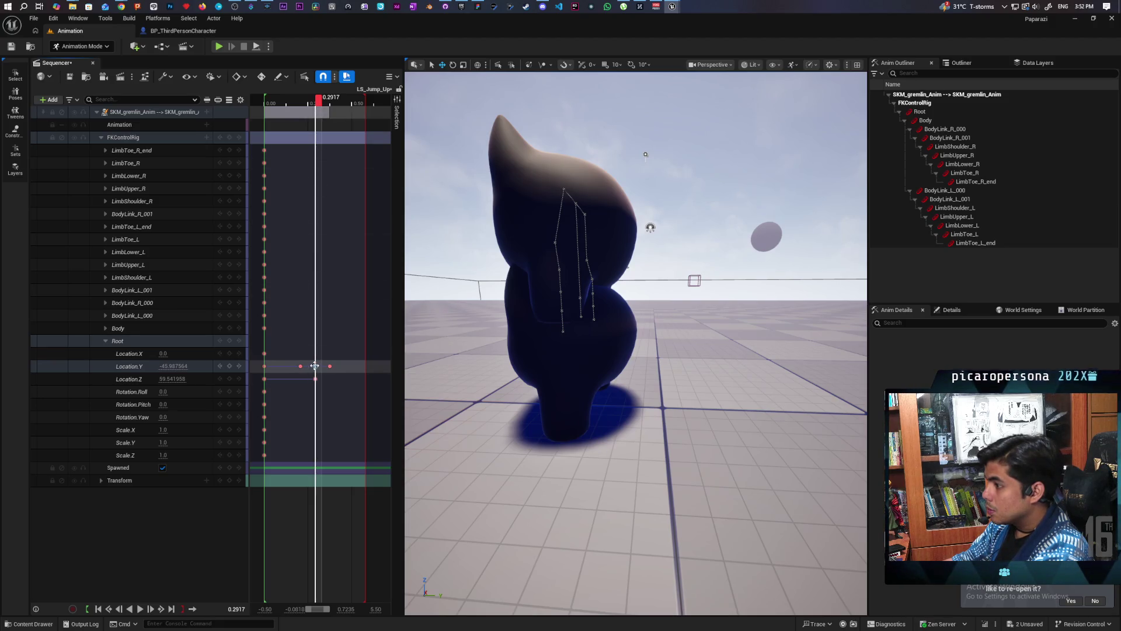
{"action": "left_click", "coordinate": [167, 366]}
{"action": "type", "text": "-39"}
{"action": "key", "text": "Return"}
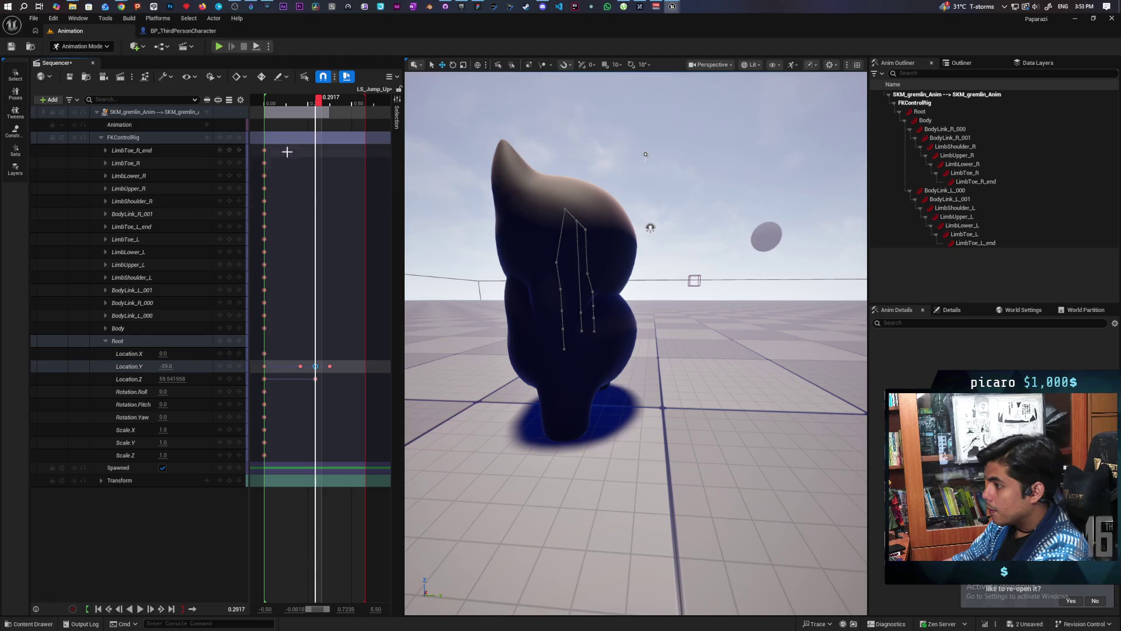
Scrub and play the jump to review the new Location.Y value
{"action": "mouse_move", "coordinate": [318, 104]}
{"action": "left_mouse_down"}
{"action": "mouse_move", "coordinate": [268, 101]}
{"action": "mouse_move", "coordinate": [362, 100]}
{"action": "mouse_move", "coordinate": [333, 101]}
{"action": "mouse_move", "coordinate": [355, 108]}
{"action": "left_mouse_up"}
{"action": "key", "text": "space"}
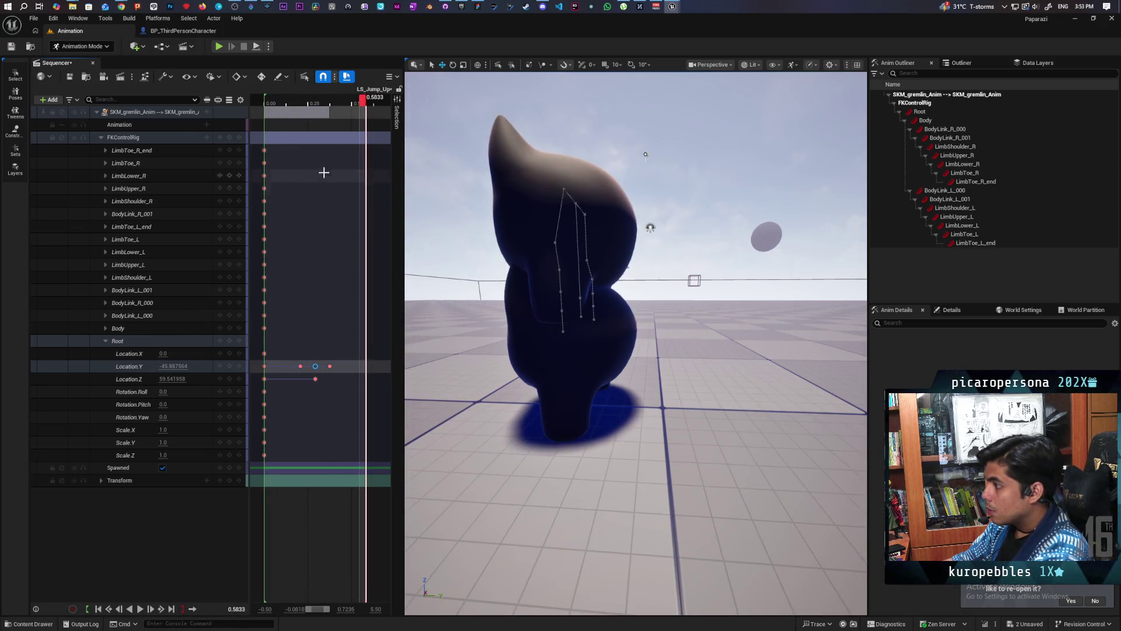
{"action": "key", "text": "space"}
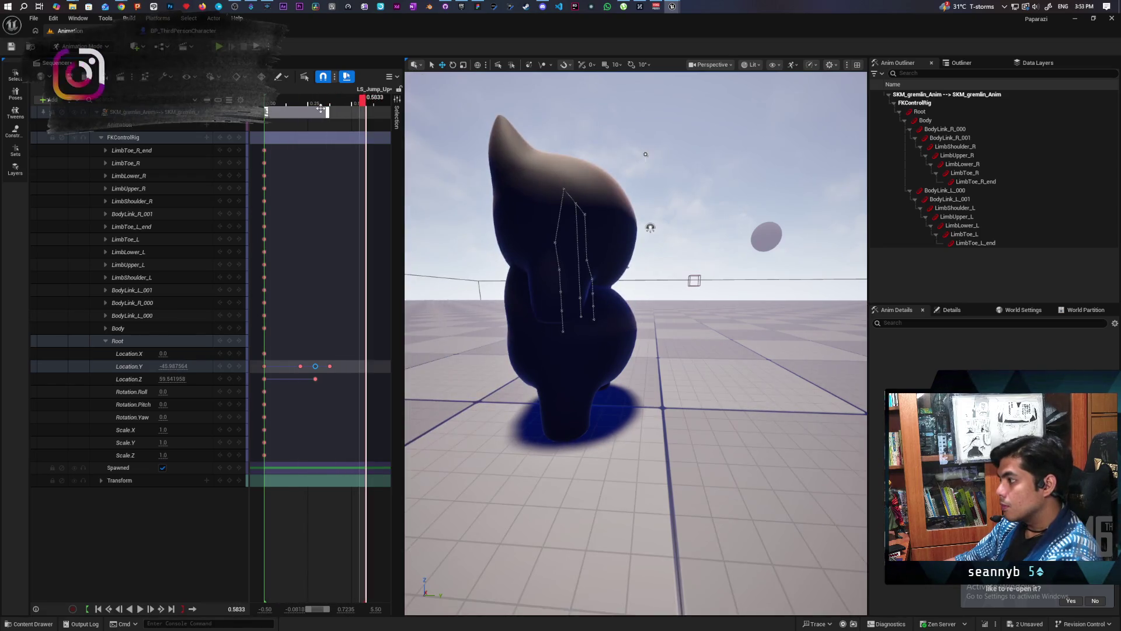
{"action": "key", "text": "space"}
{"action": "key", "text": "space"}
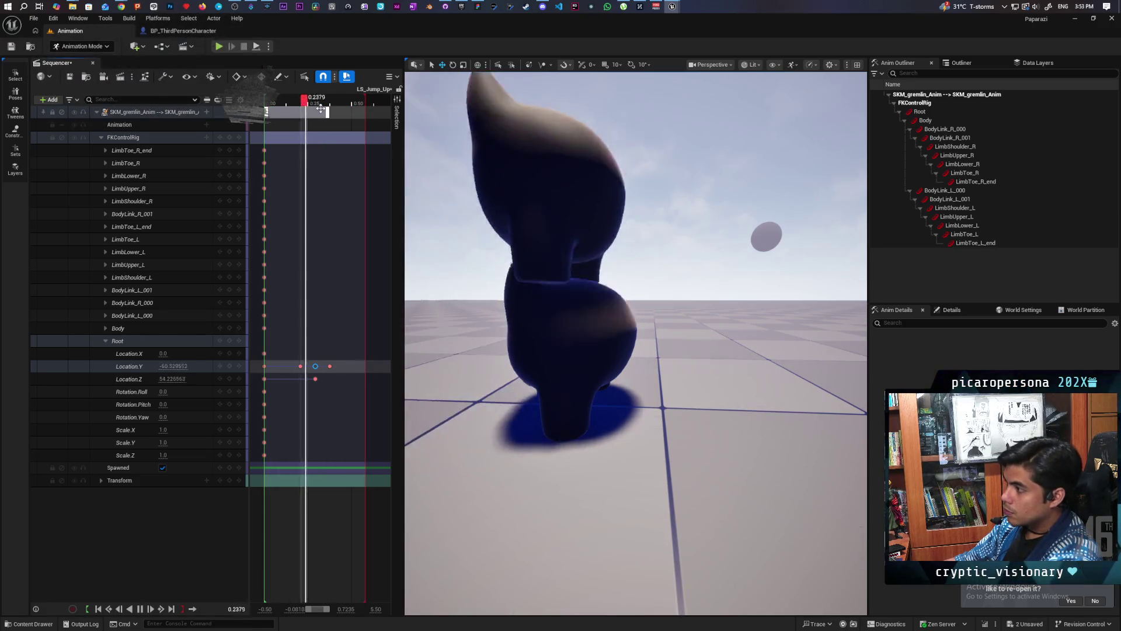
{"action": "key", "text": "space"}
{"action": "key", "text": "space"}
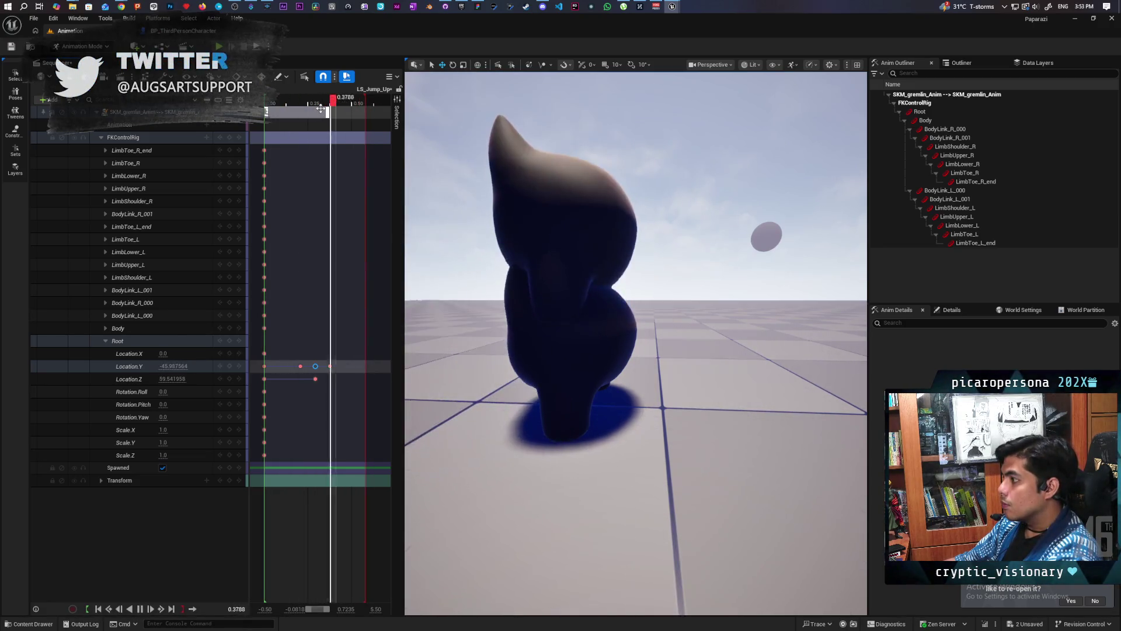
{"action": "key", "text": "space"}
{"action": "key", "text": "space"}
{"action": "key", "text": "space"}
{"action": "key", "text": "space"}
{"action": "key", "text": "space"}
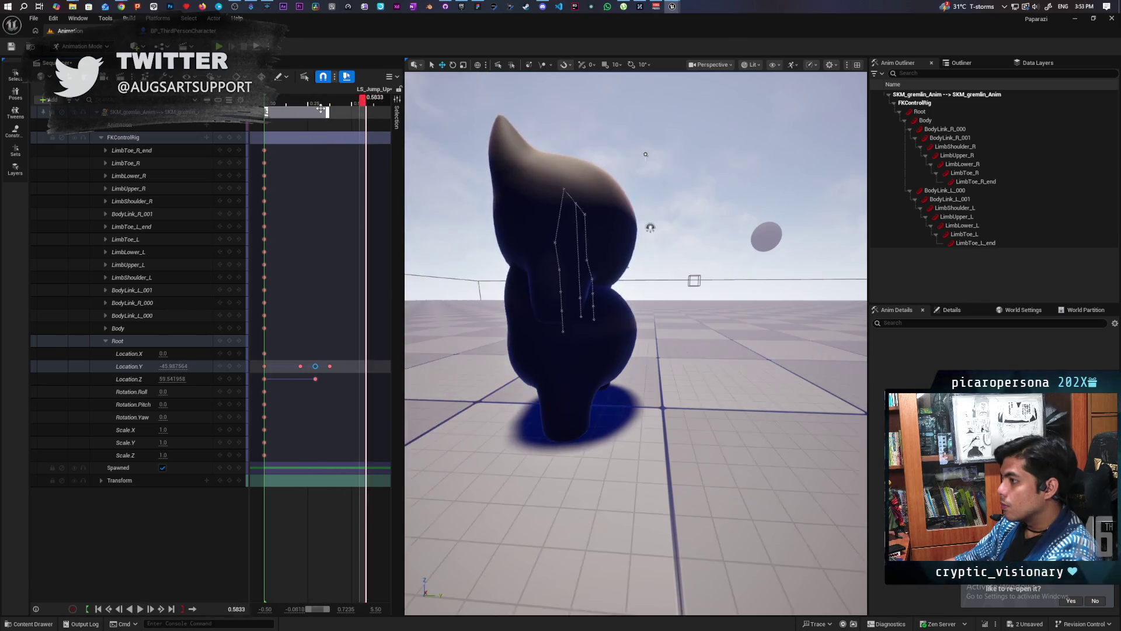
{"action": "key", "text": "space"}
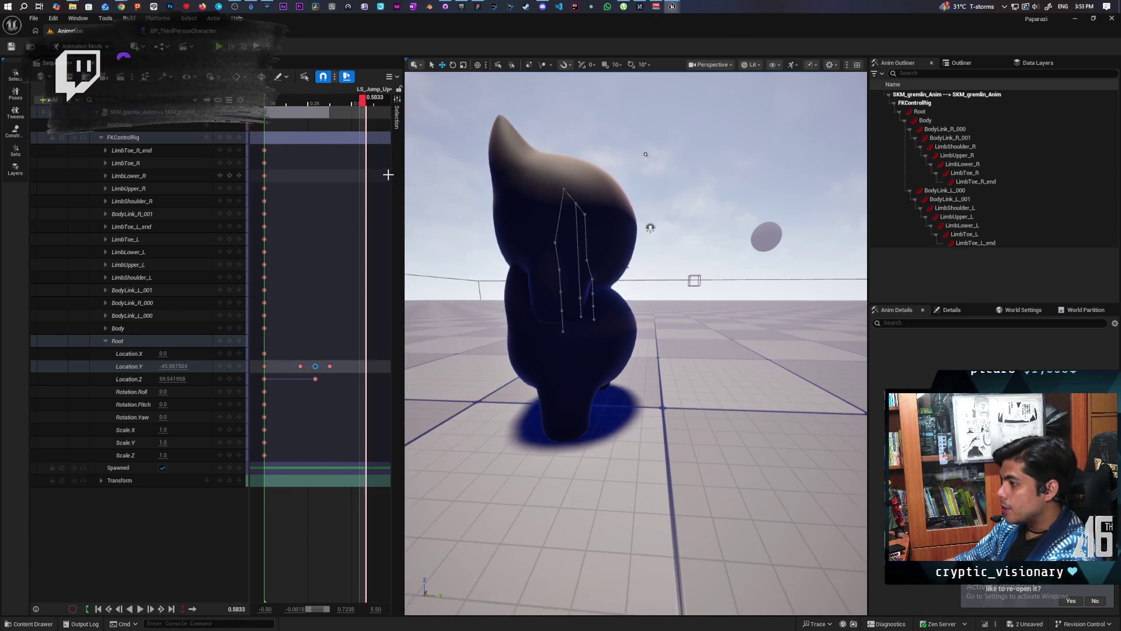
{"action": "left_click", "coordinate": [324, 104]}
{"action": "key", "text": "Left"}
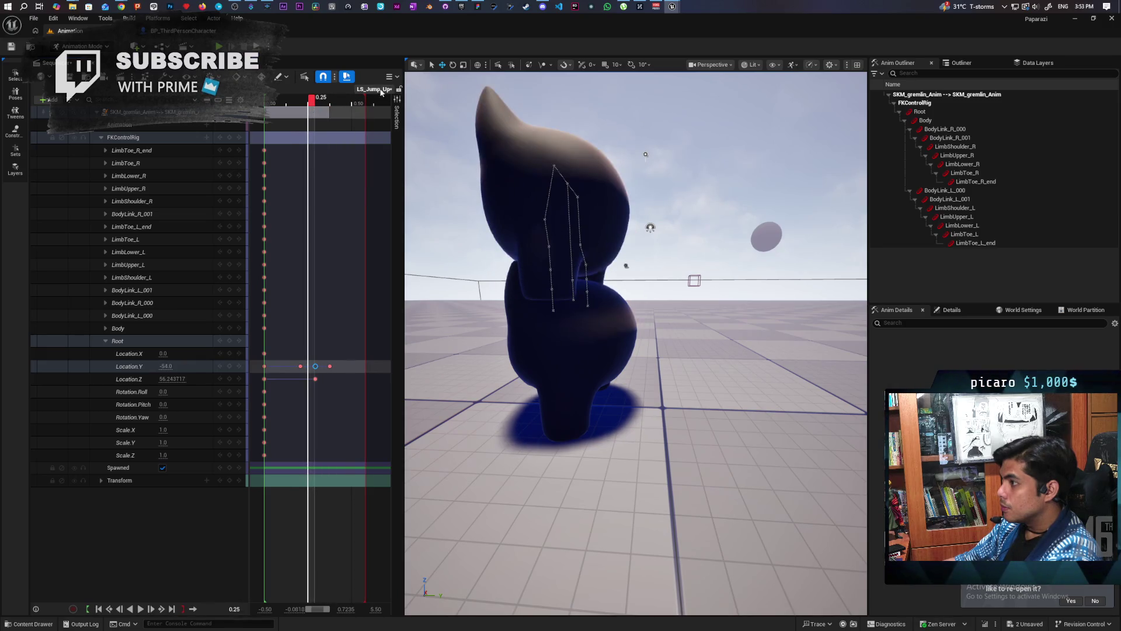
Move the playback end marker to 0.375 and step frame by frame to compare poses
{"action": "left_click_drag", "start_coordinate": [364, 97], "coordinate": [335, 111]}
{"action": "key", "text": "Right"}
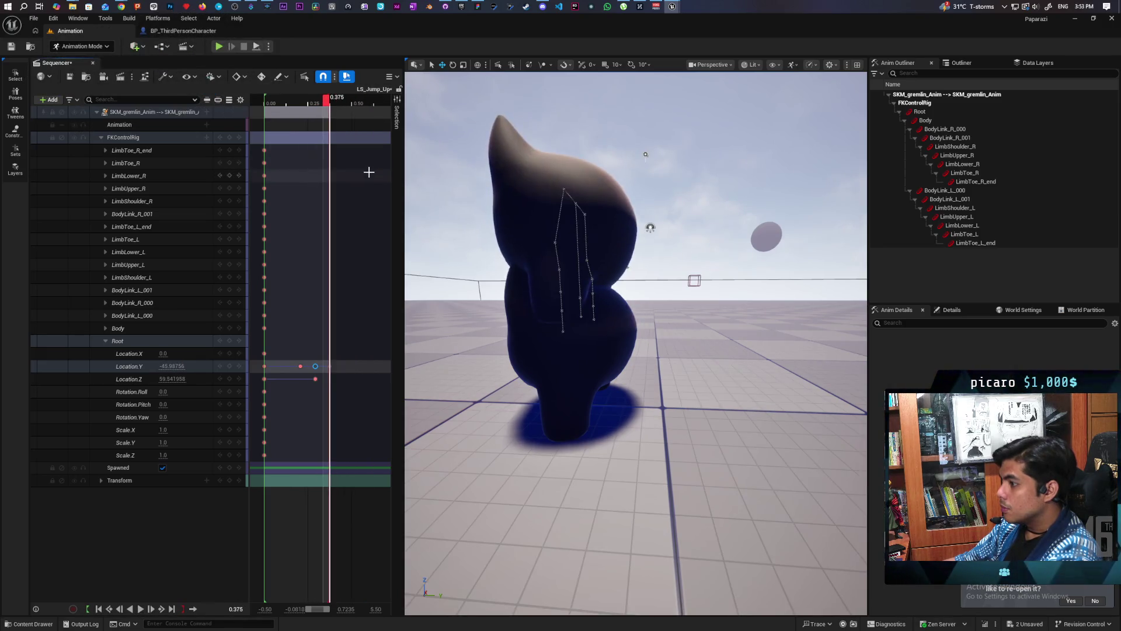
{"action": "key", "text": "Left"}
{"action": "key", "text": "Right"}
{"action": "key", "text": "Left"}
{"action": "key", "text": "Right"}
{"action": "key", "text": "Left"}
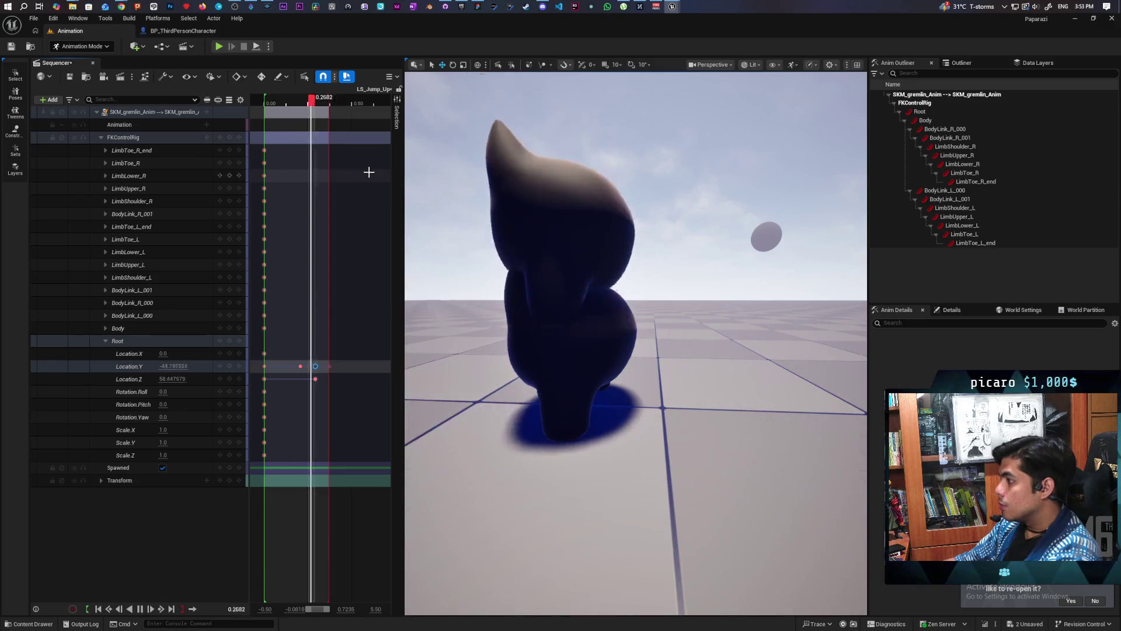
{"action": "key", "text": "Right"}
Loop the shortened takeoff several times to review it
{"action": "key", "text": "space"}
{"action": "key", "text": "space"}
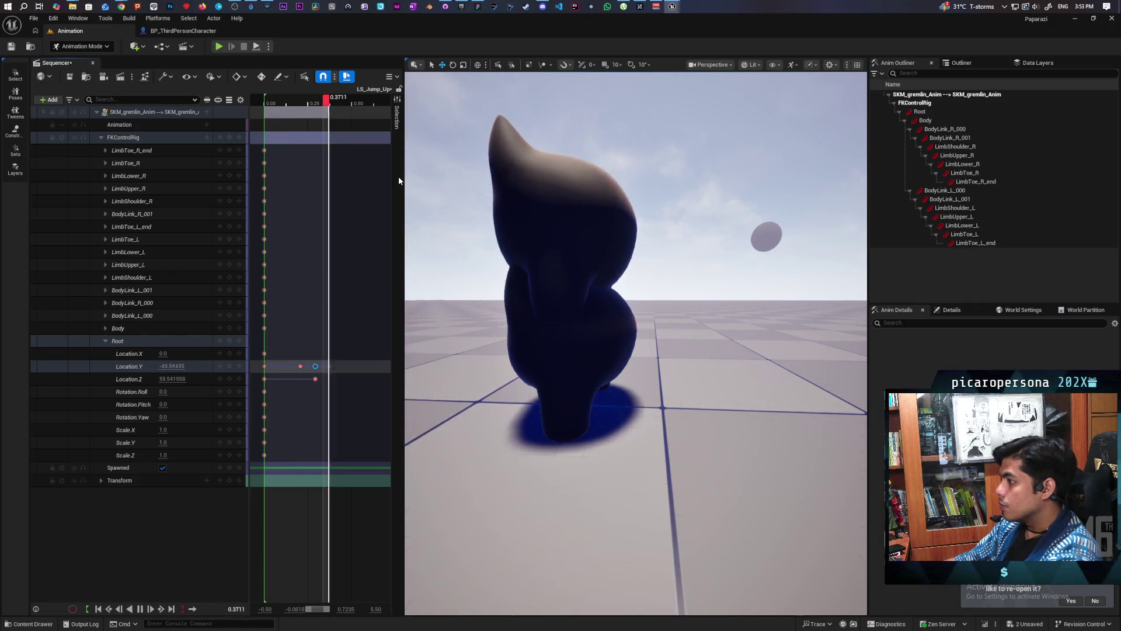
{"action": "key", "text": "space"}
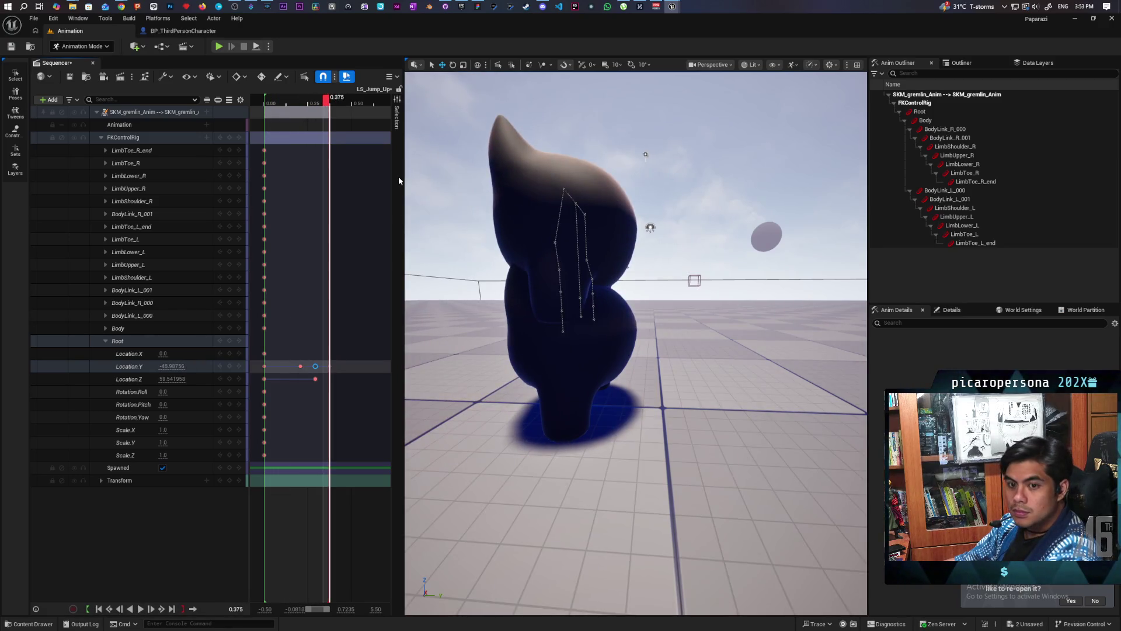
{"action": "key", "text": "space"}
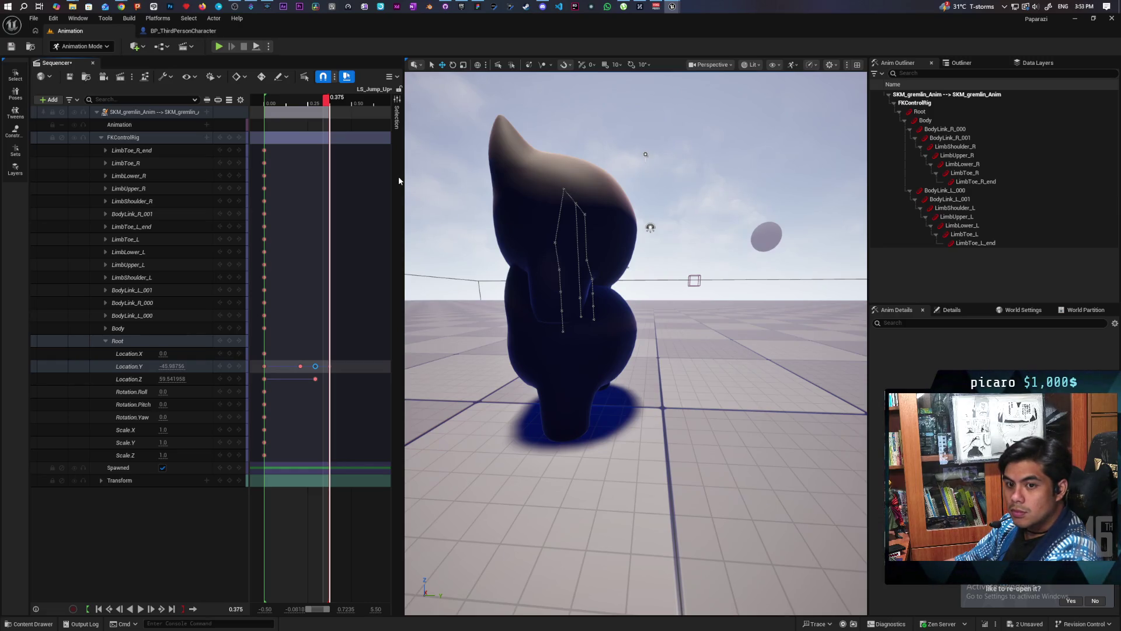
{"action": "key", "text": "space"}
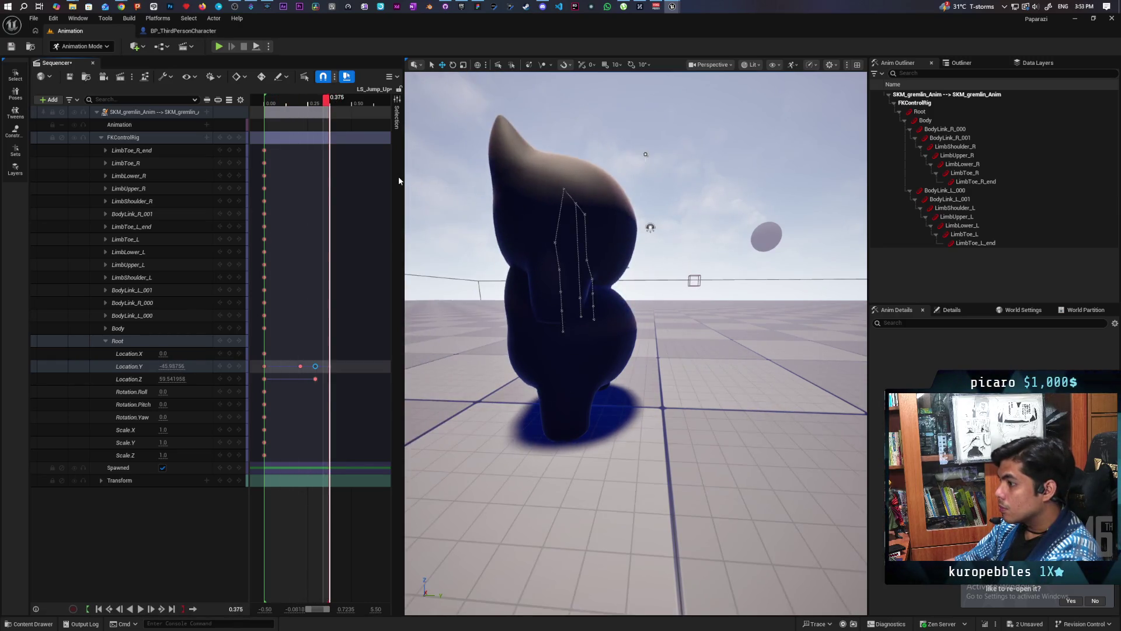
{"action": "key", "text": "space"}
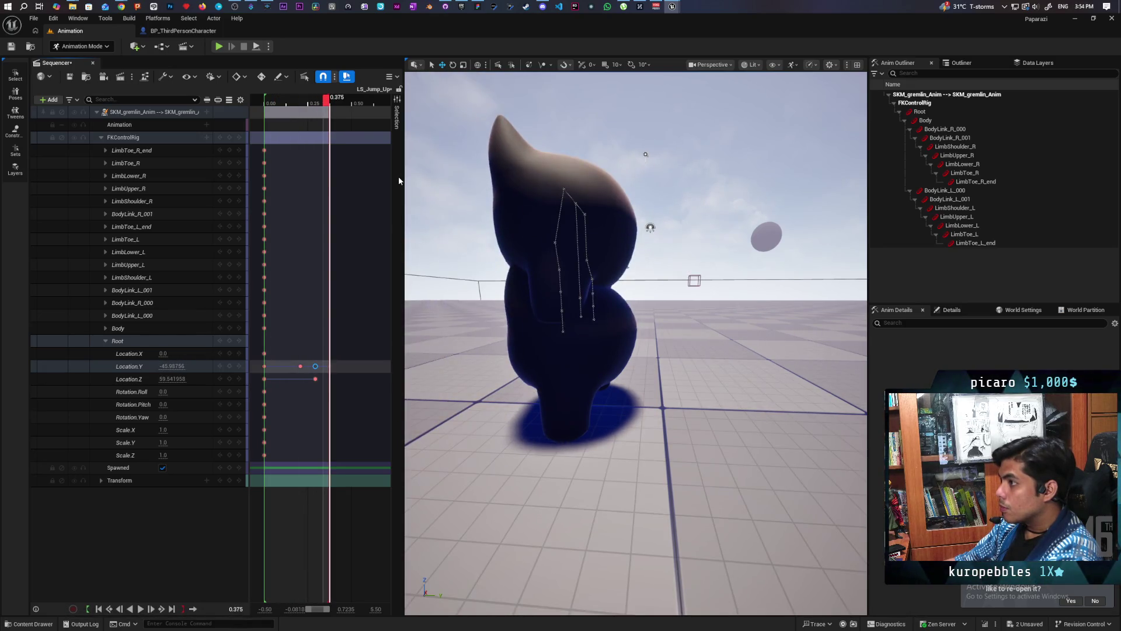
{"action": "key", "text": "space"}
{"action": "key", "text": "space"}
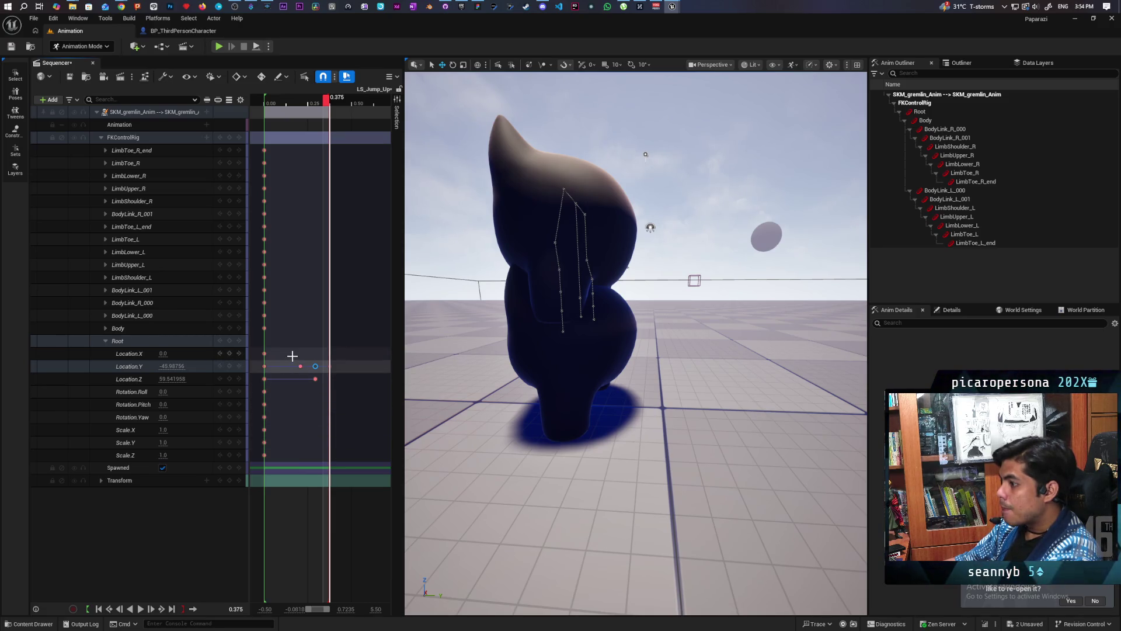
{"action": "key", "text": "space"}
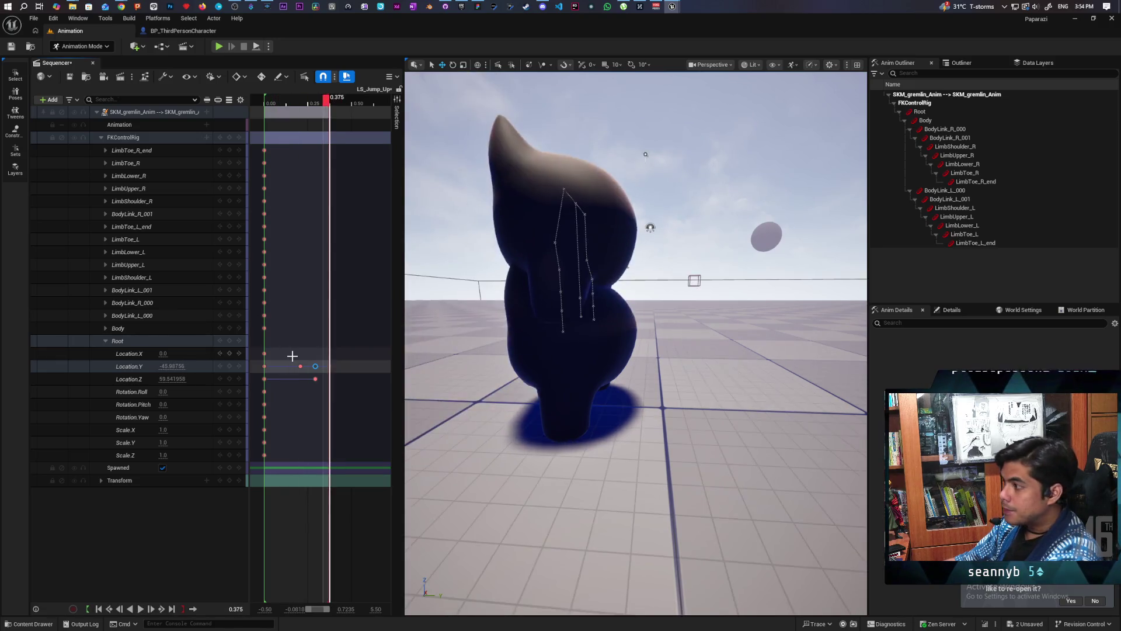
{"action": "key", "text": "space"}
{"action": "key", "text": "space"}
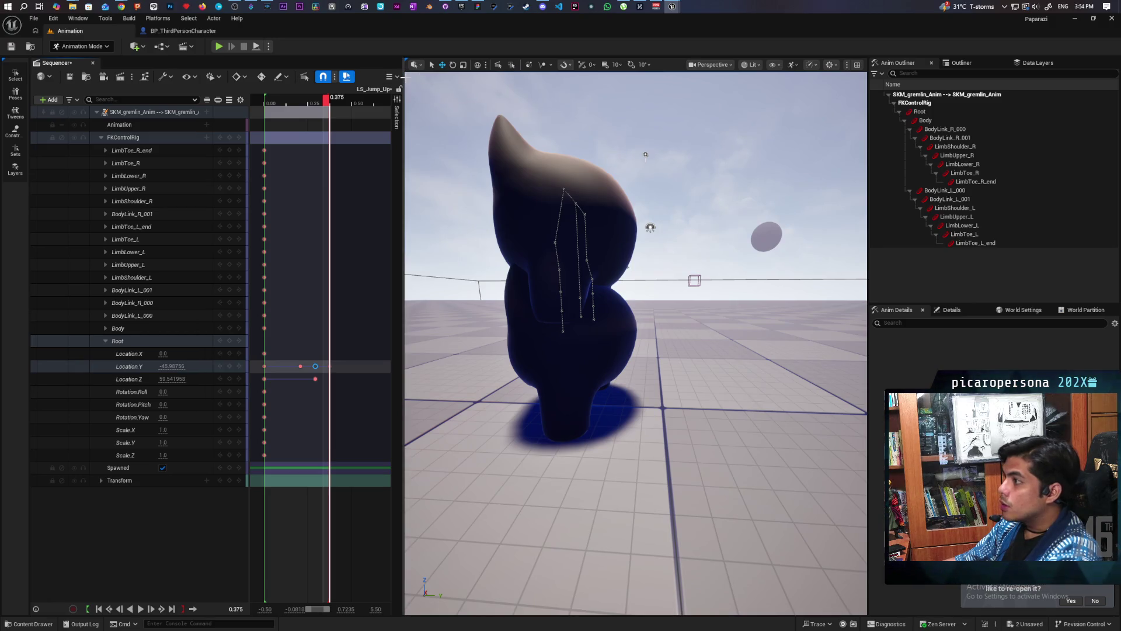
Widen the Sequencer and open Root Location.Y and Location.Z in the Curve Editor
{"action": "left_click_drag", "start_coordinate": [403, 76], "coordinate": [553, 76]}
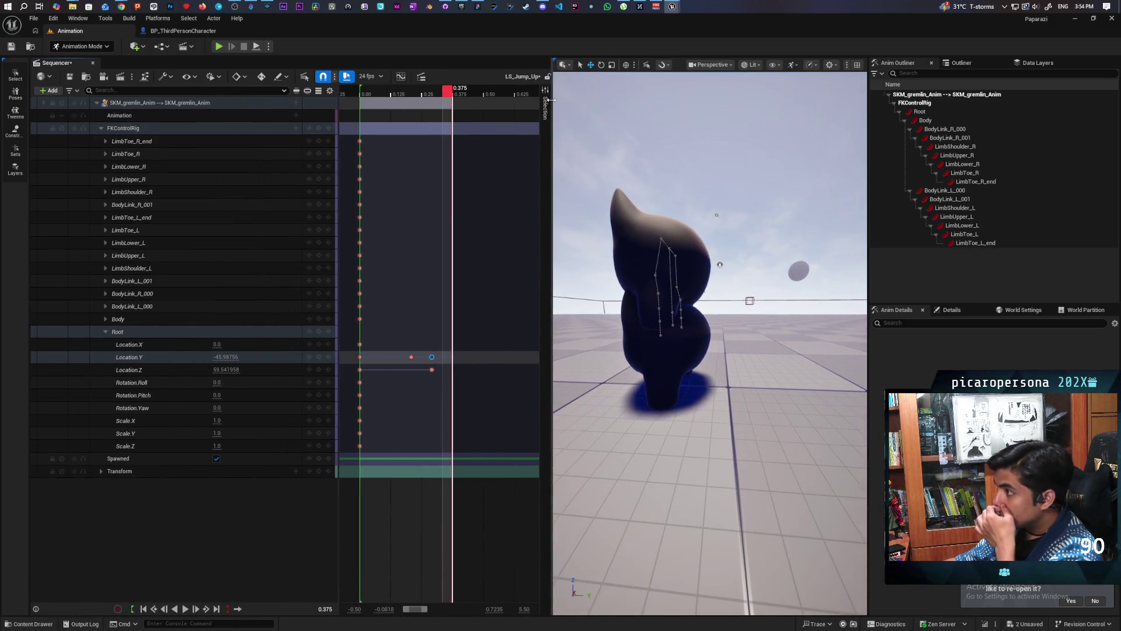
{"action": "left_click", "coordinate": [163, 361]}
{"action": "left_click", "coordinate": [169, 369], "text": "ctrl"}
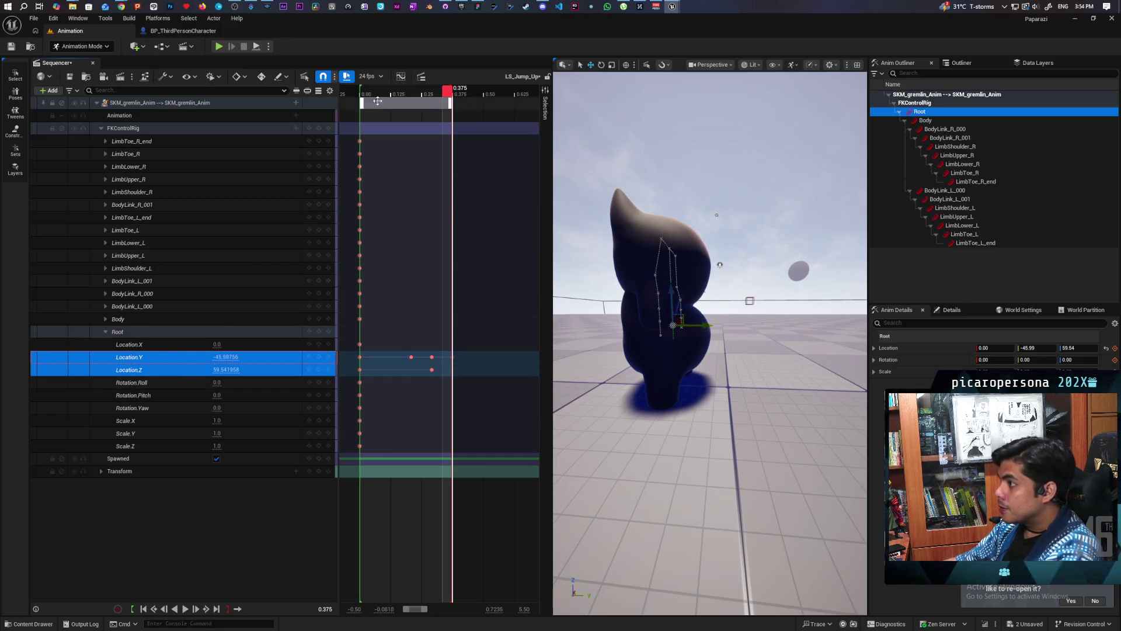
{"action": "left_click", "coordinate": [401, 76]}
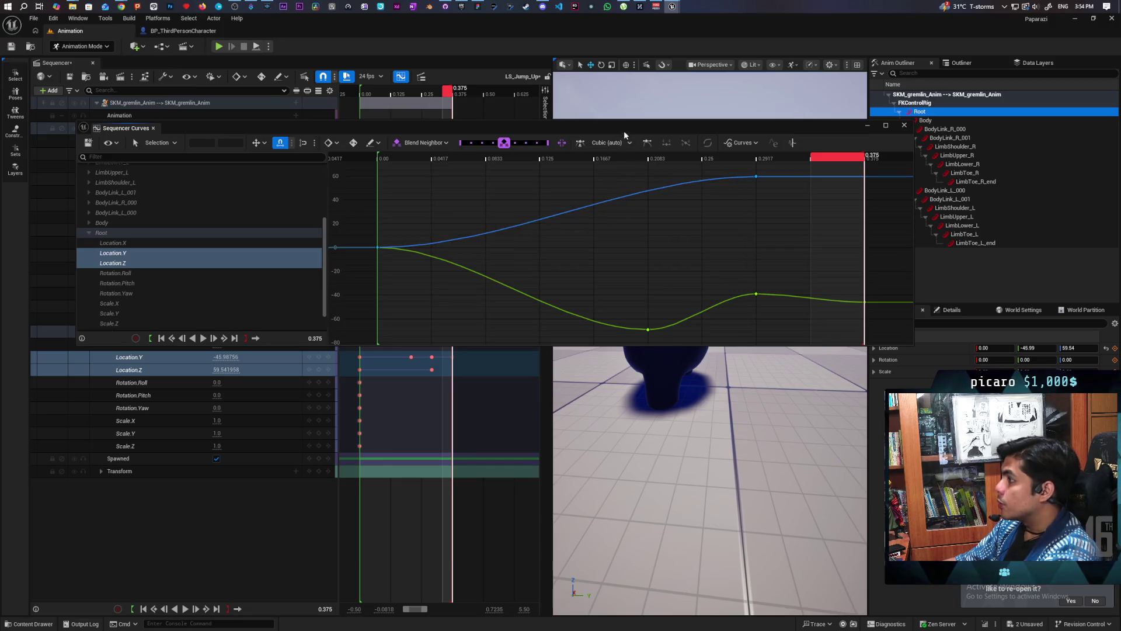
{"action": "left_click_drag", "start_coordinate": [623, 131], "coordinate": [546, 214]}
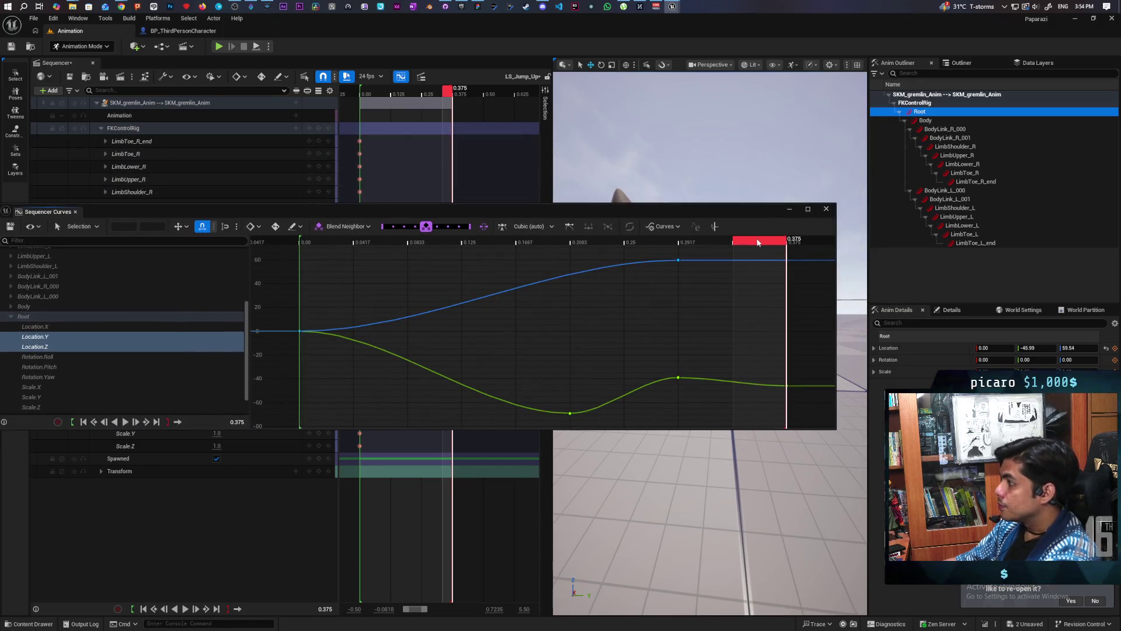
Flatten the lowest Location.Y key at 0.1667 and lengthen its right tangent handle
{"action": "mouse_move", "coordinate": [761, 240]}
{"action": "left_mouse_down"}
{"action": "mouse_move", "coordinate": [293, 268]}
{"action": "mouse_move", "coordinate": [633, 288]}
{"action": "mouse_move", "coordinate": [413, 301]}
{"action": "mouse_move", "coordinate": [605, 299]}
{"action": "mouse_move", "coordinate": [594, 299]}
{"action": "left_mouse_up"}
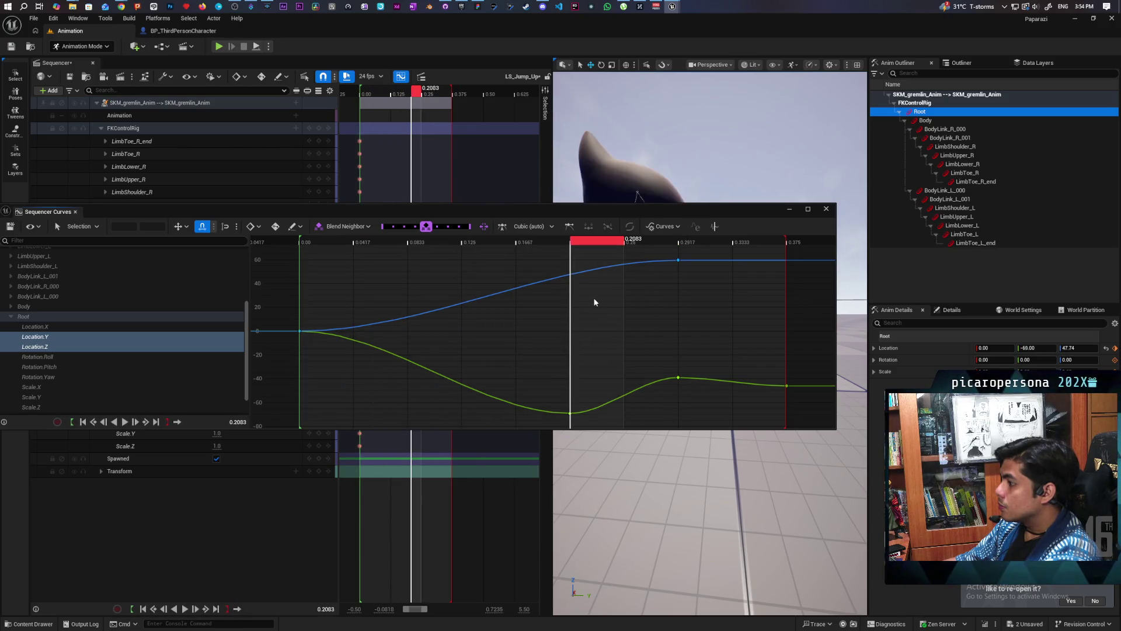
{"action": "key", "text": "Left"}
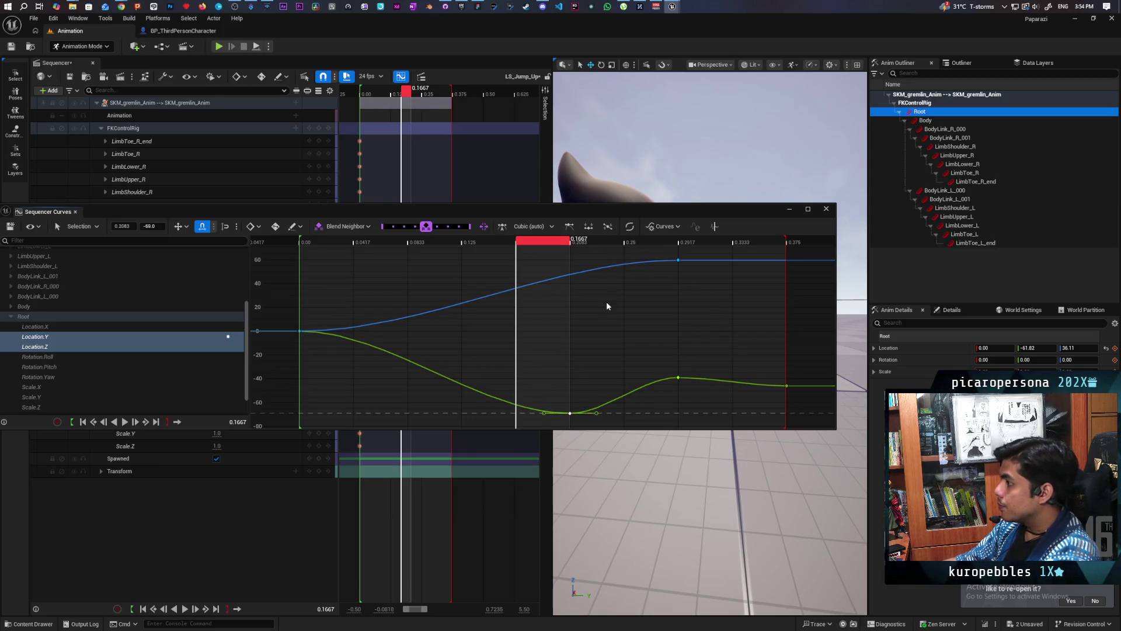
{"action": "left_click", "coordinate": [570, 228]}
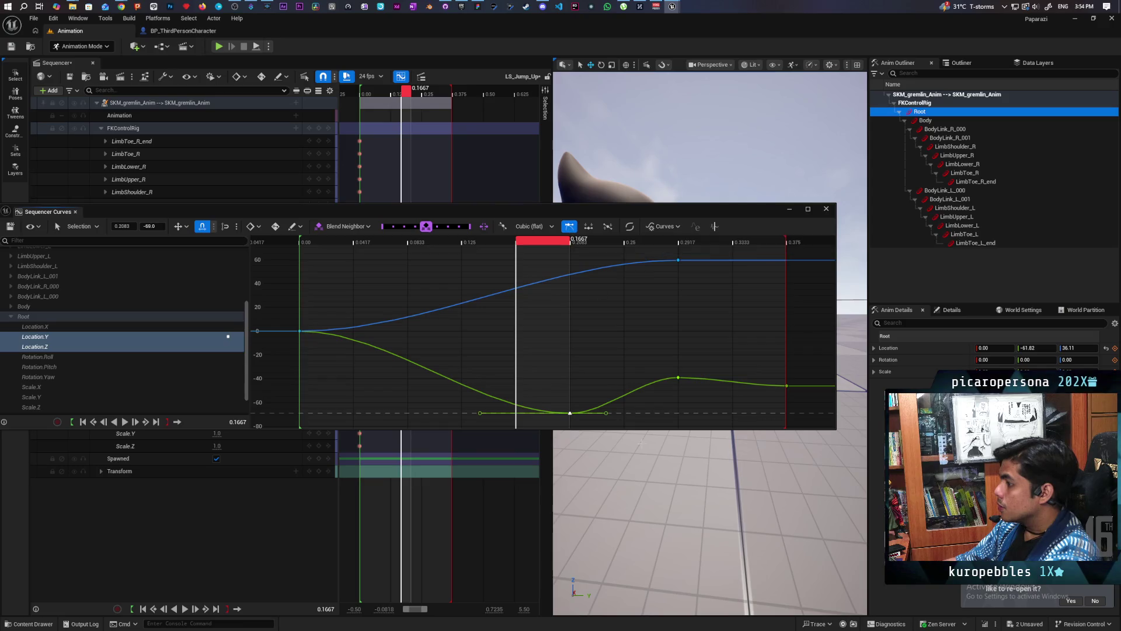
{"action": "left_click", "coordinate": [608, 413]}
{"action": "left_click_drag", "start_coordinate": [608, 412], "coordinate": [702, 423]}
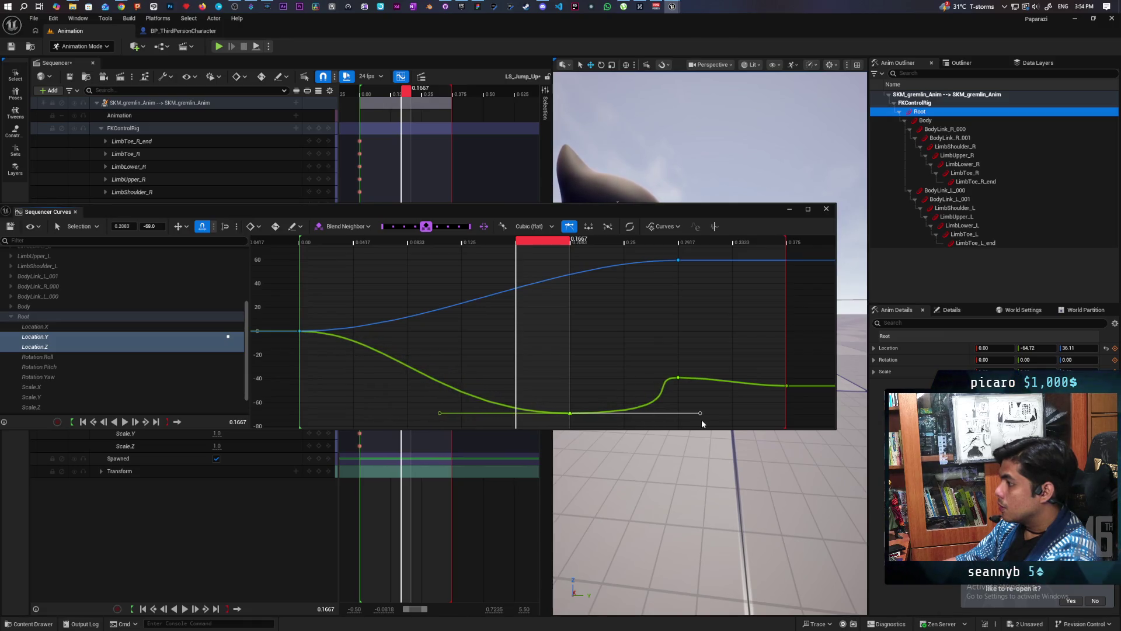
{"action": "key", "text": "space"}
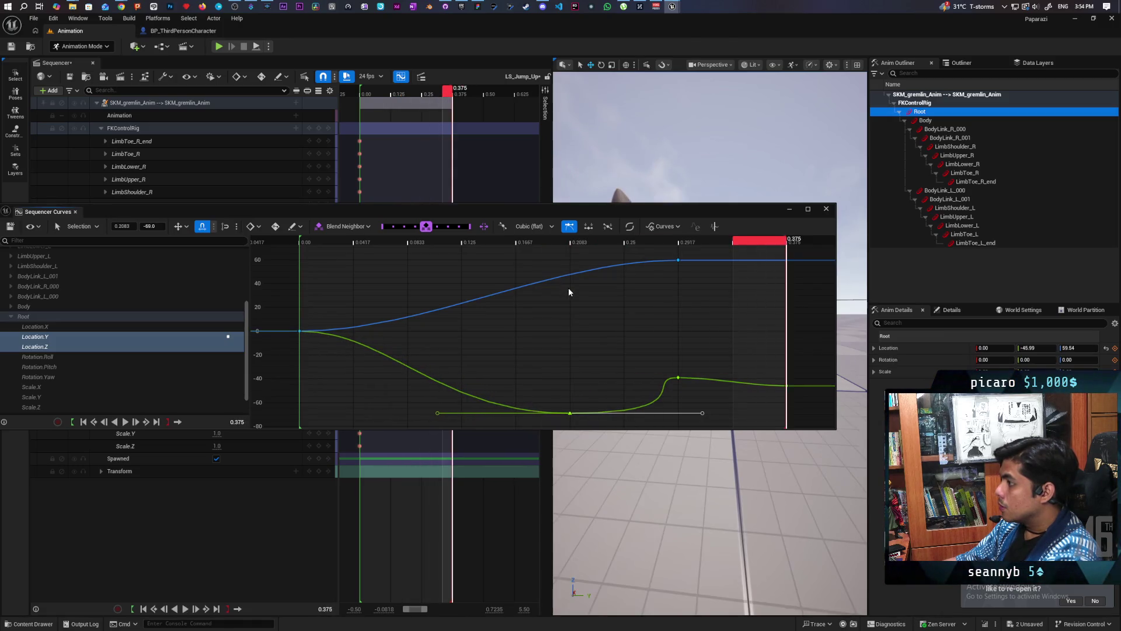
{"action": "left_click_drag", "start_coordinate": [594, 210], "coordinate": [572, 411]}
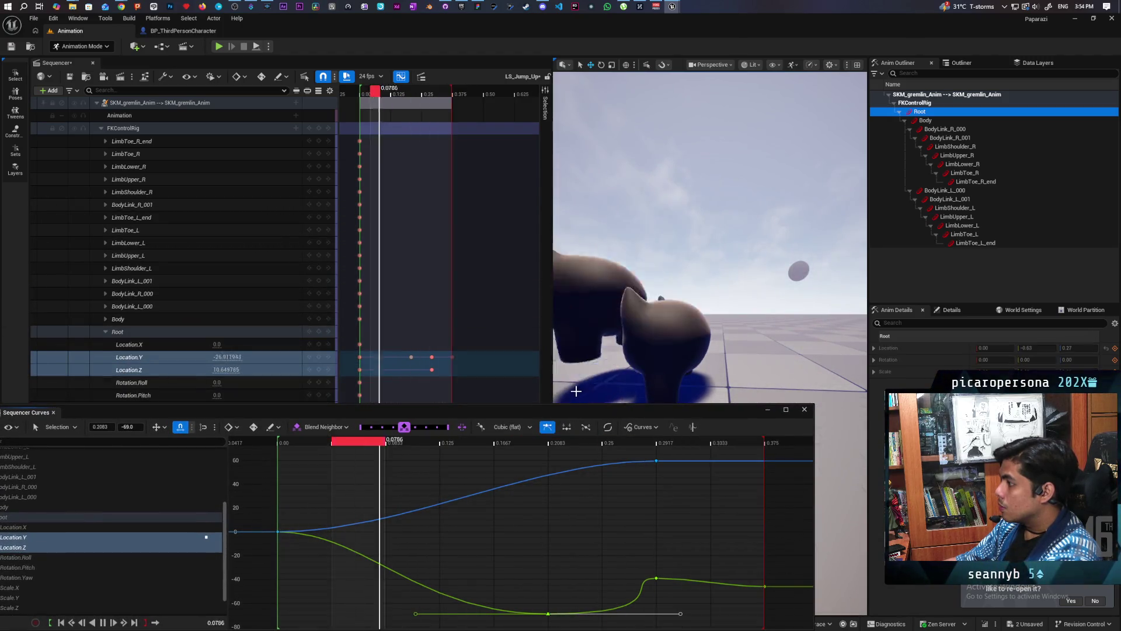
Reshape the tangents of the Location.Y key at 0.2917 near -40, replaying the jump to judge it
{"action": "key", "text": "space"}
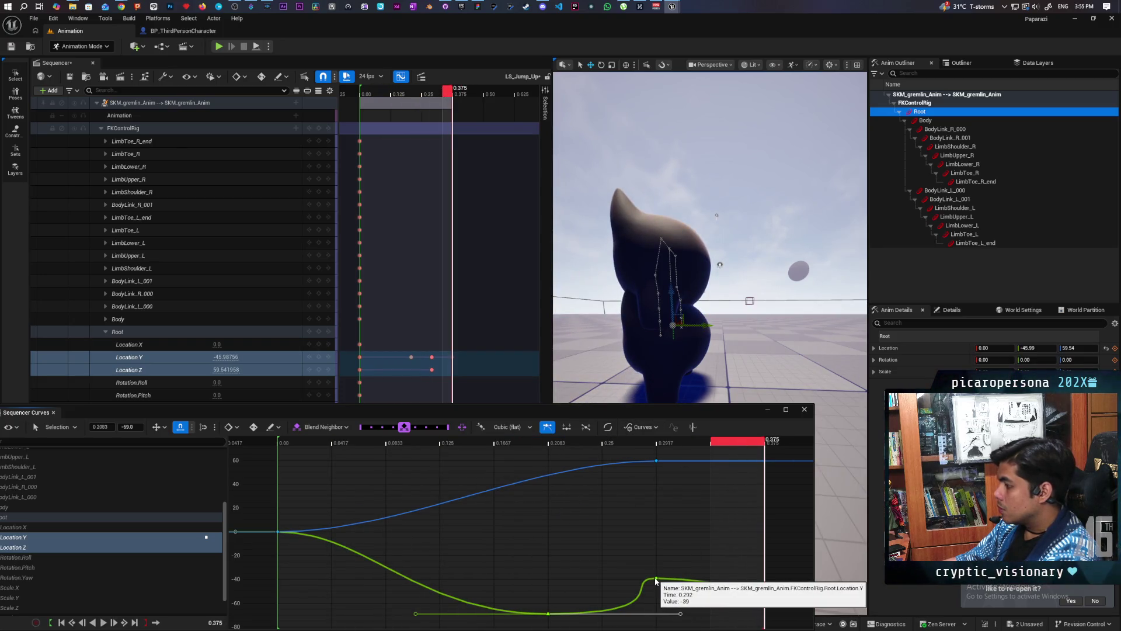
{"action": "left_click", "coordinate": [656, 580]}
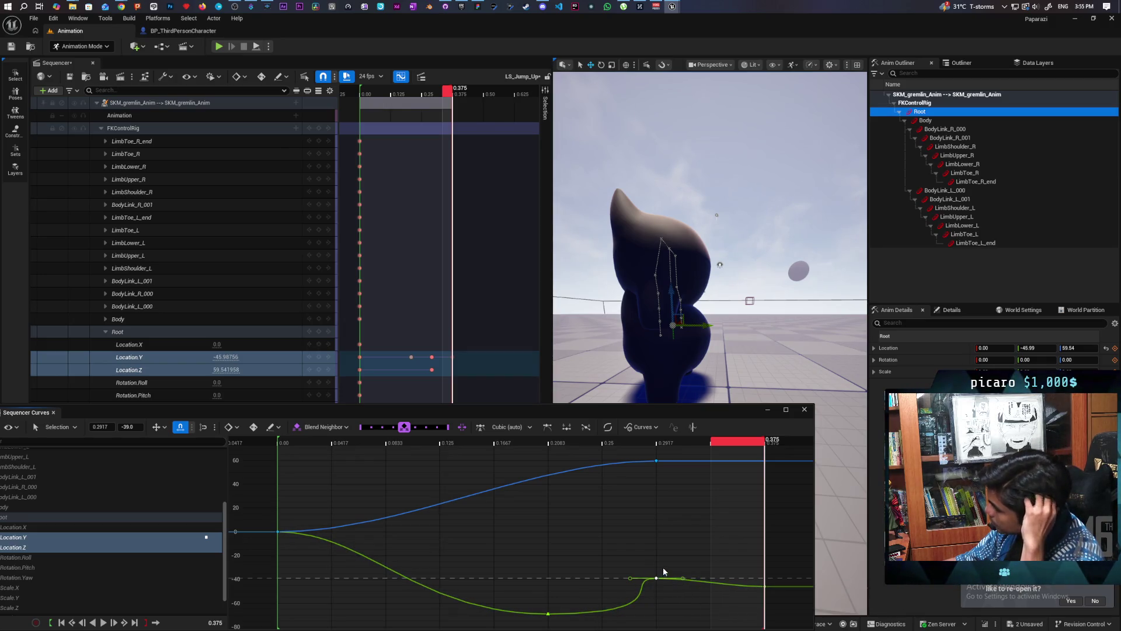
{"action": "left_click_drag", "start_coordinate": [631, 581], "coordinate": [632, 585]}
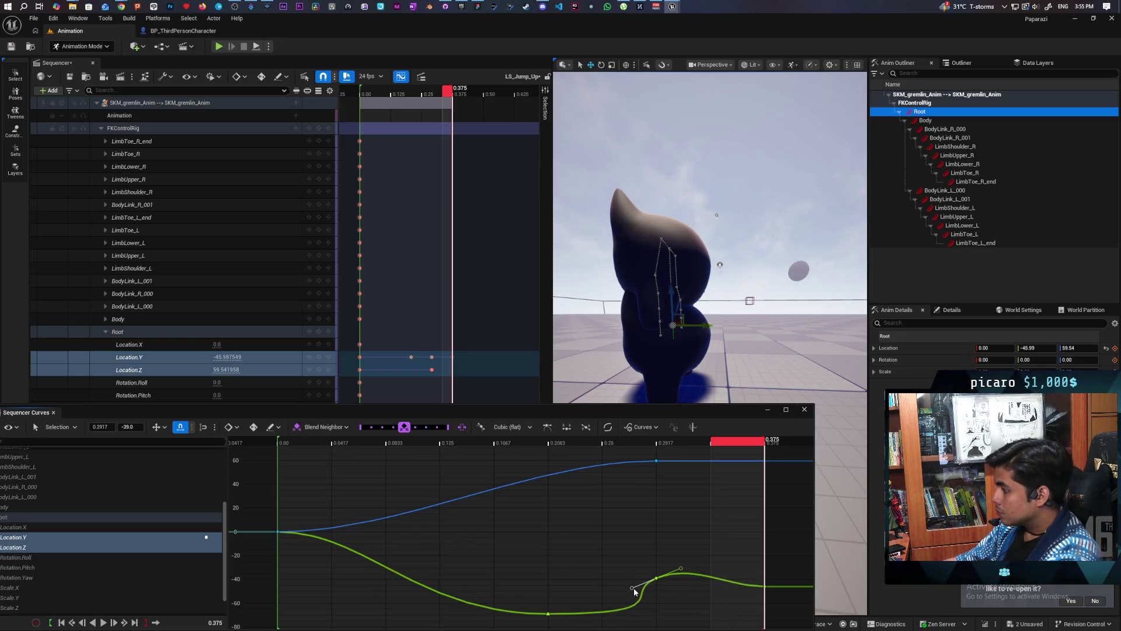
{"action": "key", "text": "space"}
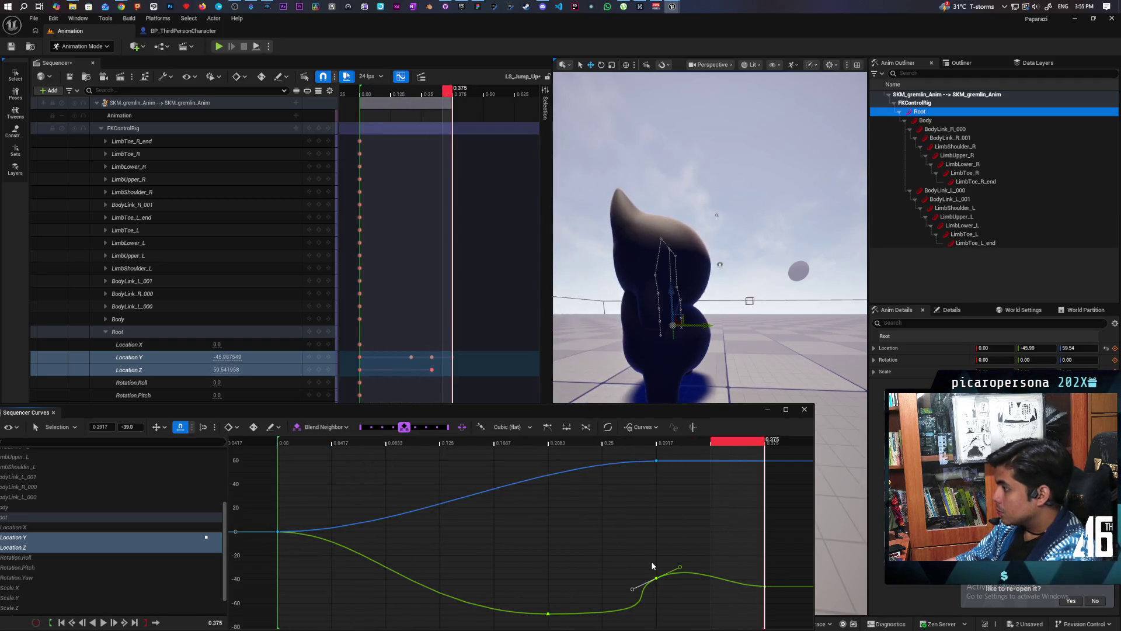
{"action": "key", "text": "space"}
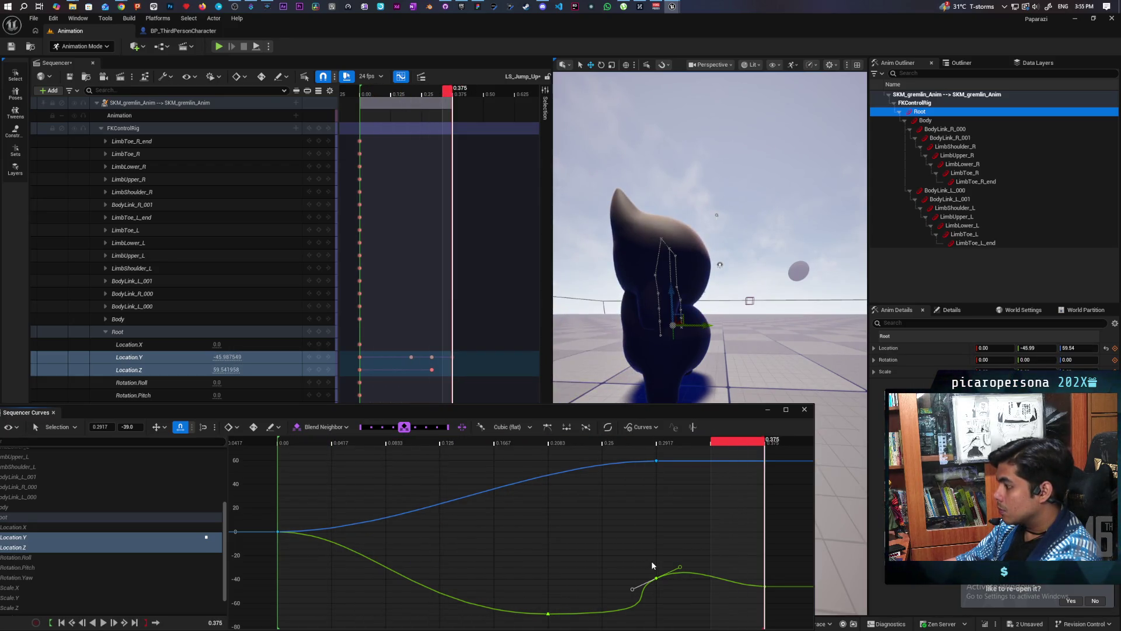
{"action": "key", "text": "space"}
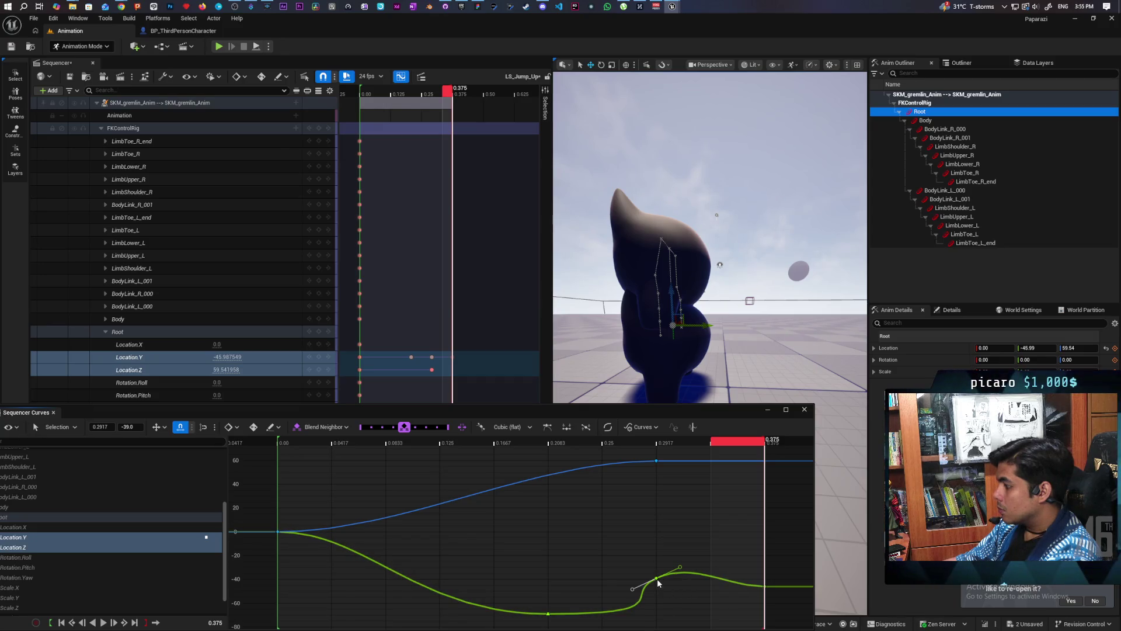
{"action": "mouse_move", "coordinate": [656, 578]}
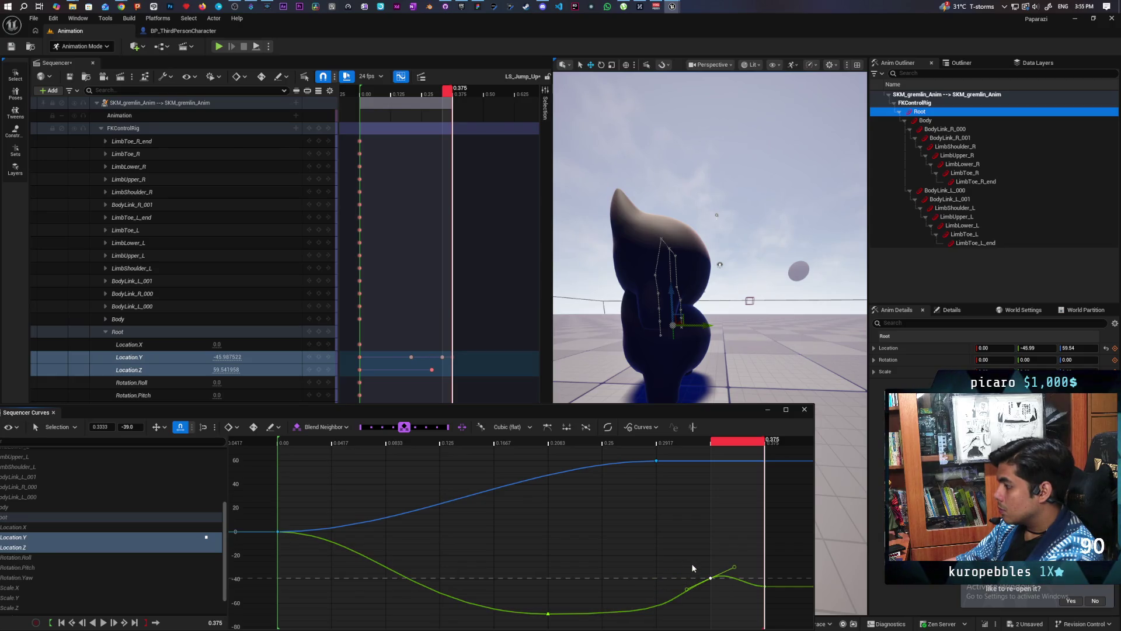
{"action": "key", "text": "space"}
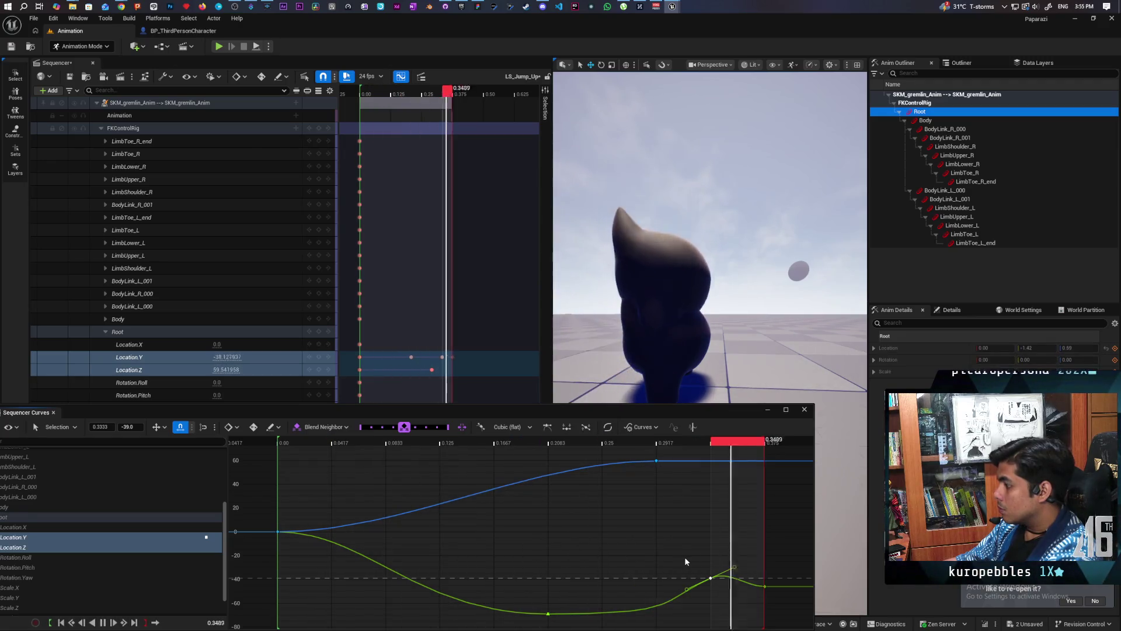
{"action": "left_click_drag", "start_coordinate": [736, 579], "coordinate": [738, 582]}
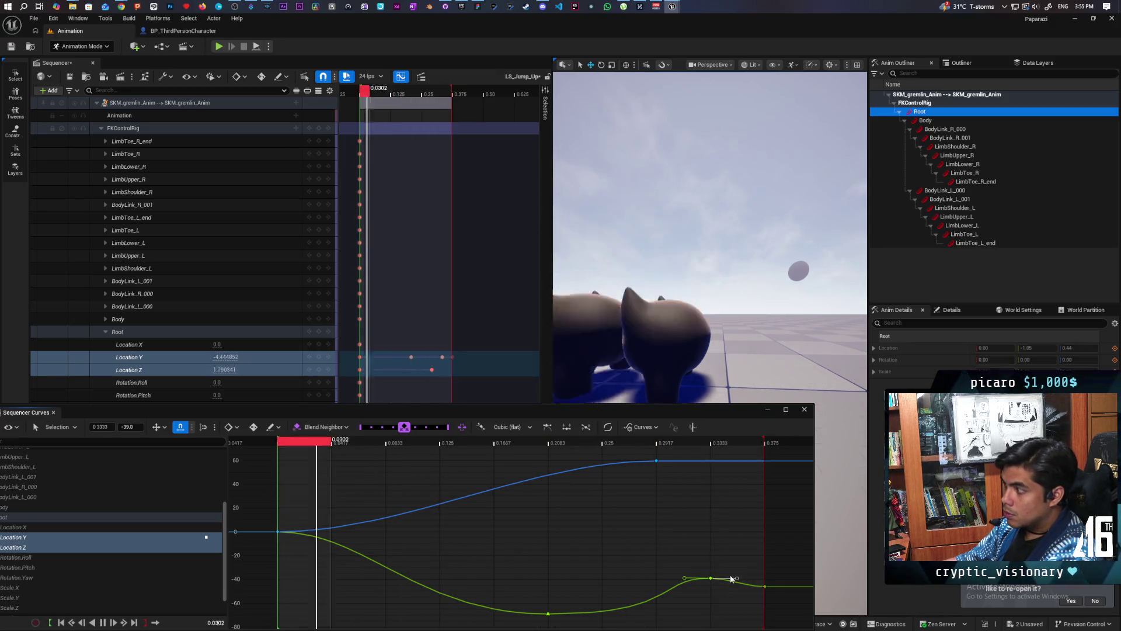
{"action": "key", "text": "space"}
{"action": "key", "text": "space"}
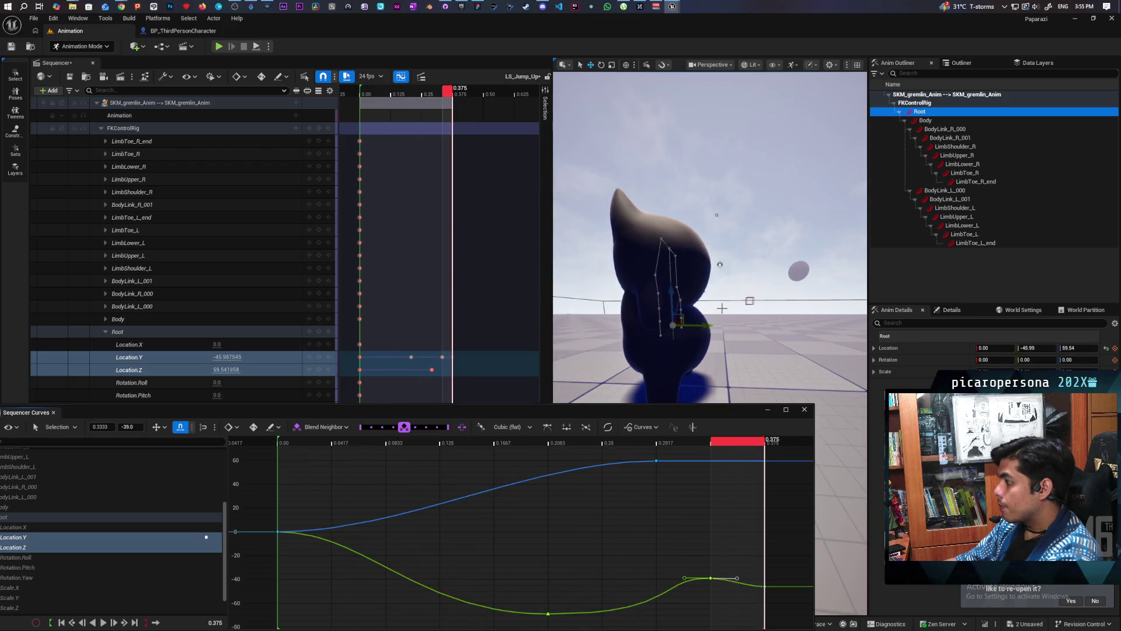
{"action": "key", "text": "space"}
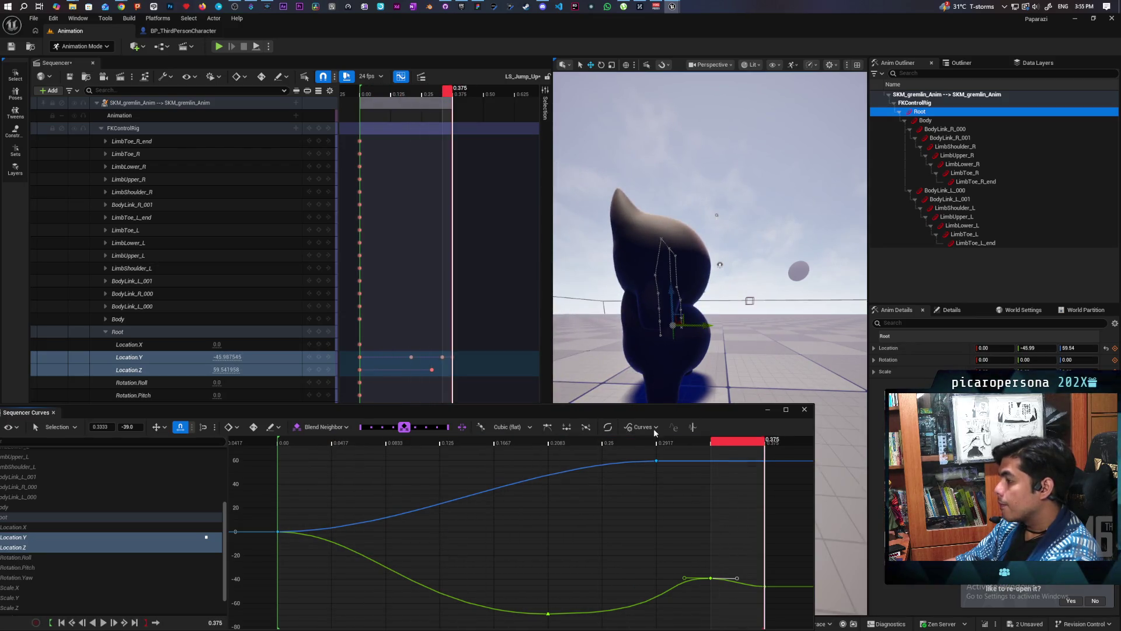
Enlarge the curves window and replay the jump several times to review the motion
{"action": "scroll", "coordinate": [583, 526], "scroll_direction": "down", "scroll_amount": 1}
{"action": "mouse_move", "coordinate": [595, 414]}
{"action": "left_mouse_down"}
{"action": "mouse_move", "coordinate": [588, 320]}
{"action": "mouse_move", "coordinate": [601, 369]}
{"action": "mouse_move", "coordinate": [640, 380]}
{"action": "mouse_move", "coordinate": [603, 389]}
{"action": "left_mouse_up"}
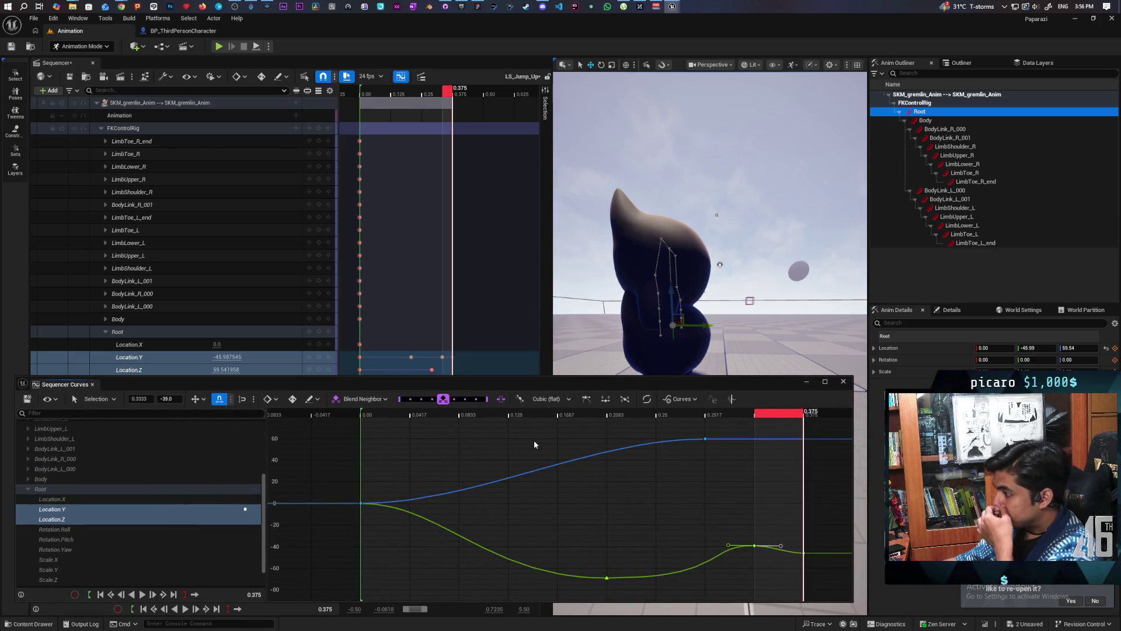
{"action": "key", "text": "space"}
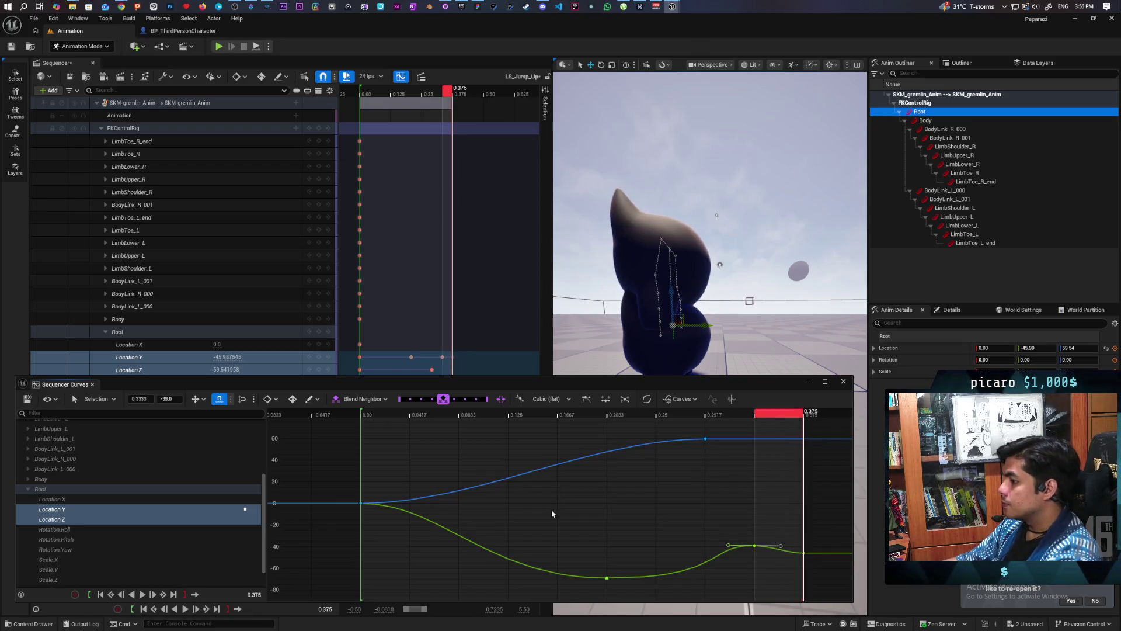
{"action": "key", "text": "space"}
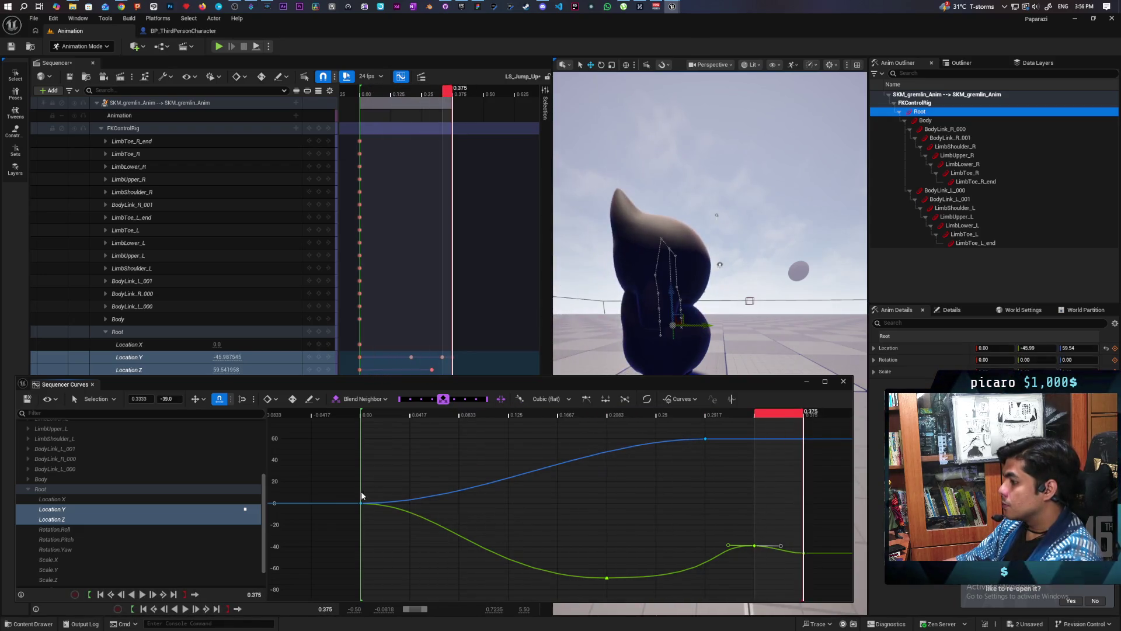
{"action": "key", "text": "space"}
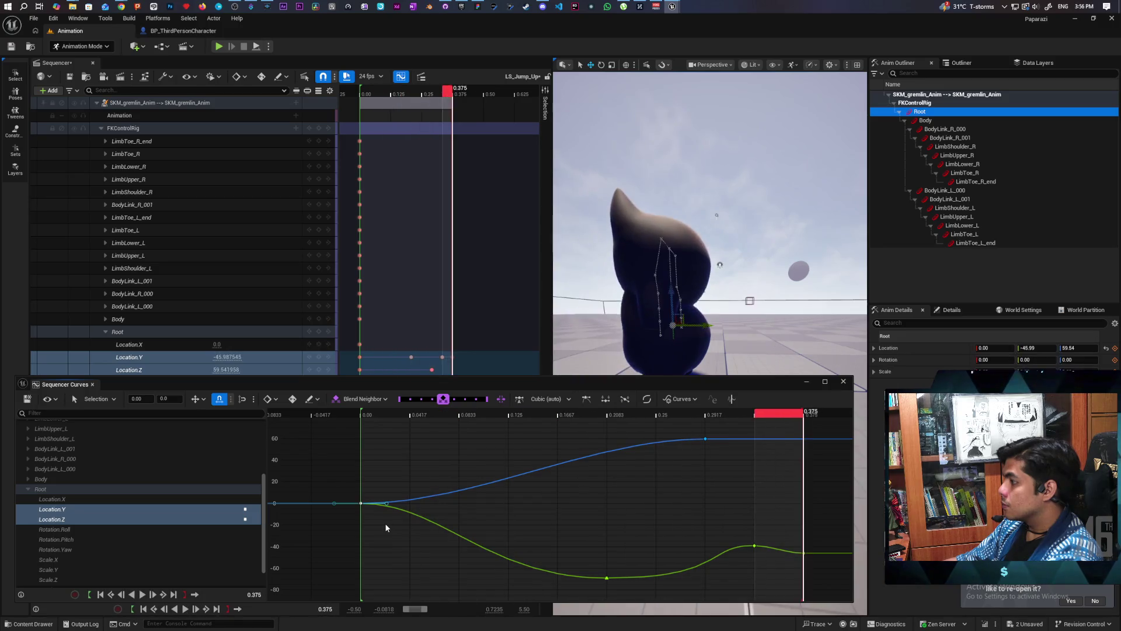
{"action": "key", "text": "space"}
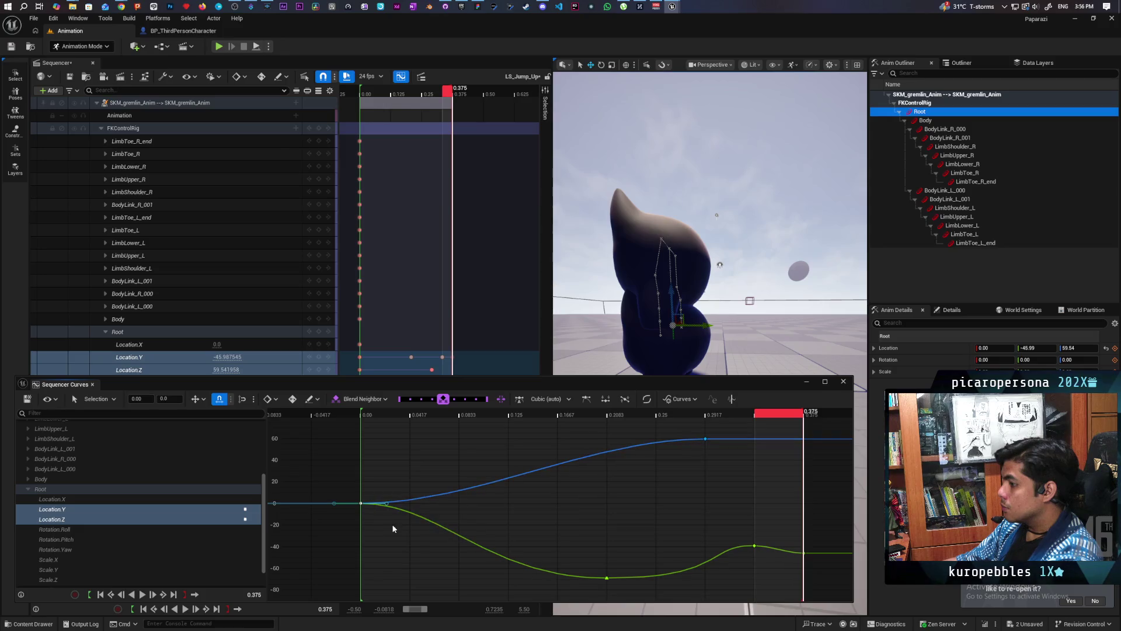
Isolate the Location.Y curve and give its first key a flat, lengthened tangent, then preview
{"action": "left_click", "coordinate": [362, 501]}
{"action": "left_click", "coordinate": [361, 503]}
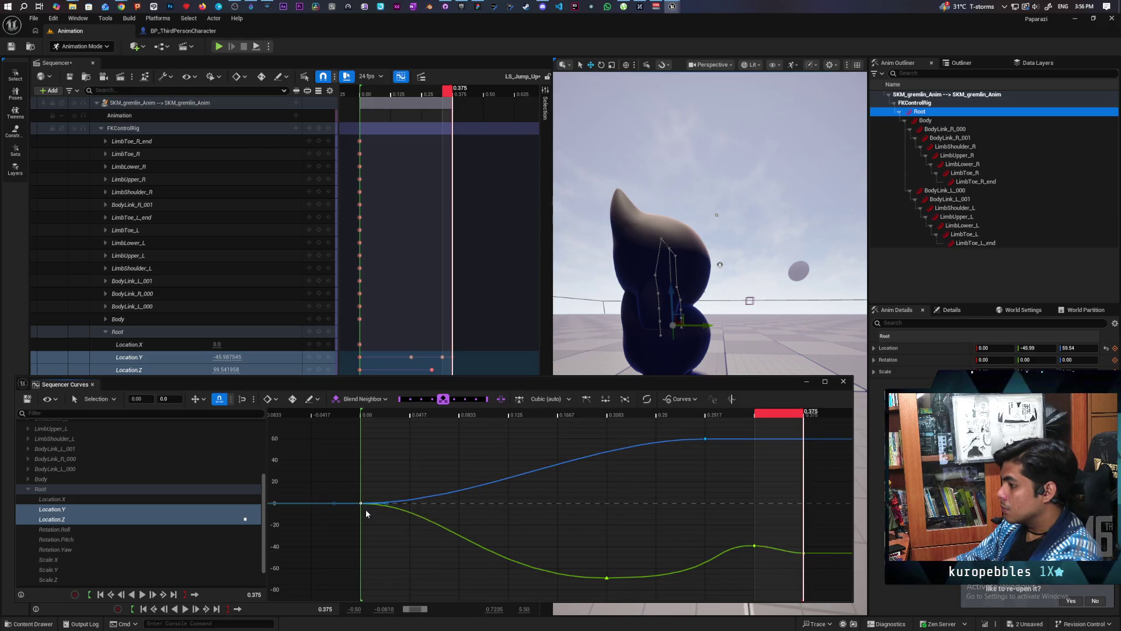
{"action": "left_click", "coordinate": [109, 519]}
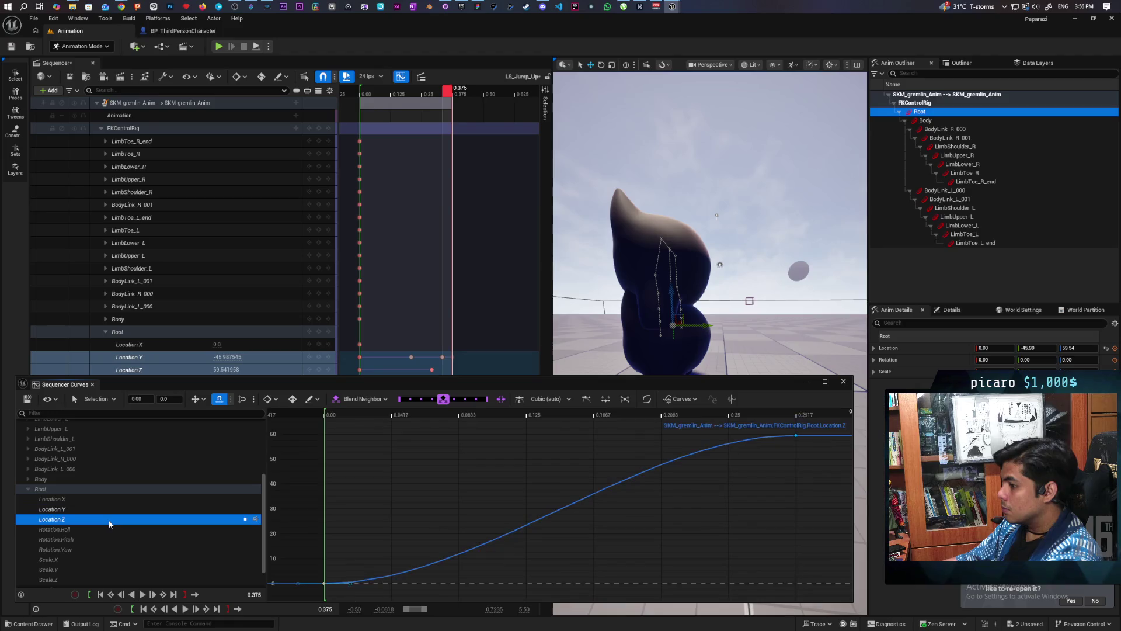
{"action": "left_click", "coordinate": [118, 508]}
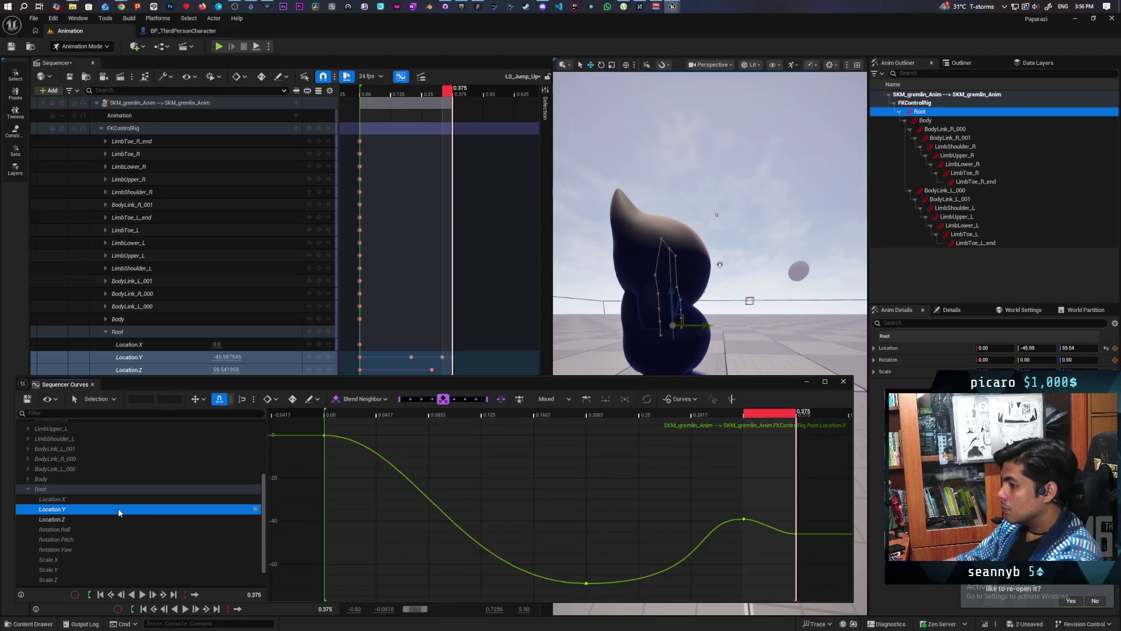
{"action": "left_click", "coordinate": [325, 435]}
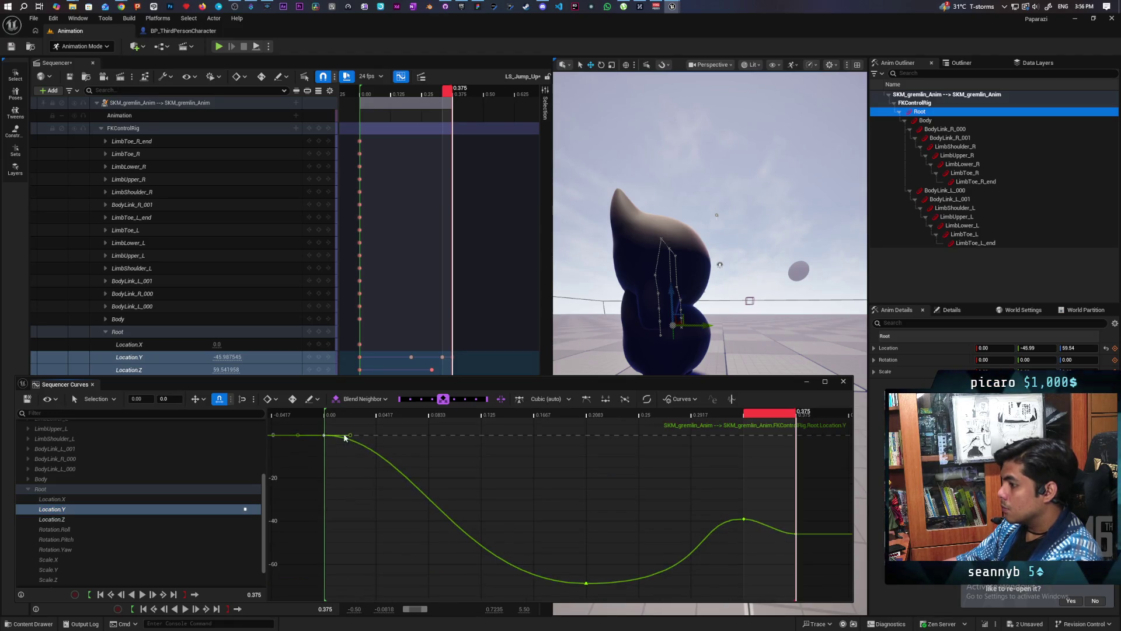
{"action": "left_click", "coordinate": [587, 400]}
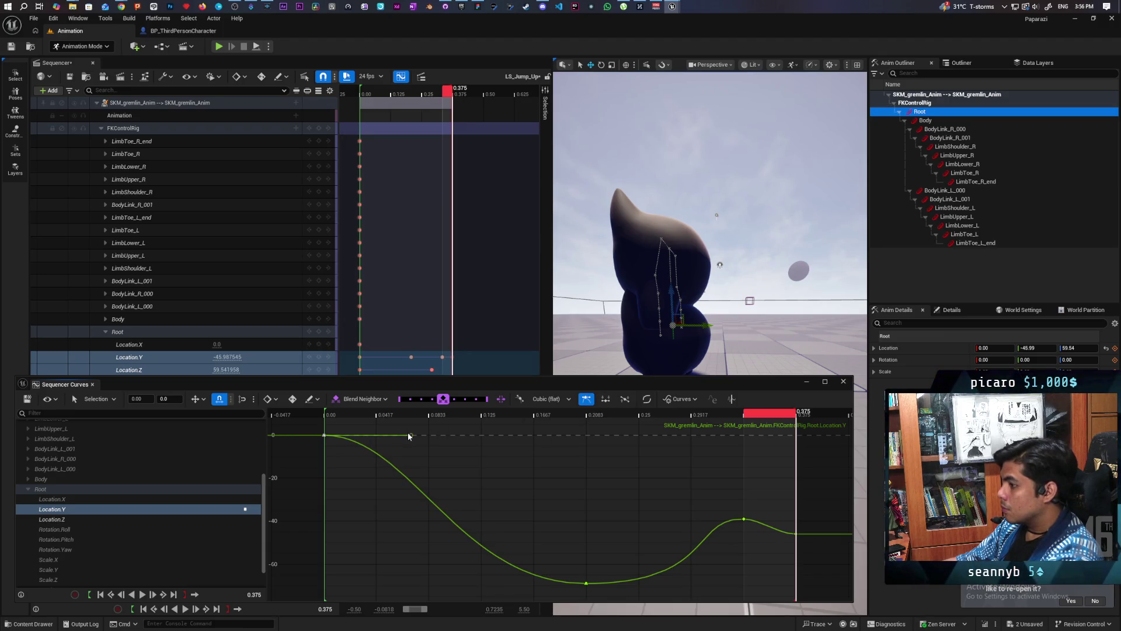
{"action": "left_click_drag", "start_coordinate": [411, 436], "coordinate": [523, 434]}
{"action": "key", "text": "space"}
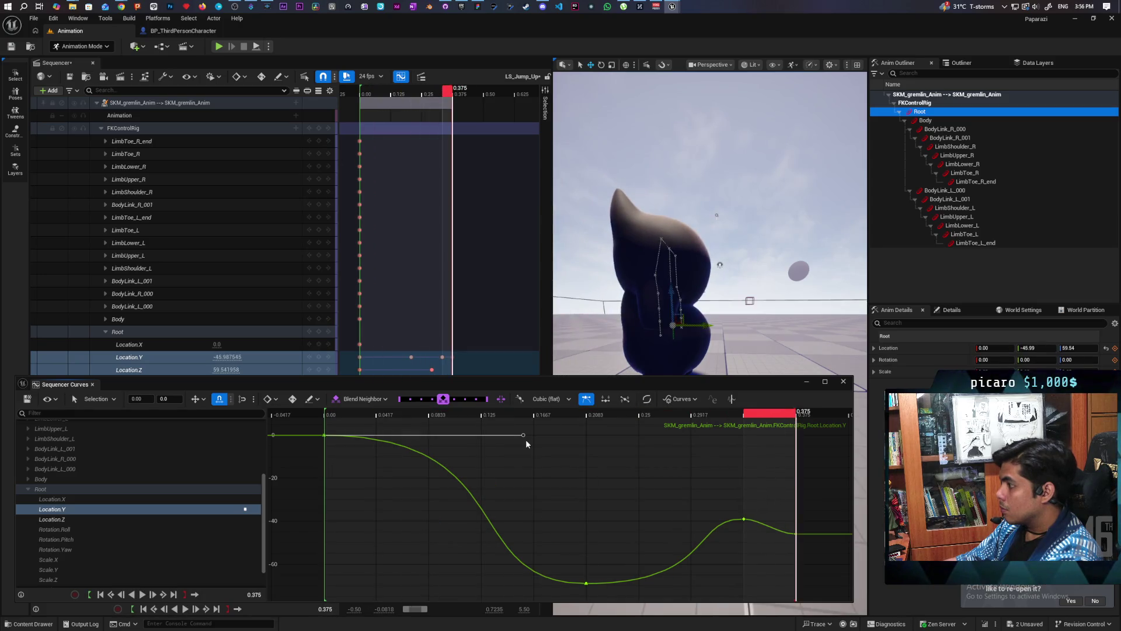
{"action": "key", "text": "space"}
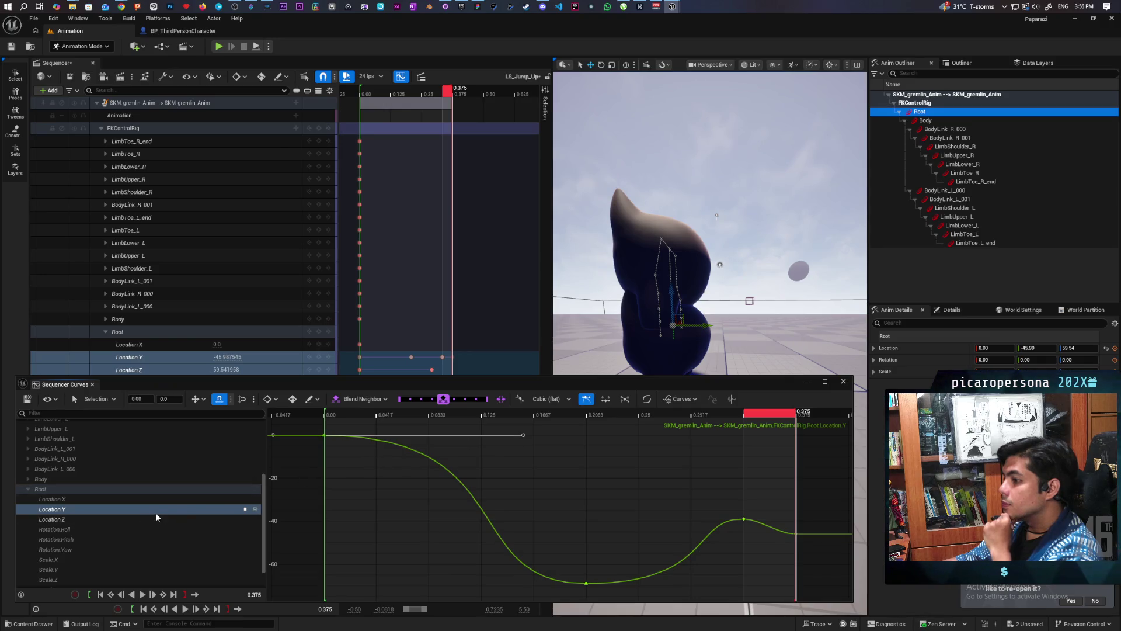
{"action": "left_click", "coordinate": [62, 479]}
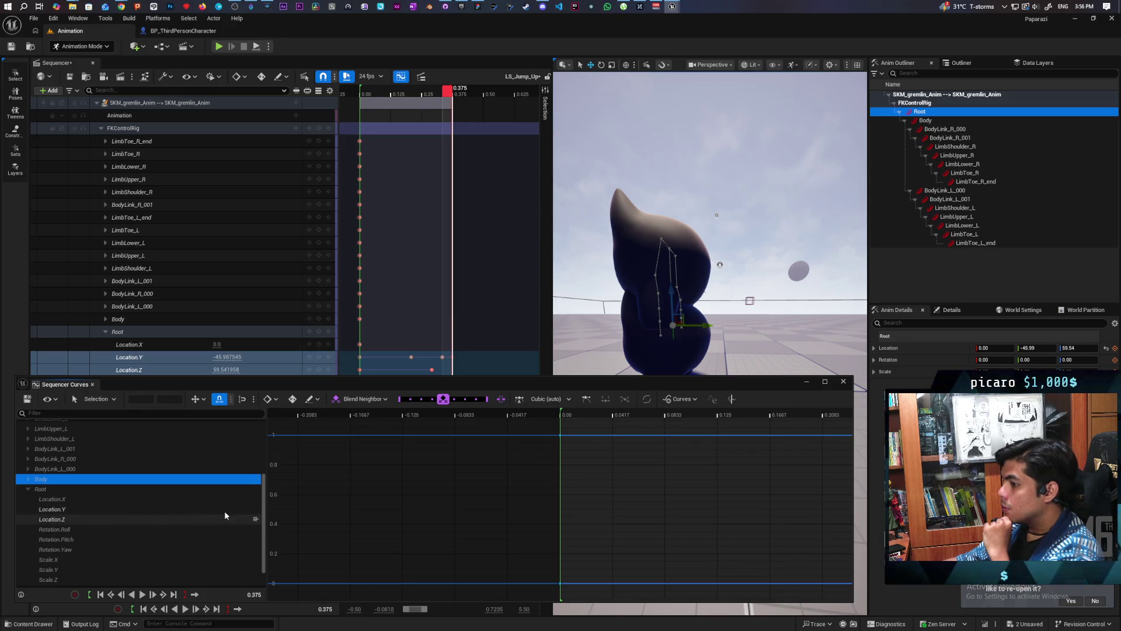
Pin the Root Location.Y and Location.Z curves, expand Body's channels, and scrub to 0.2083
{"action": "left_click", "coordinate": [255, 511]}
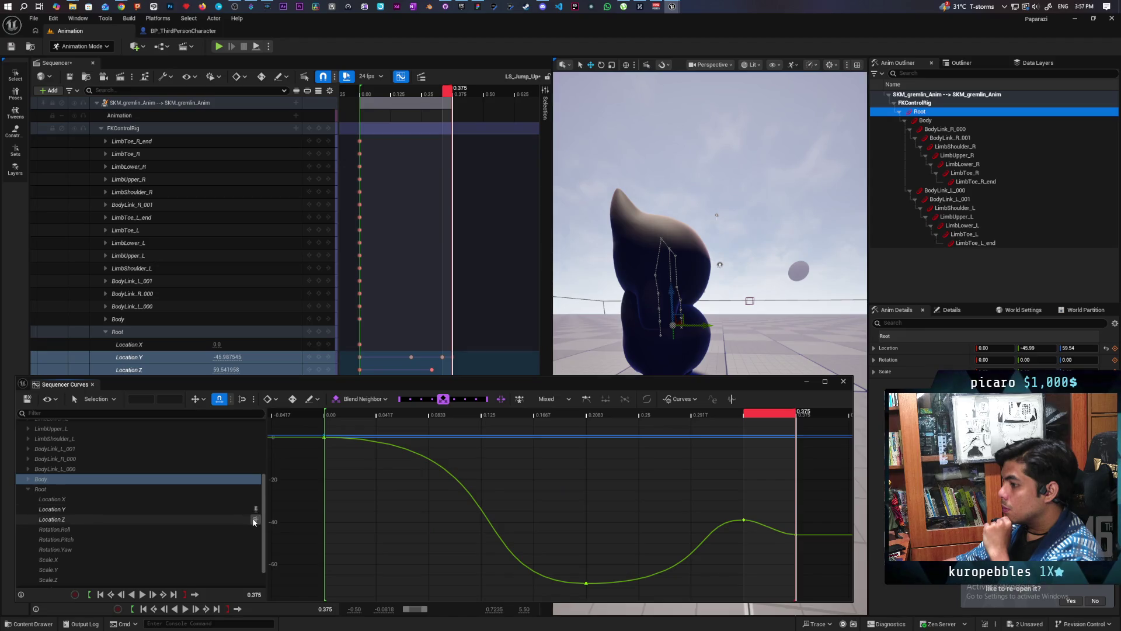
{"action": "left_click", "coordinate": [255, 519]}
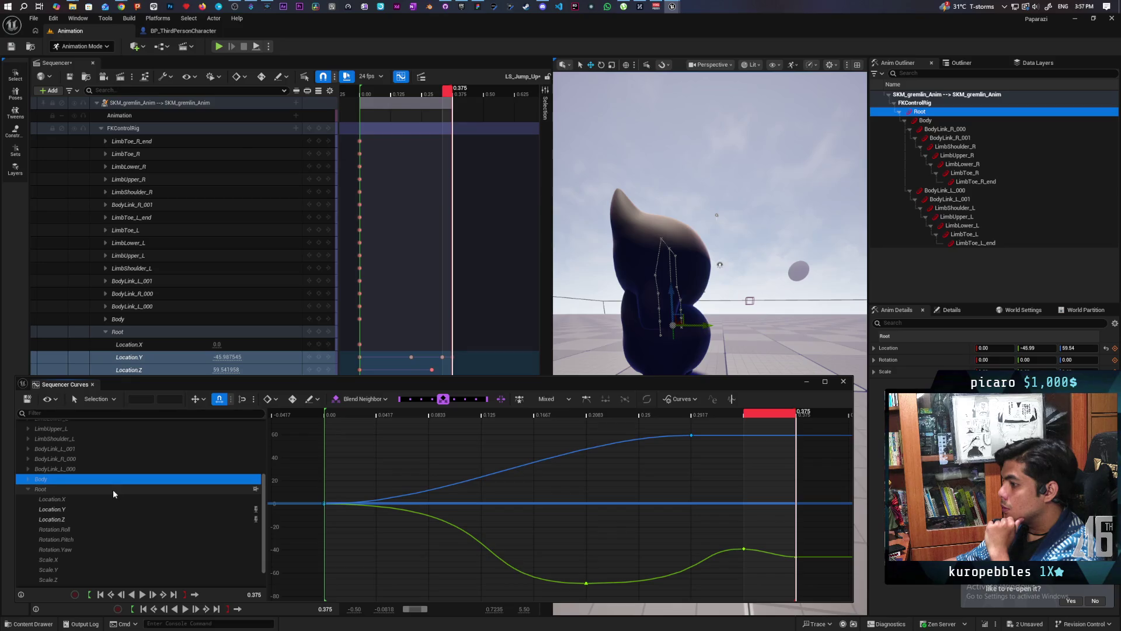
{"action": "left_click", "coordinate": [28, 478]}
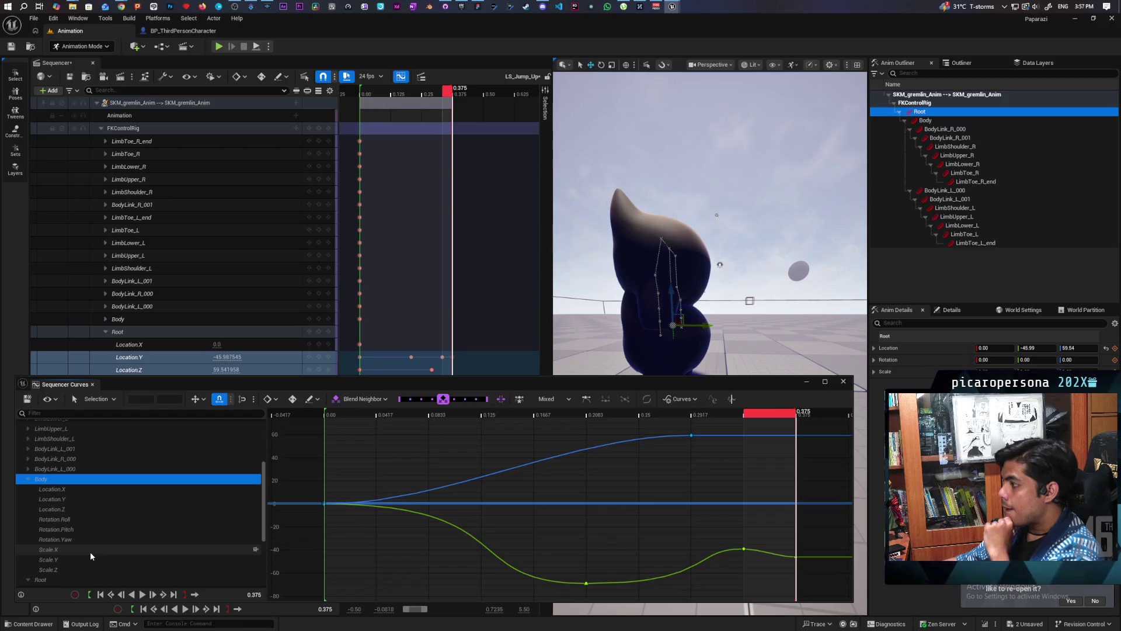
{"action": "mouse_move", "coordinate": [796, 416]}
{"action": "left_mouse_down"}
{"action": "mouse_move", "coordinate": [430, 418]}
{"action": "mouse_move", "coordinate": [399, 459]}
{"action": "mouse_move", "coordinate": [344, 455]}
{"action": "mouse_move", "coordinate": [383, 463]}
{"action": "mouse_move", "coordinate": [364, 467]}
{"action": "mouse_move", "coordinate": [598, 463]}
{"action": "left_mouse_up"}
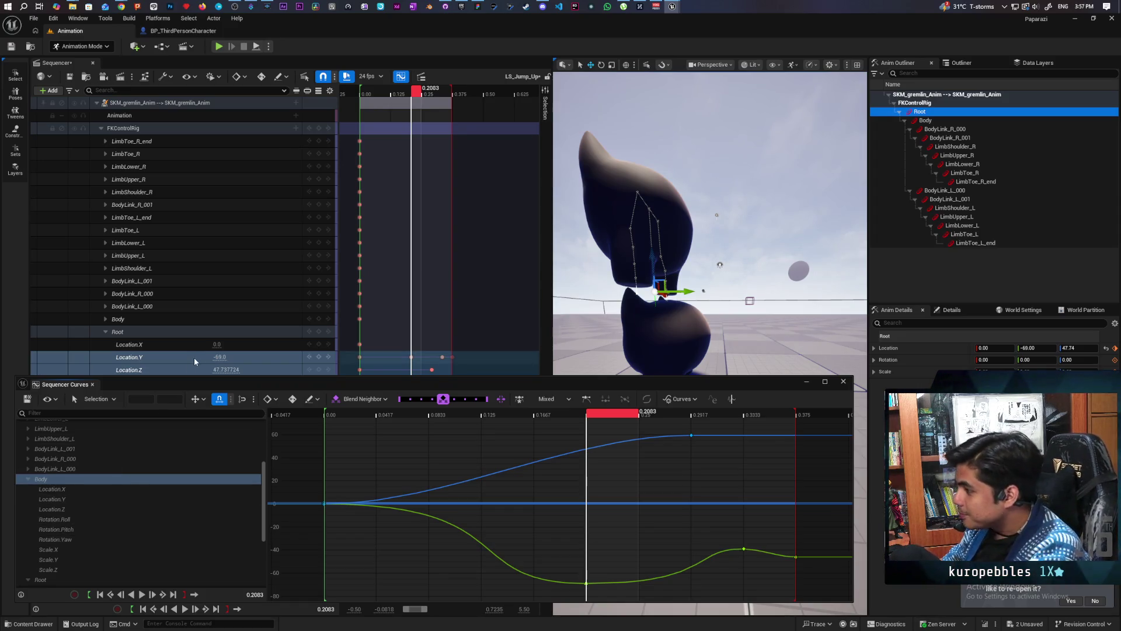
Orbit around the gremlin, undo the last change, expand Body's channels and lower the Curve Editor
{"action": "mouse_move", "coordinate": [710, 222]}
{"action": "left_mouse_down"}
{"action": "mouse_move", "coordinate": [710, 263]}
{"action": "mouse_move", "coordinate": [622, 230]}
{"action": "left_mouse_up"}
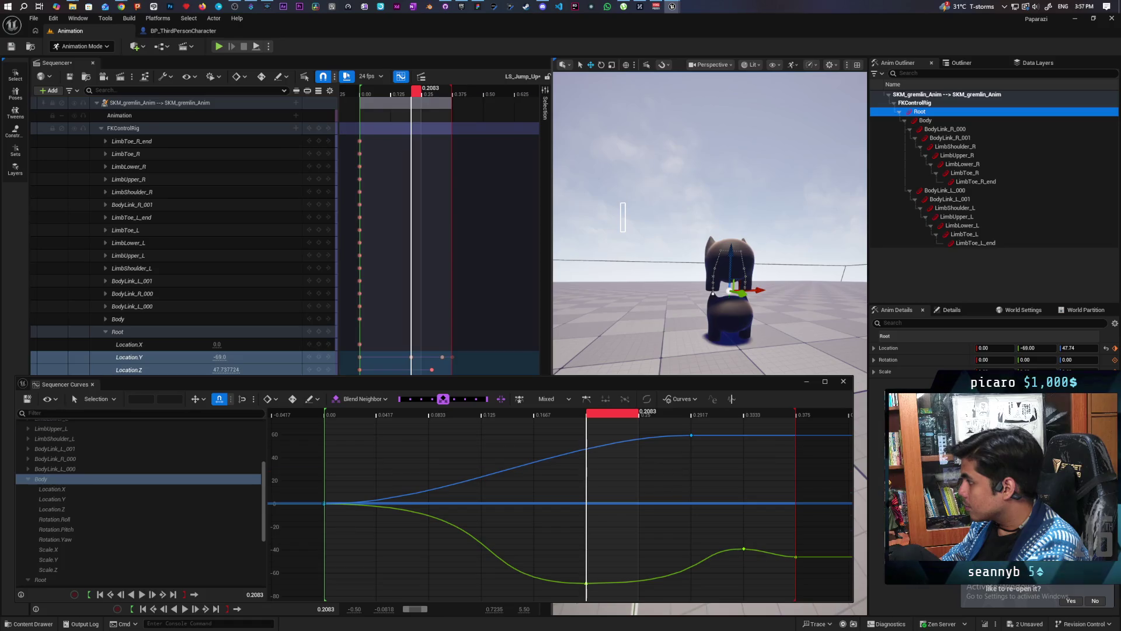
{"action": "left_click", "coordinate": [730, 274]}
{"action": "key", "text": "ctrl+z"}
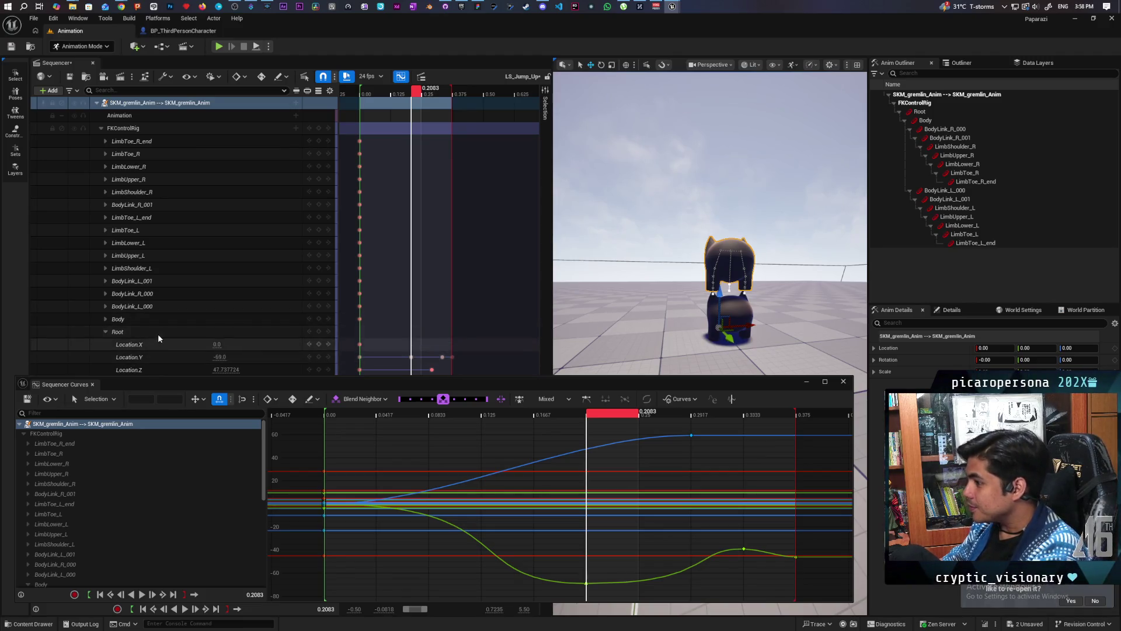
{"action": "left_click", "coordinate": [107, 319]}
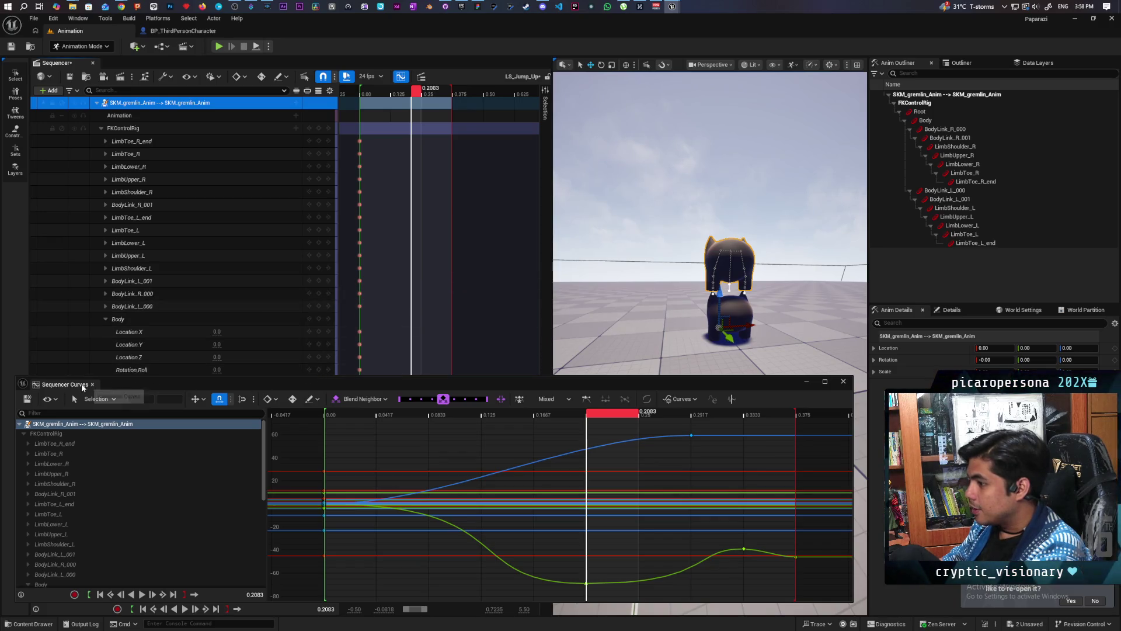
{"action": "mouse_move", "coordinate": [109, 382]}
{"action": "left_mouse_down"}
{"action": "mouse_move", "coordinate": [246, 408]}
{"action": "mouse_move", "coordinate": [251, 482]}
{"action": "mouse_move", "coordinate": [237, 534]}
{"action": "left_mouse_up"}
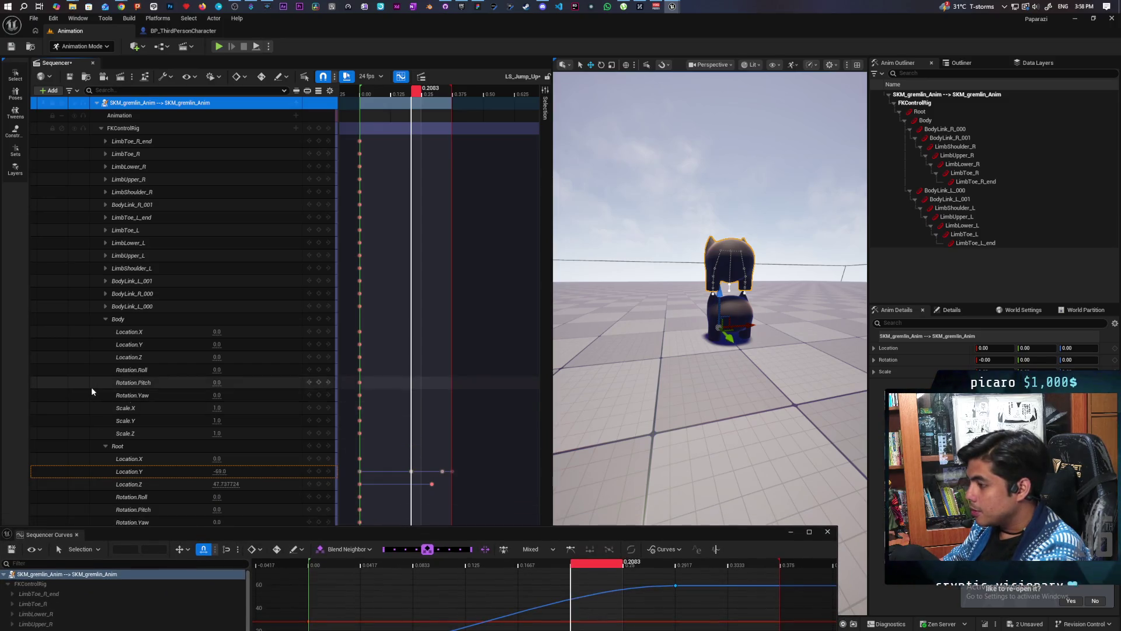
Key Body's Scale.X, Scale.Y and Scale.Z at 1.0 at 0.2083 s
{"action": "left_click_drag", "start_coordinate": [216, 421], "coordinate": [222, 420]}
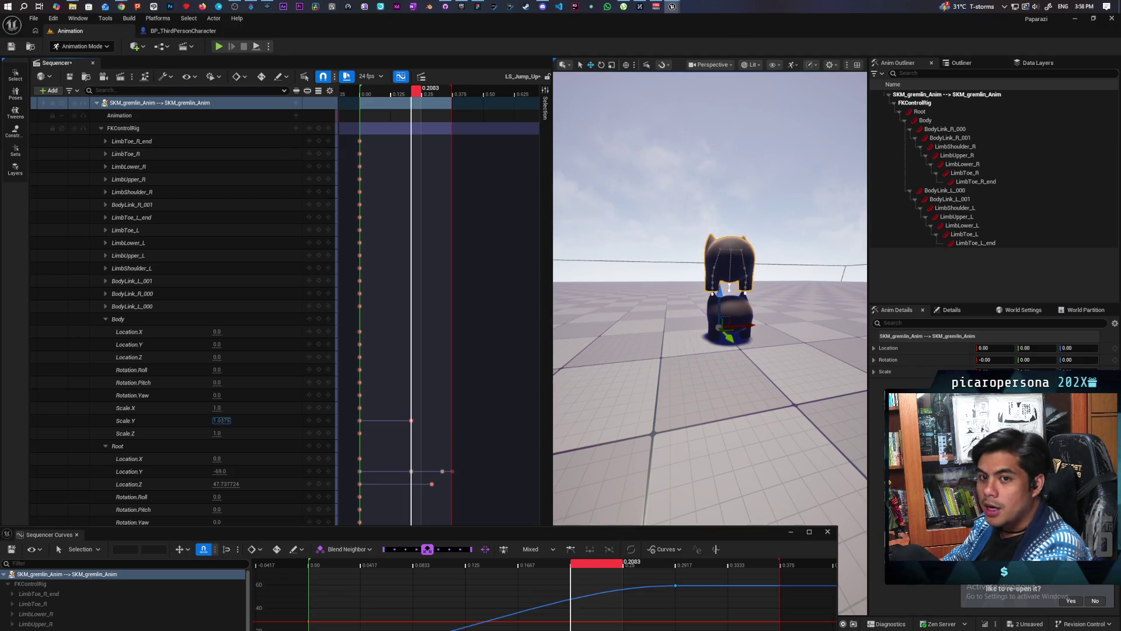
{"action": "left_click_drag", "start_coordinate": [222, 421], "coordinate": [221, 421]}
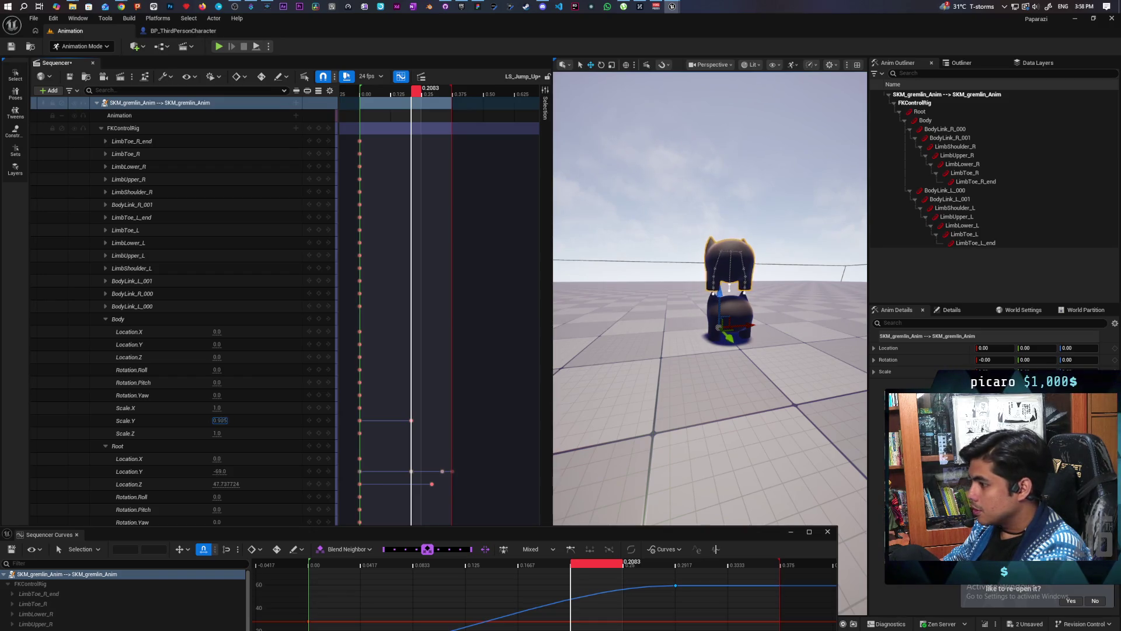
{"action": "left_click", "coordinate": [219, 421]}
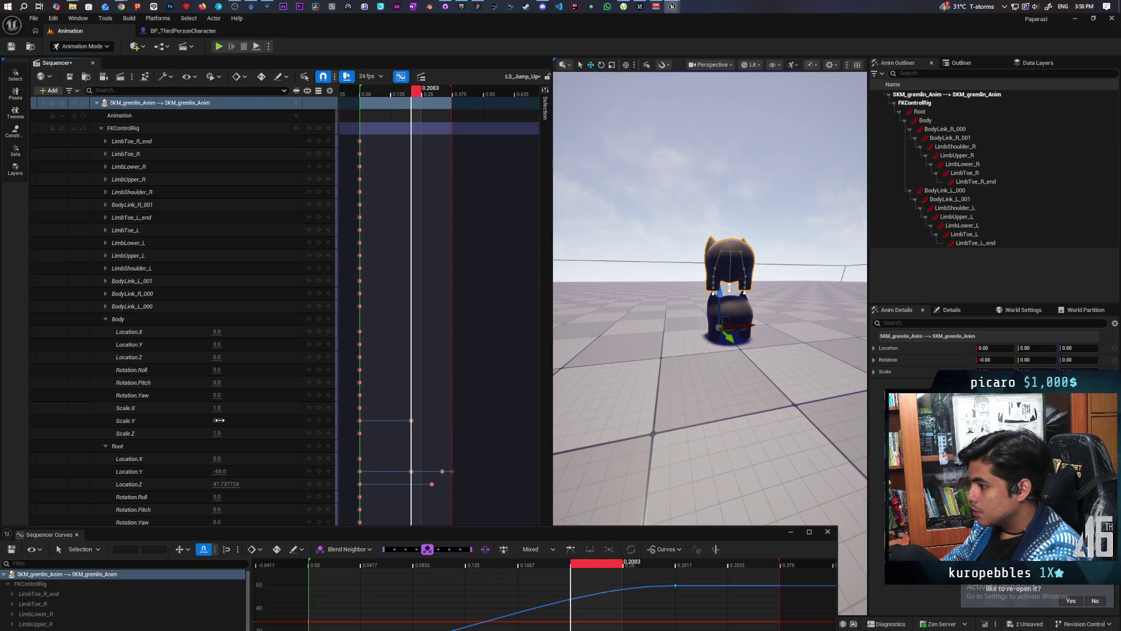
{"action": "type", "text": "1"}
{"action": "key", "text": "Return"}
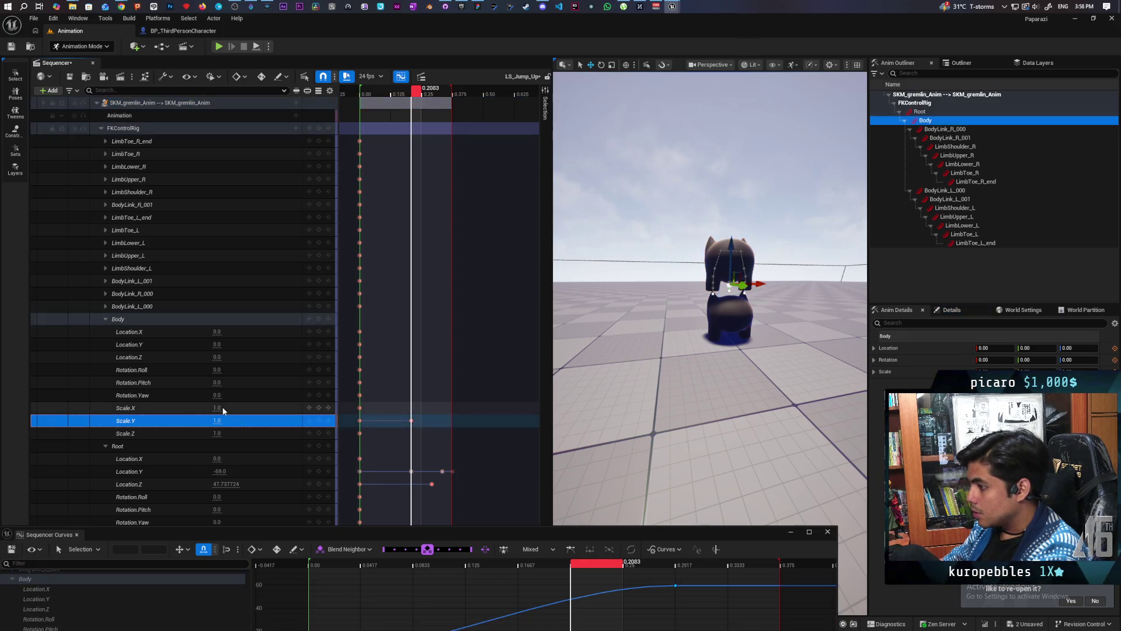
{"action": "left_click_drag", "start_coordinate": [222, 408], "coordinate": [222, 407]}
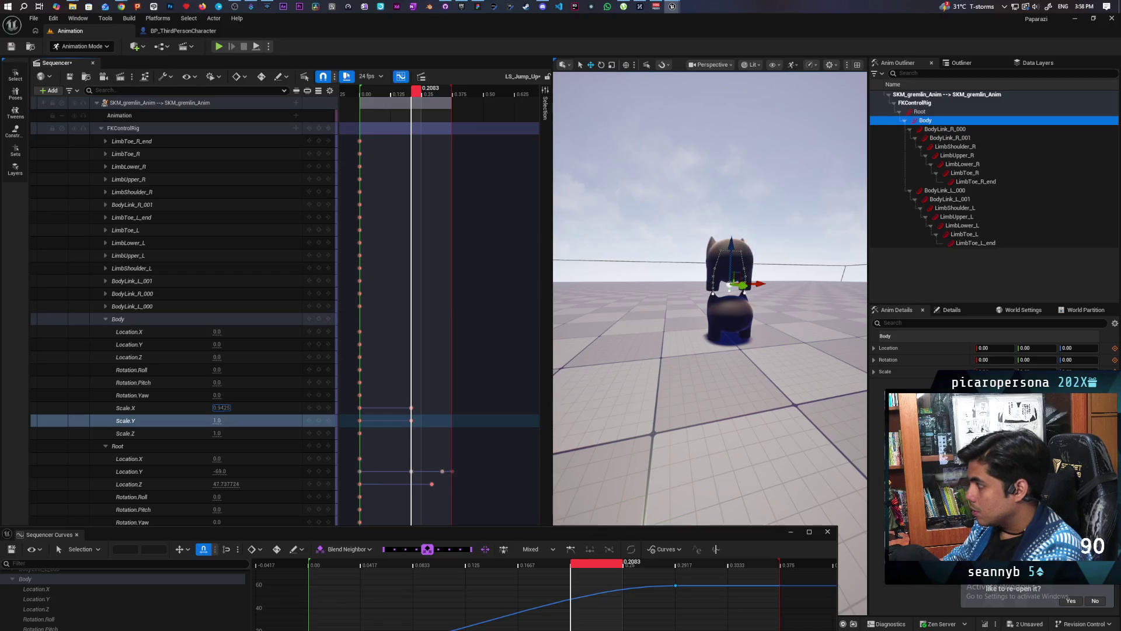
{"action": "left_click_drag", "start_coordinate": [221, 408], "coordinate": [220, 408]}
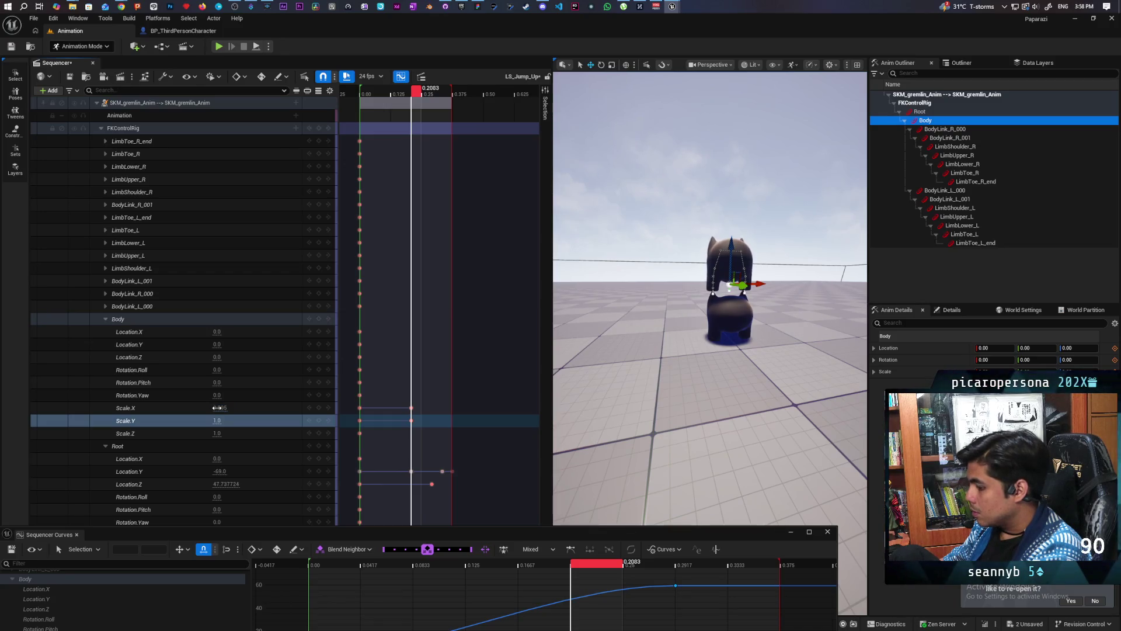
{"action": "left_click", "coordinate": [217, 407]}
{"action": "type", "text": "1"}
{"action": "key", "text": "Return"}
{"action": "left_click", "coordinate": [240, 406]}
{"action": "left_click_drag", "start_coordinate": [217, 433], "coordinate": [246, 433]}
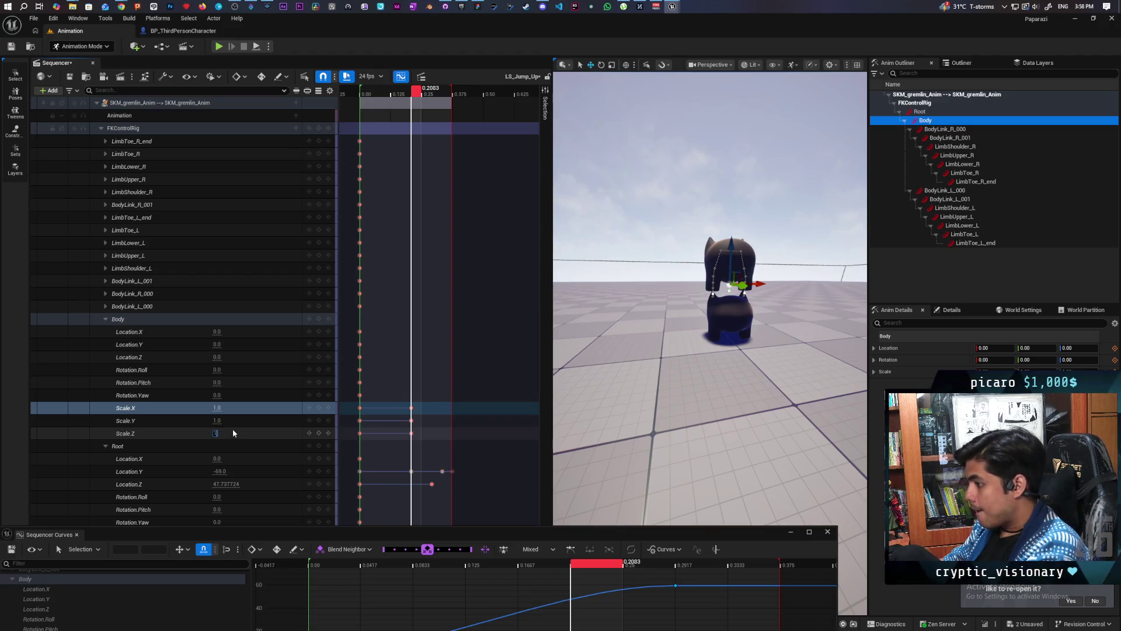
{"action": "left_click", "coordinate": [234, 429]}
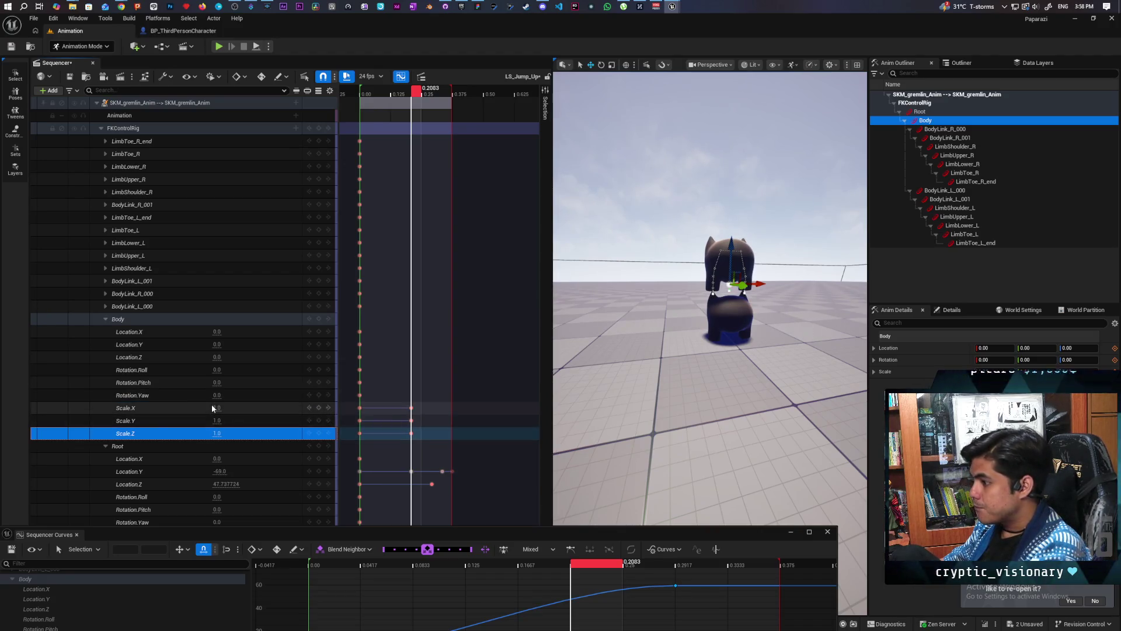
Stretch Body's Scale.Y key to 1.3 and scrub back to preview the stretch
{"action": "left_click", "coordinate": [217, 420]}
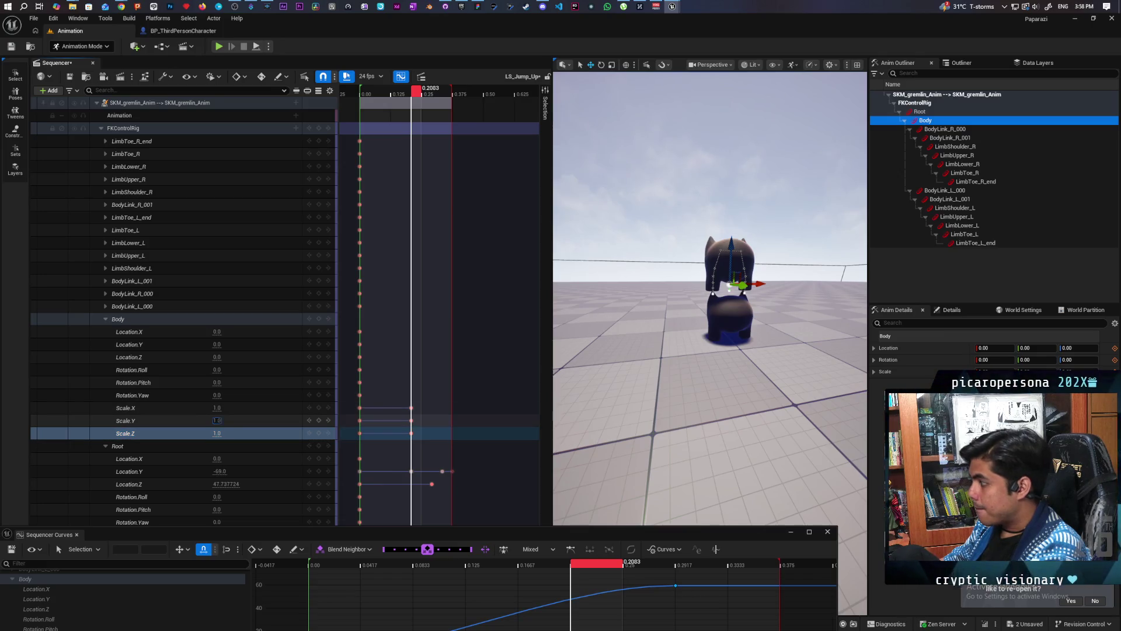
{"action": "type", "text": "1.0525"}
{"action": "mouse_move", "coordinate": [221, 421]}
{"action": "left_mouse_down"}
{"action": "mouse_move", "coordinate": [234, 421]}
{"action": "mouse_move", "coordinate": [198, 421]}
{"action": "mouse_move", "coordinate": [230, 421]}
{"action": "left_mouse_up"}
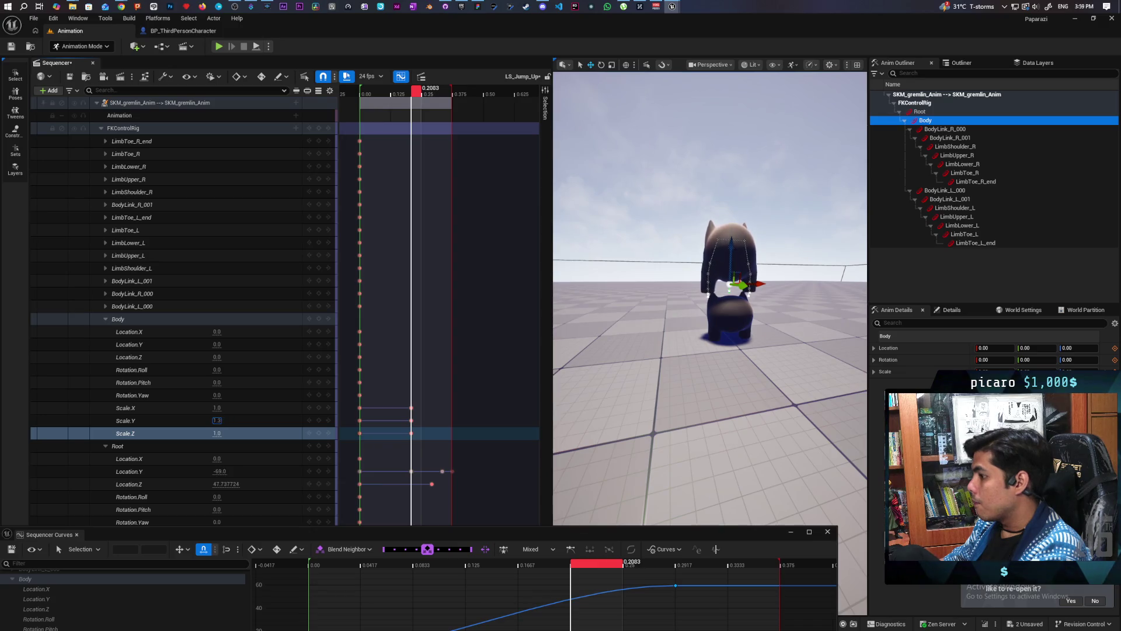
{"action": "left_click", "coordinate": [218, 421]}
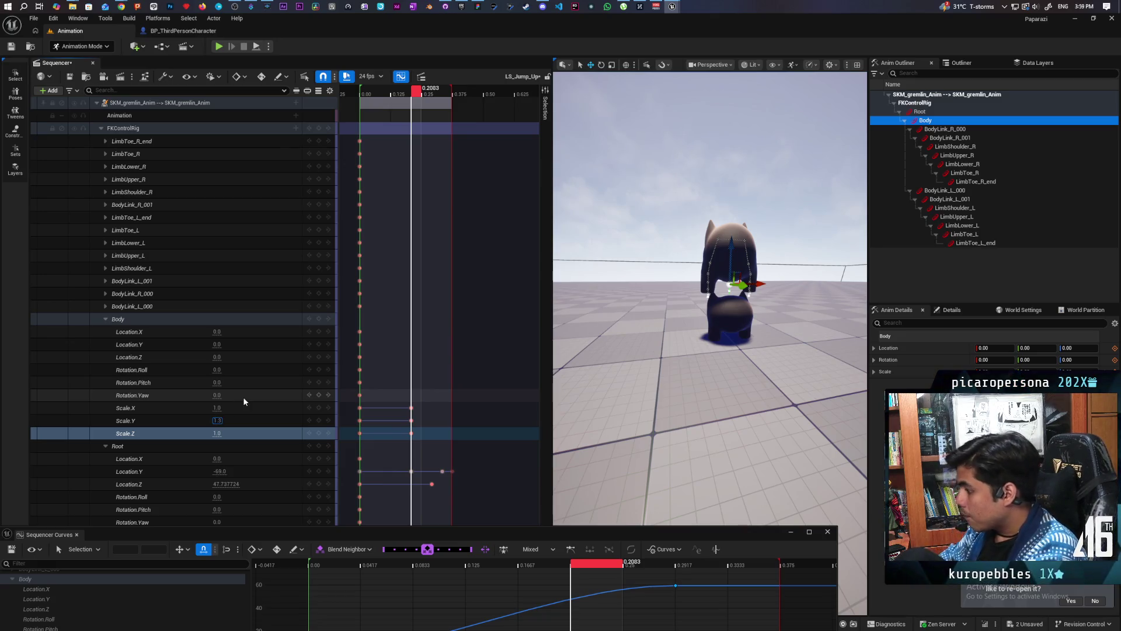
{"action": "left_click", "coordinate": [233, 421], "text": "shift"}
{"action": "left_click", "coordinate": [230, 420]}
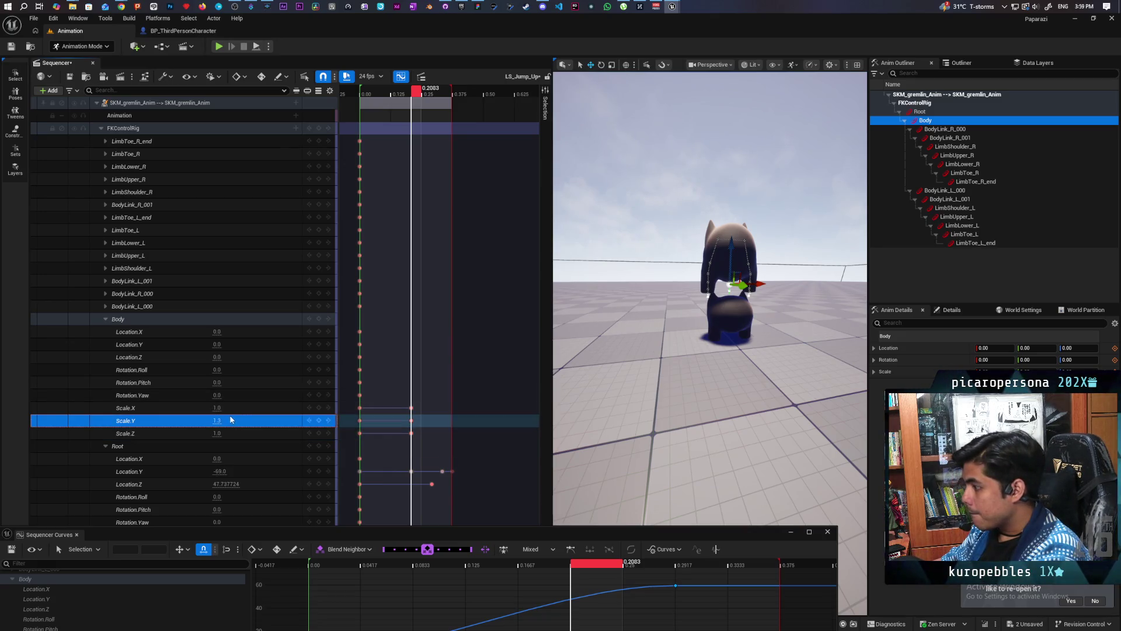
{"action": "mouse_move", "coordinate": [418, 95]}
{"action": "left_mouse_down"}
{"action": "mouse_move", "coordinate": [354, 112]}
{"action": "mouse_move", "coordinate": [406, 139]}
{"action": "mouse_move", "coordinate": [376, 138]}
{"action": "mouse_move", "coordinate": [419, 148]}
{"action": "mouse_move", "coordinate": [394, 152]}
{"action": "mouse_move", "coordinate": [419, 154]}
{"action": "left_mouse_up"}
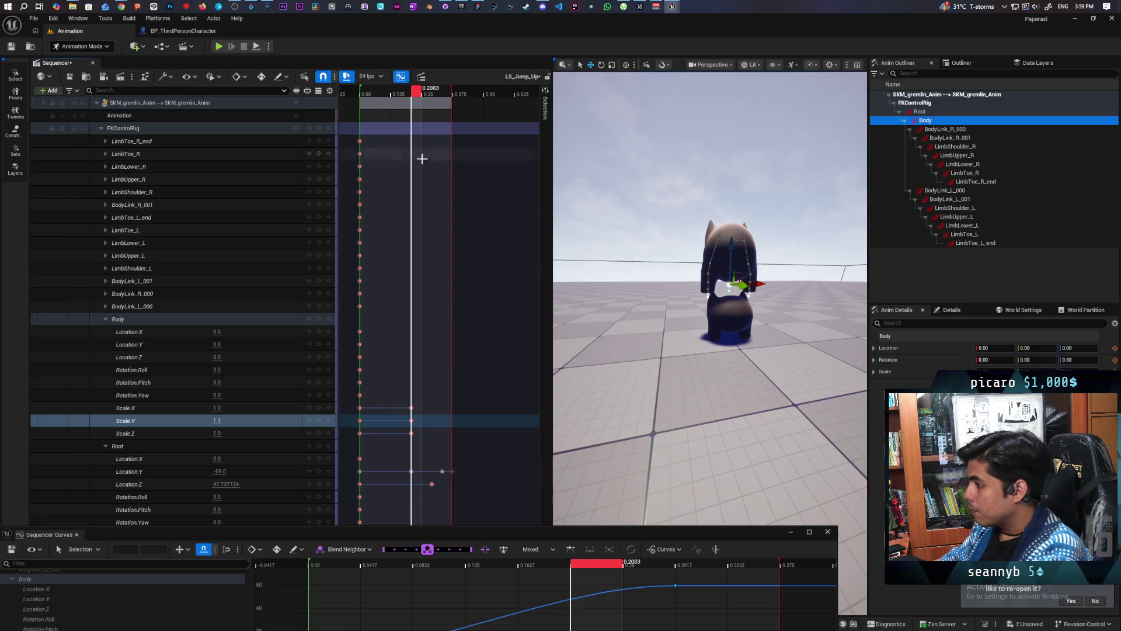
Preview the jump stretch and key Body Scale.Y back to 1.0 at 0.3333
{"action": "left_click", "coordinate": [360, 408]}
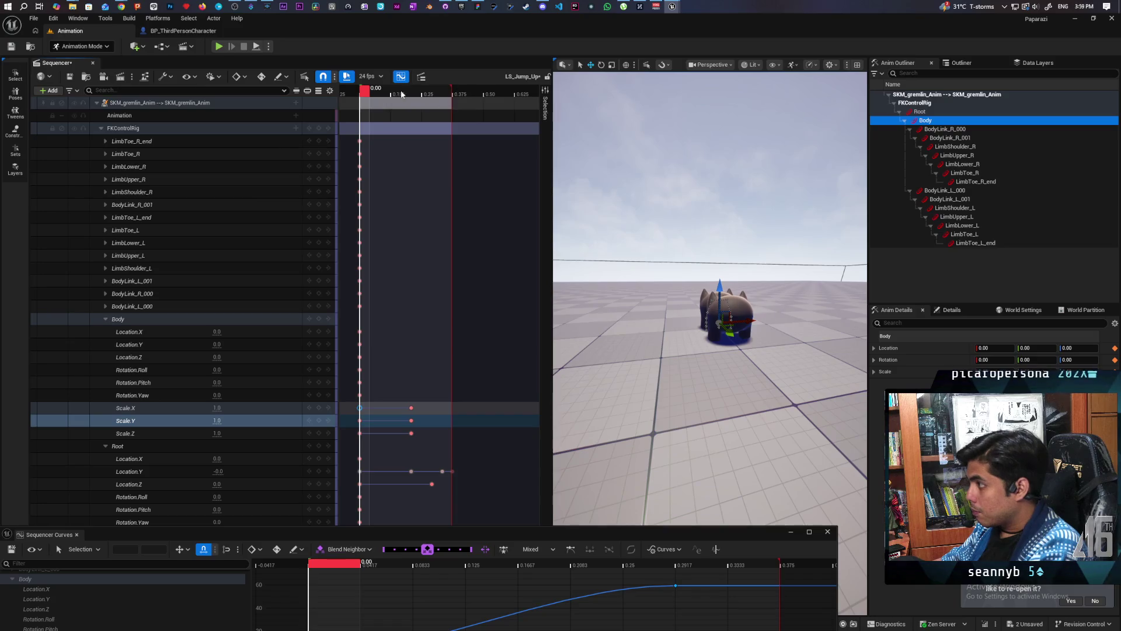
{"action": "left_click_drag", "start_coordinate": [377, 107], "coordinate": [394, 105]}
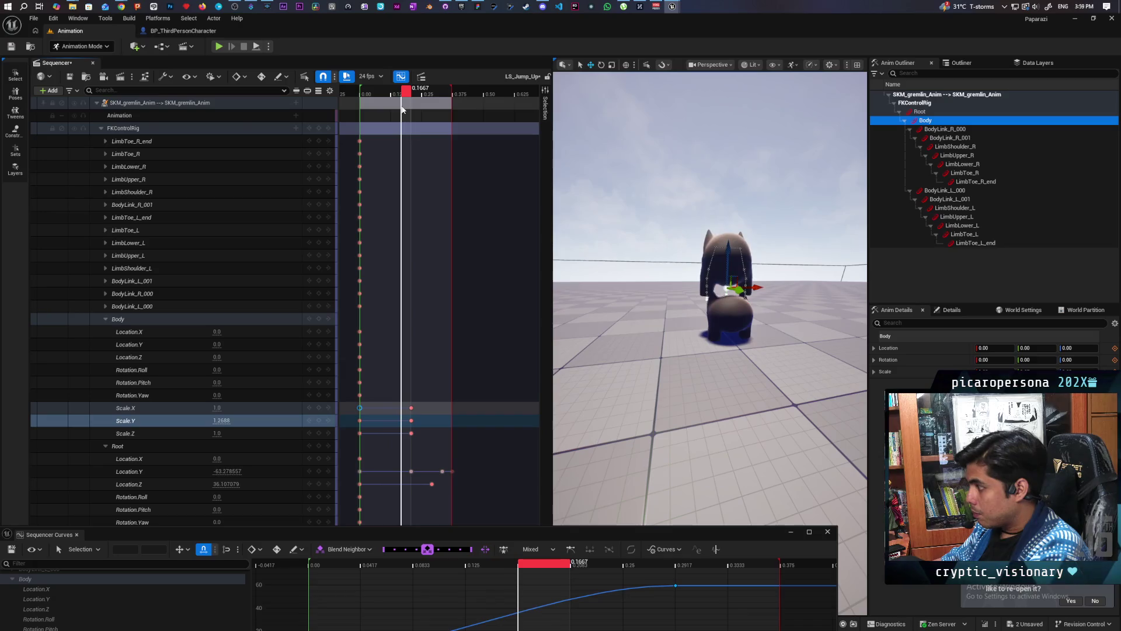
{"action": "left_click_drag", "start_coordinate": [400, 110], "coordinate": [402, 111]}
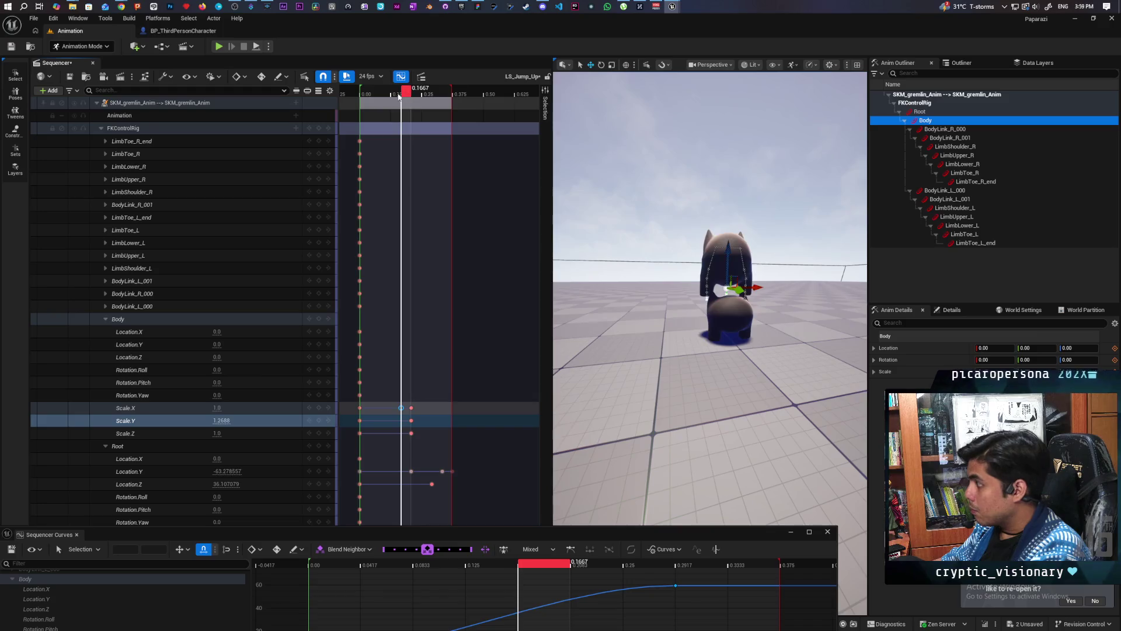
{"action": "left_click", "coordinate": [375, 102]}
{"action": "left_click_drag", "start_coordinate": [369, 103], "coordinate": [405, 118]}
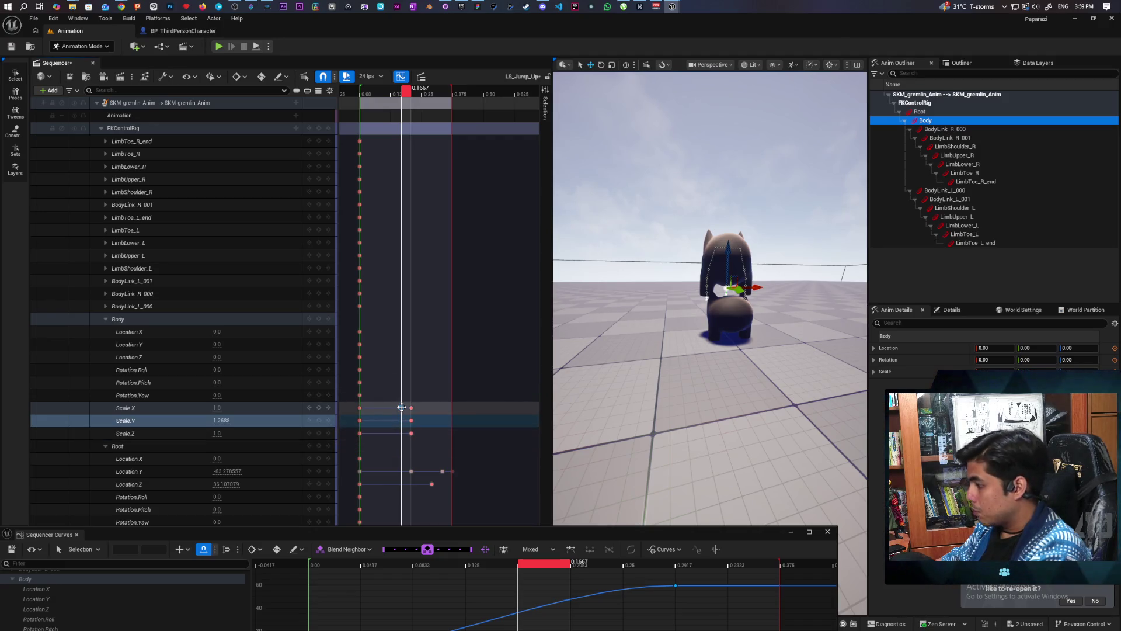
{"action": "left_click", "coordinate": [362, 421]}
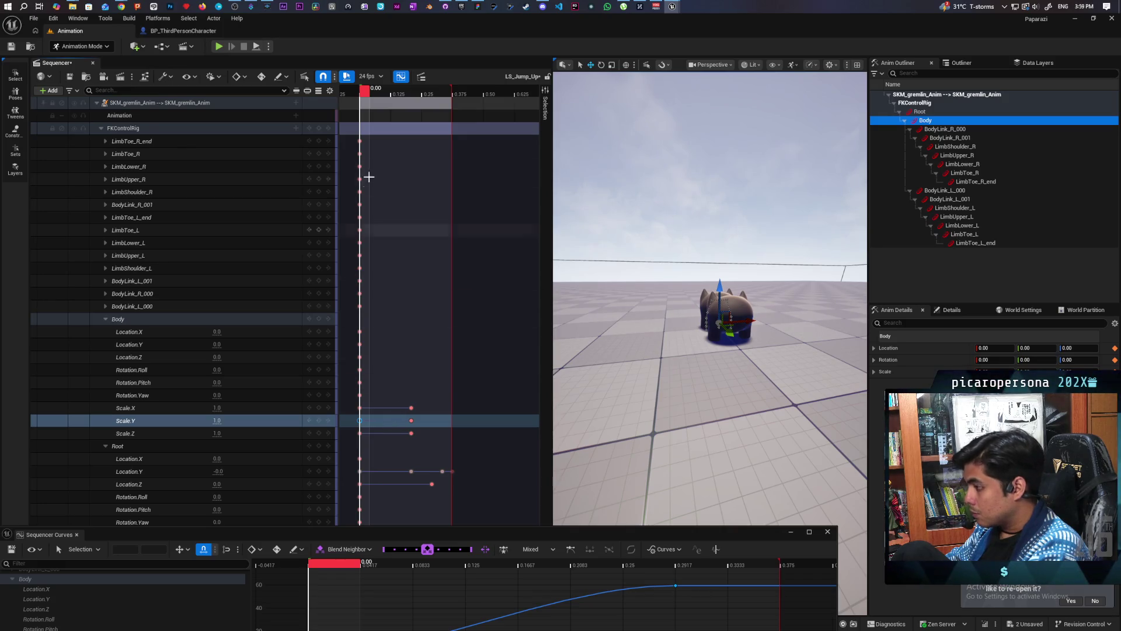
{"action": "mouse_move", "coordinate": [362, 104]}
{"action": "left_mouse_down"}
{"action": "mouse_move", "coordinate": [412, 111]}
{"action": "mouse_move", "coordinate": [396, 113]}
{"action": "left_mouse_up"}
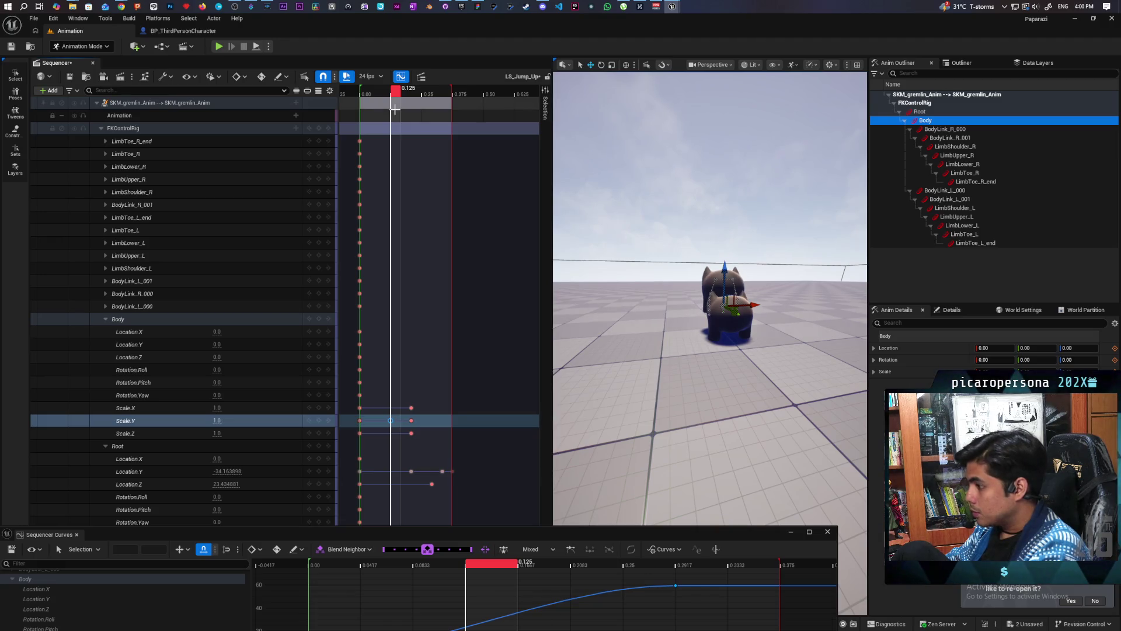
{"action": "mouse_move", "coordinate": [395, 93]}
{"action": "left_mouse_down"}
{"action": "mouse_move", "coordinate": [421, 104]}
{"action": "mouse_move", "coordinate": [381, 111]}
{"action": "mouse_move", "coordinate": [424, 125]}
{"action": "mouse_move", "coordinate": [371, 133]}
{"action": "mouse_move", "coordinate": [417, 145]}
{"action": "mouse_move", "coordinate": [361, 146]}
{"action": "left_mouse_up"}
{"action": "key", "text": "space"}
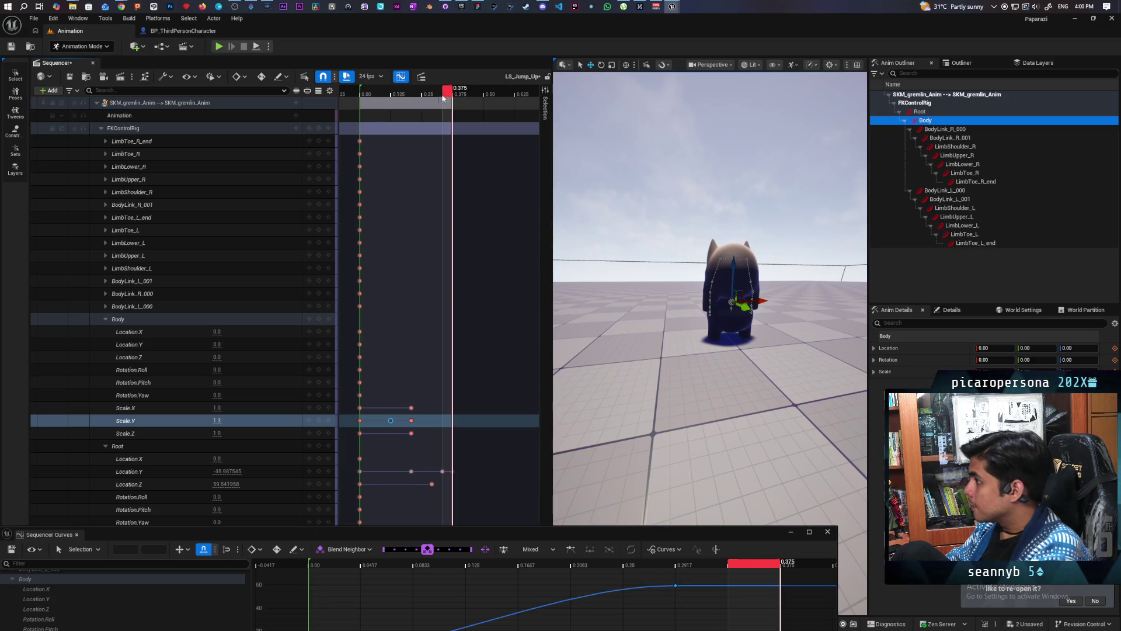
{"action": "mouse_move", "coordinate": [442, 98]}
{"action": "left_mouse_down"}
{"action": "mouse_move", "coordinate": [375, 116]}
{"action": "mouse_move", "coordinate": [444, 145]}
{"action": "left_mouse_up"}
{"action": "type", "text": "1"}
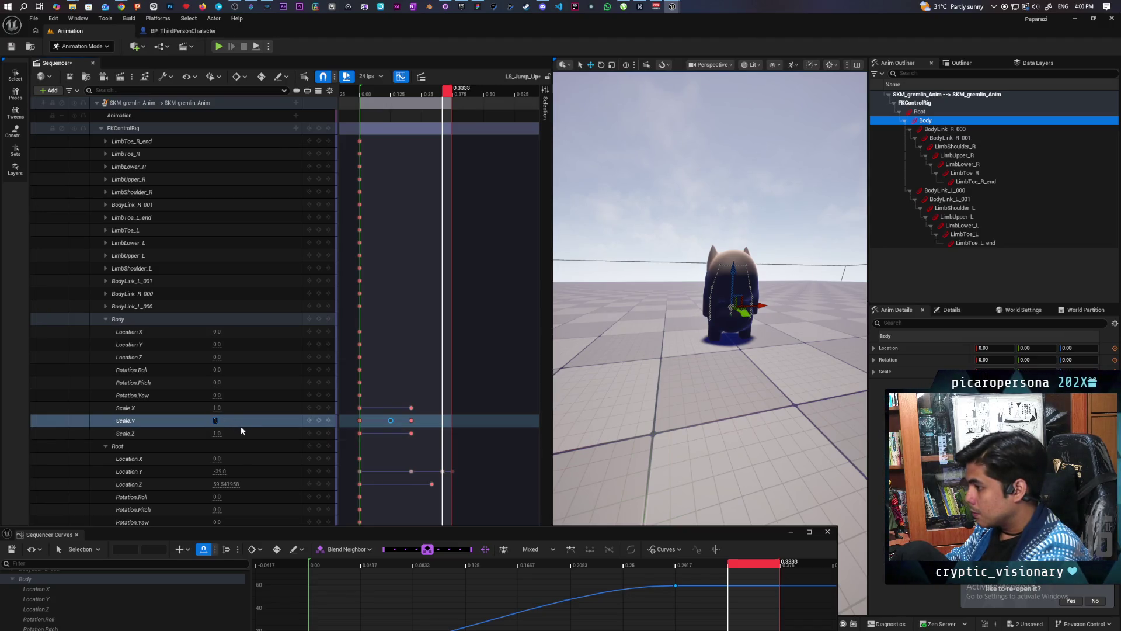
{"action": "key", "text": "Return"}
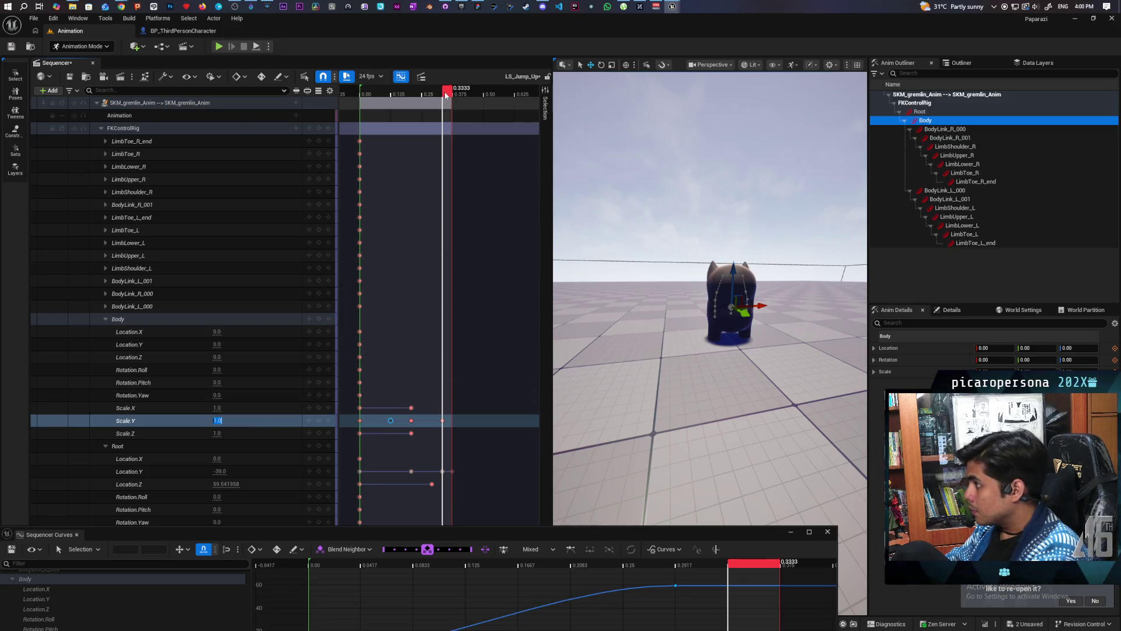
{"action": "mouse_move", "coordinate": [445, 95]}
{"action": "left_mouse_down"}
{"action": "mouse_move", "coordinate": [467, 100]}
{"action": "mouse_move", "coordinate": [430, 112]}
{"action": "mouse_move", "coordinate": [455, 120]}
{"action": "left_mouse_up"}
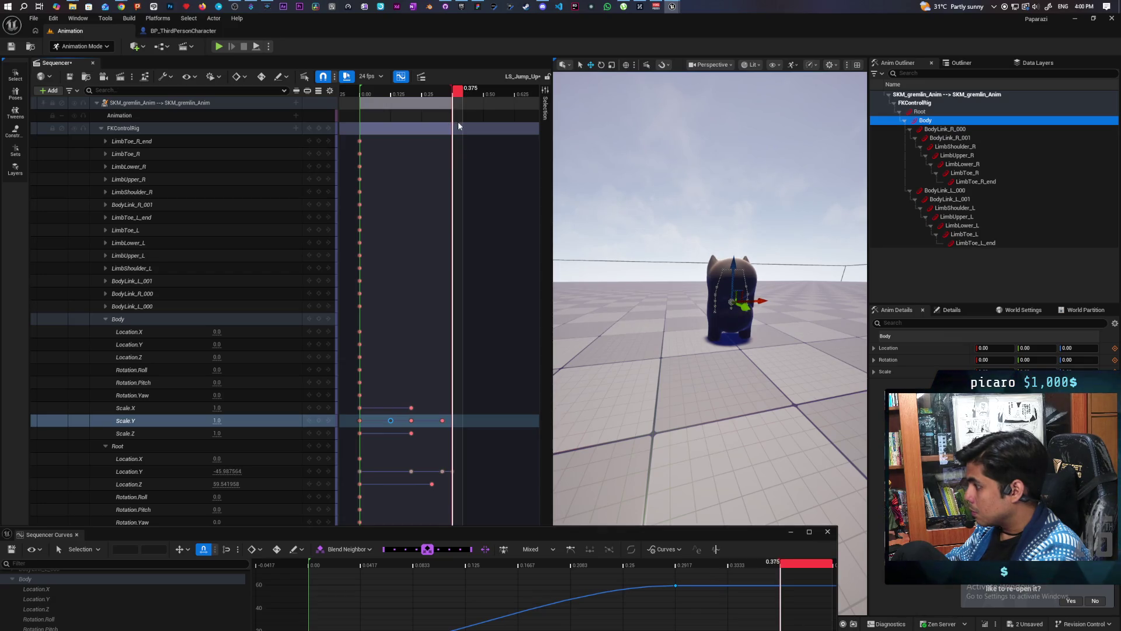
{"action": "left_click_drag", "start_coordinate": [454, 127], "coordinate": [440, 128]}
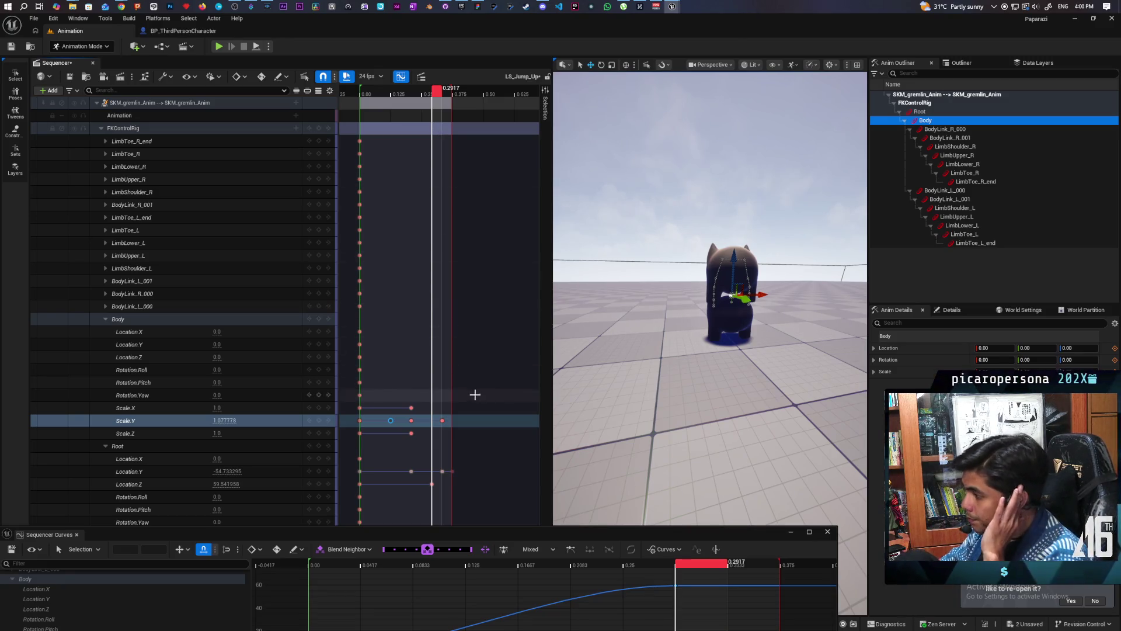
In the curve editor, remove the extra pinned curves and display only the Scale.Y curve
{"action": "left_click", "coordinate": [141, 425]}
{"action": "mouse_move", "coordinate": [518, 538]}
{"action": "left_mouse_down"}
{"action": "mouse_move", "coordinate": [677, 389]}
{"action": "mouse_move", "coordinate": [683, 363]}
{"action": "mouse_move", "coordinate": [602, 383]}
{"action": "mouse_move", "coordinate": [620, 389]}
{"action": "left_mouse_up"}
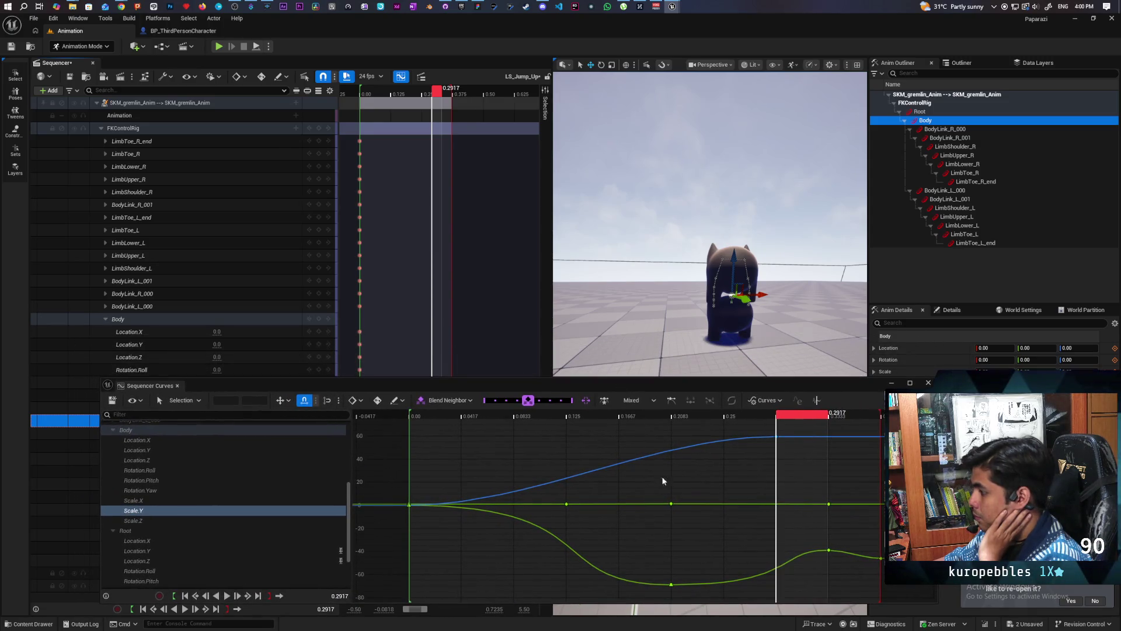
{"action": "mouse_move", "coordinate": [759, 422]}
{"action": "left_mouse_down"}
{"action": "mouse_move", "coordinate": [809, 459]}
{"action": "mouse_move", "coordinate": [803, 451]}
{"action": "left_mouse_up"}
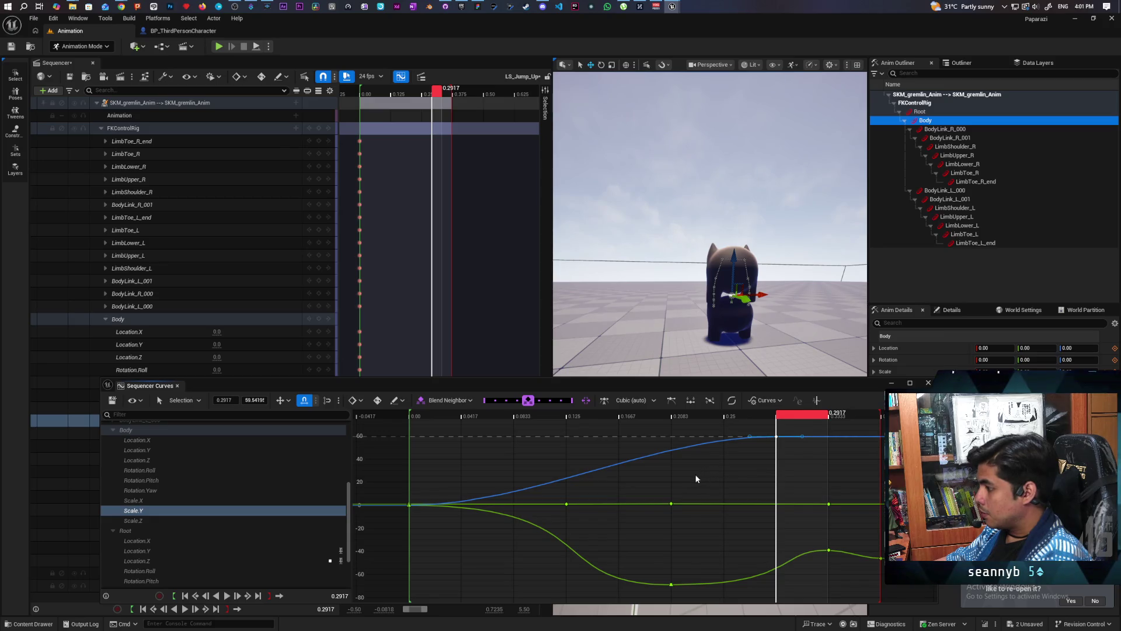
{"action": "left_click", "coordinate": [341, 560]}
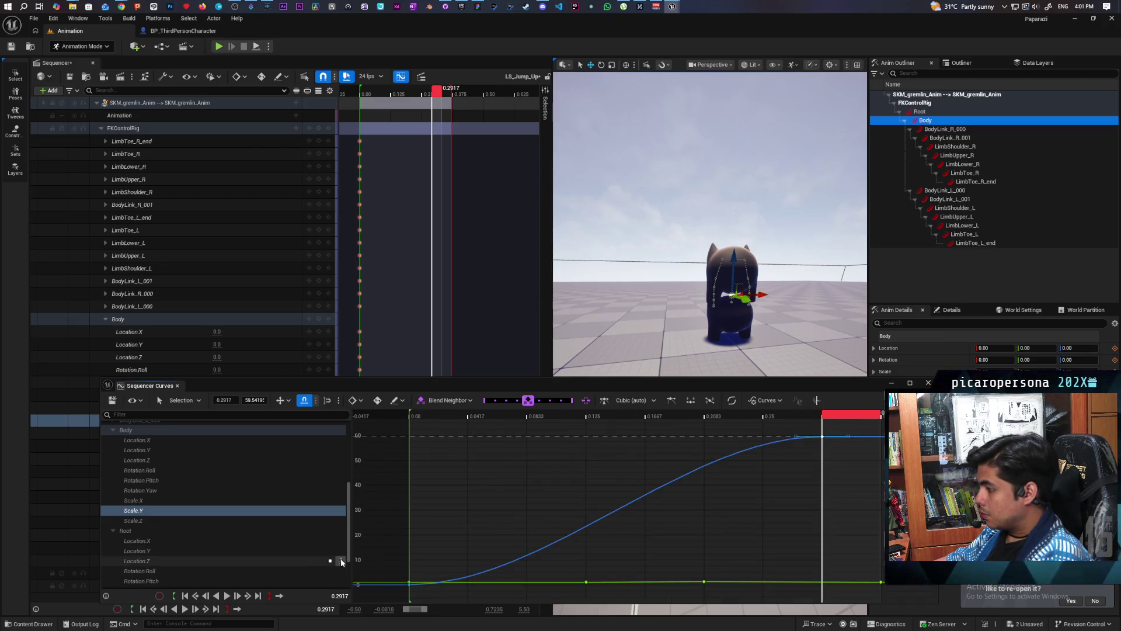
{"action": "left_click", "coordinate": [341, 551]}
{"action": "left_click", "coordinate": [153, 500]}
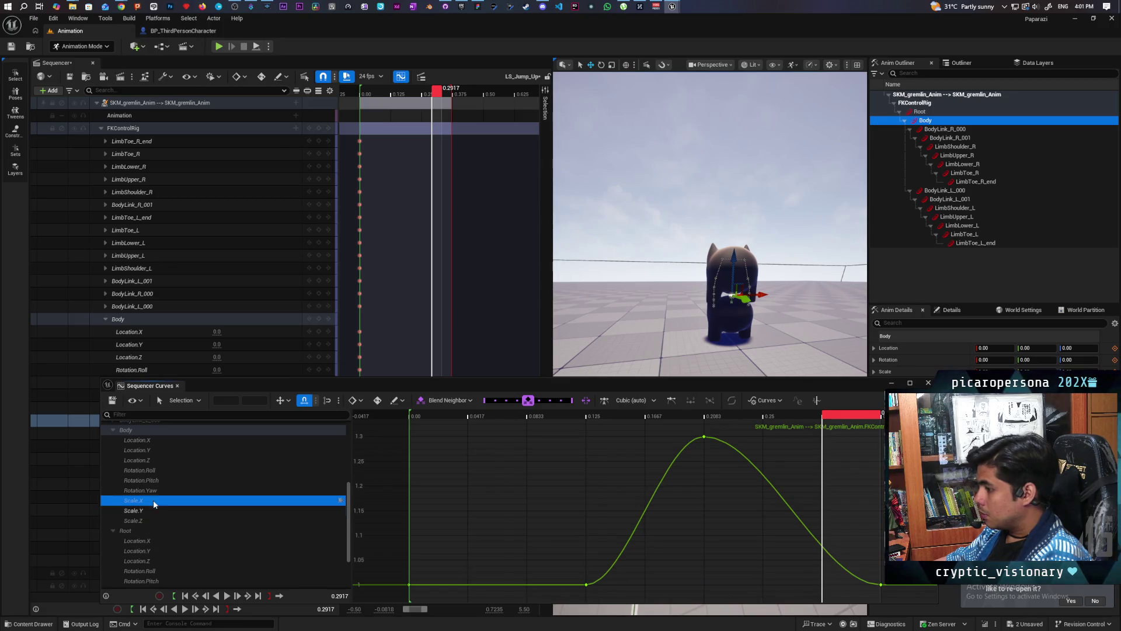
{"action": "left_click", "coordinate": [140, 512]}
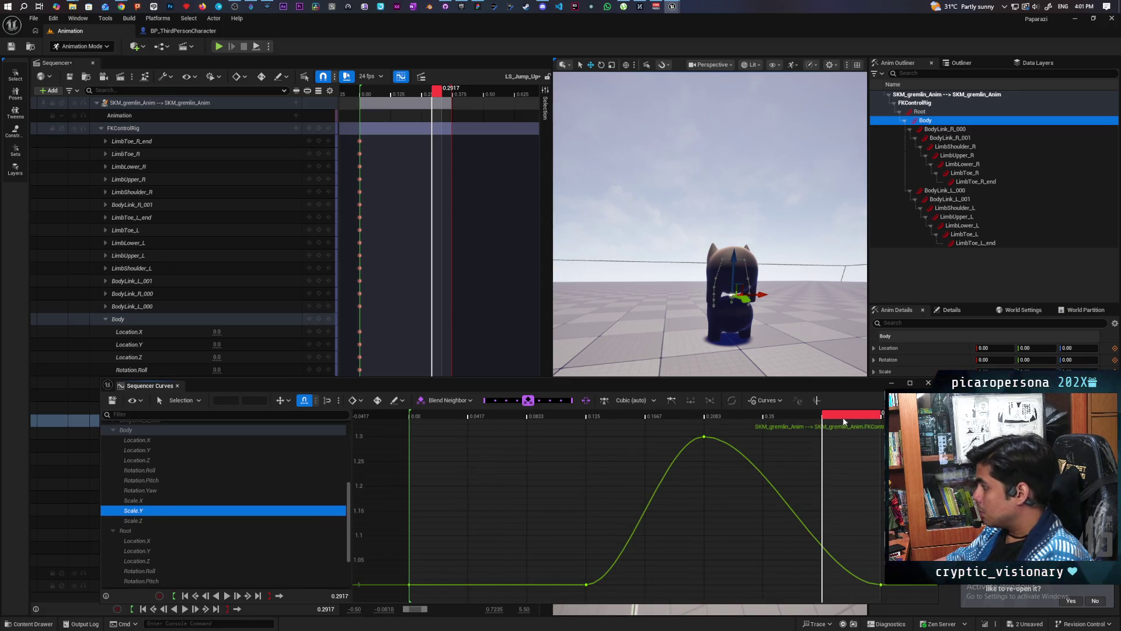
{"action": "mouse_move", "coordinate": [843, 420]}
{"action": "left_mouse_down"}
{"action": "mouse_move", "coordinate": [549, 455]}
{"action": "mouse_move", "coordinate": [920, 488]}
{"action": "mouse_move", "coordinate": [826, 488]}
{"action": "mouse_move", "coordinate": [920, 489]}
{"action": "mouse_move", "coordinate": [883, 489]}
{"action": "left_mouse_up"}
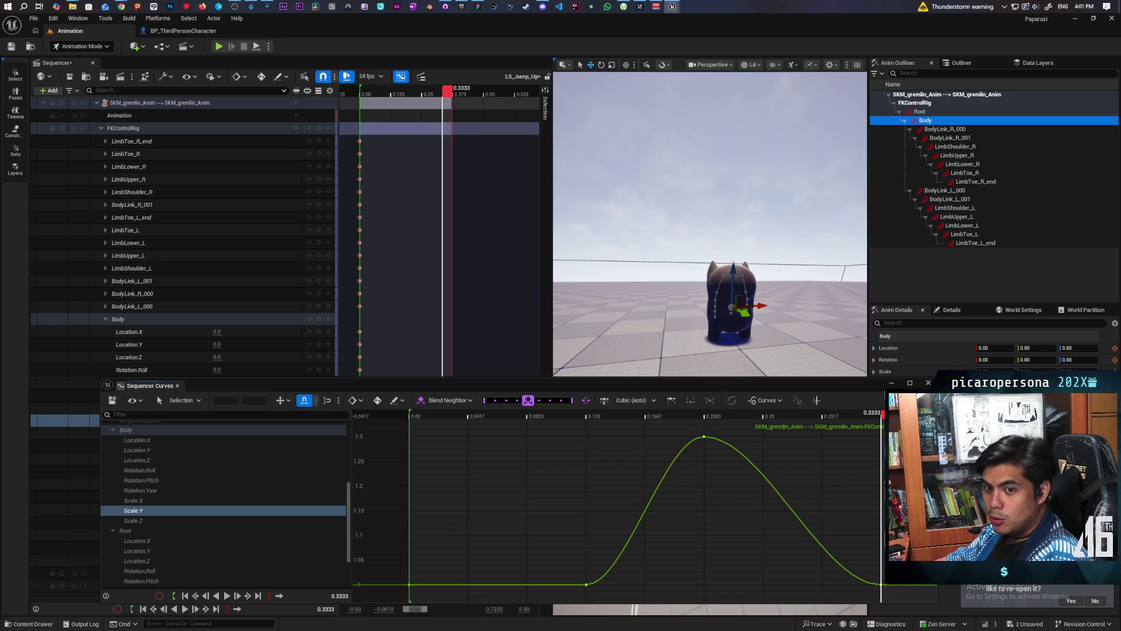
Step frame by frame between 0.2083 and 0.375 to review the stretch pose
{"action": "key", "text": "Right"}
{"action": "key", "text": "Left"}
{"action": "key", "text": "Right"}
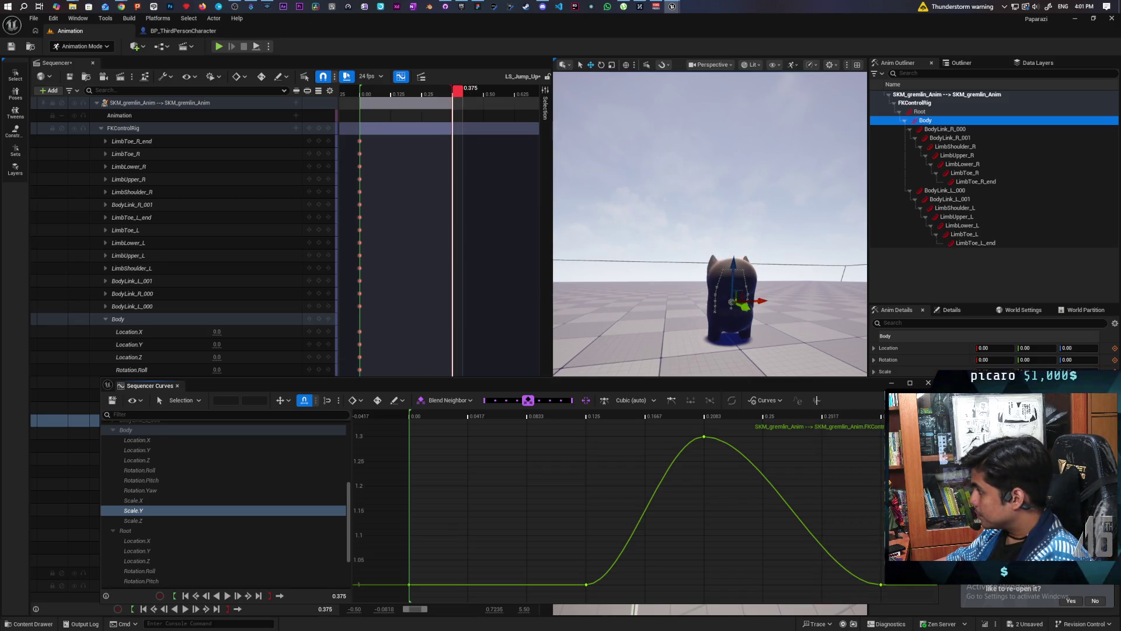
{"action": "key", "text": "Left"}
{"action": "key", "text": "Right"}
{"action": "key", "text": "Left"}
{"action": "key", "text": "Right"}
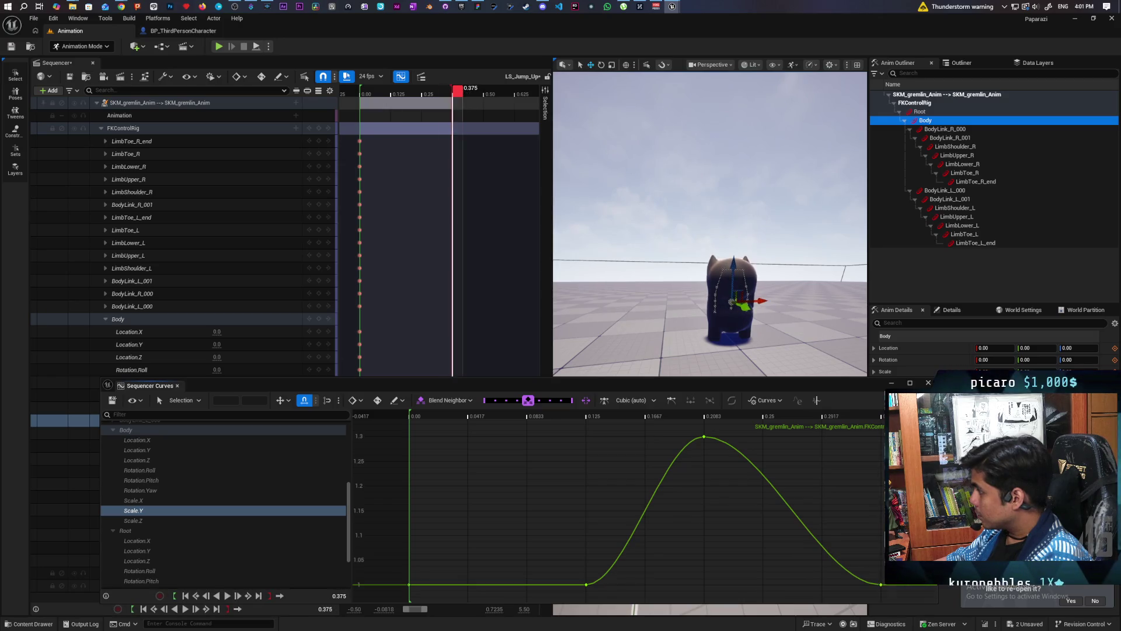
{"action": "key", "text": "Left"}
{"action": "key", "text": "Left"}
{"action": "key", "text": "Left"}
{"action": "key", "text": "Right"}
{"action": "key", "text": "Right"}
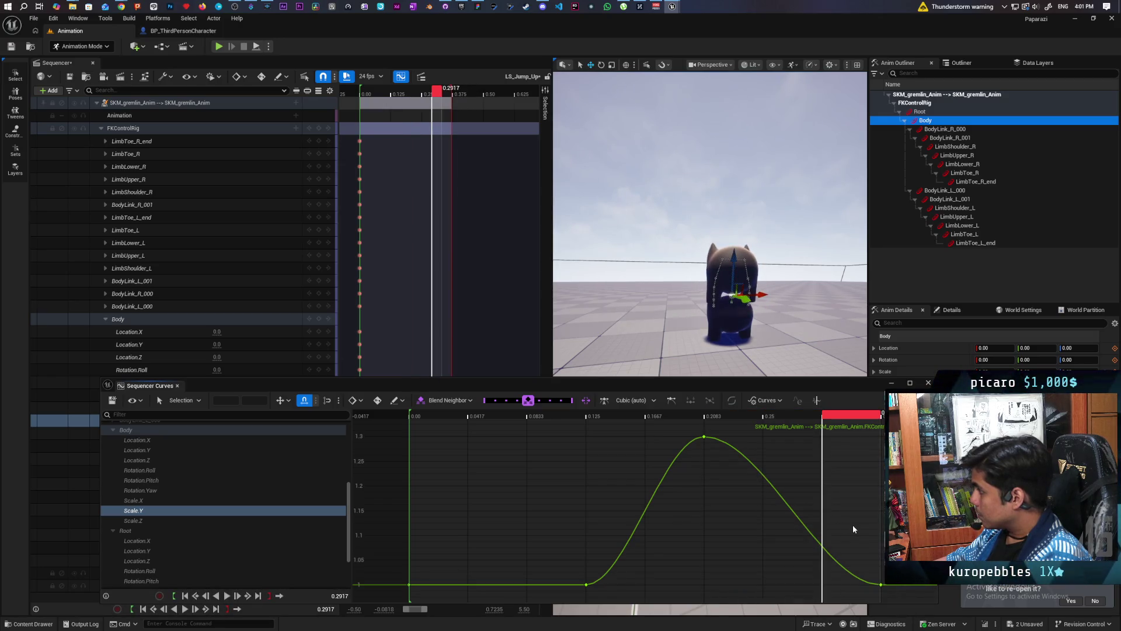
{"action": "key", "text": "Right"}
{"action": "key", "text": "Left"}
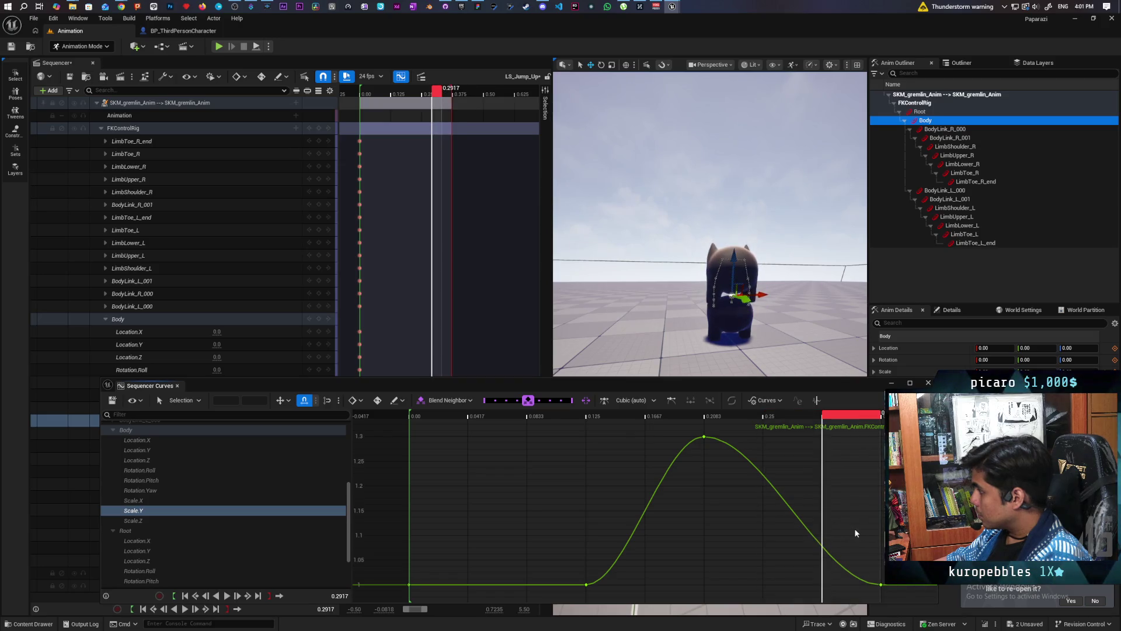
{"action": "key", "text": "Right"}
{"action": "key", "text": "Left"}
{"action": "key", "text": "Right"}
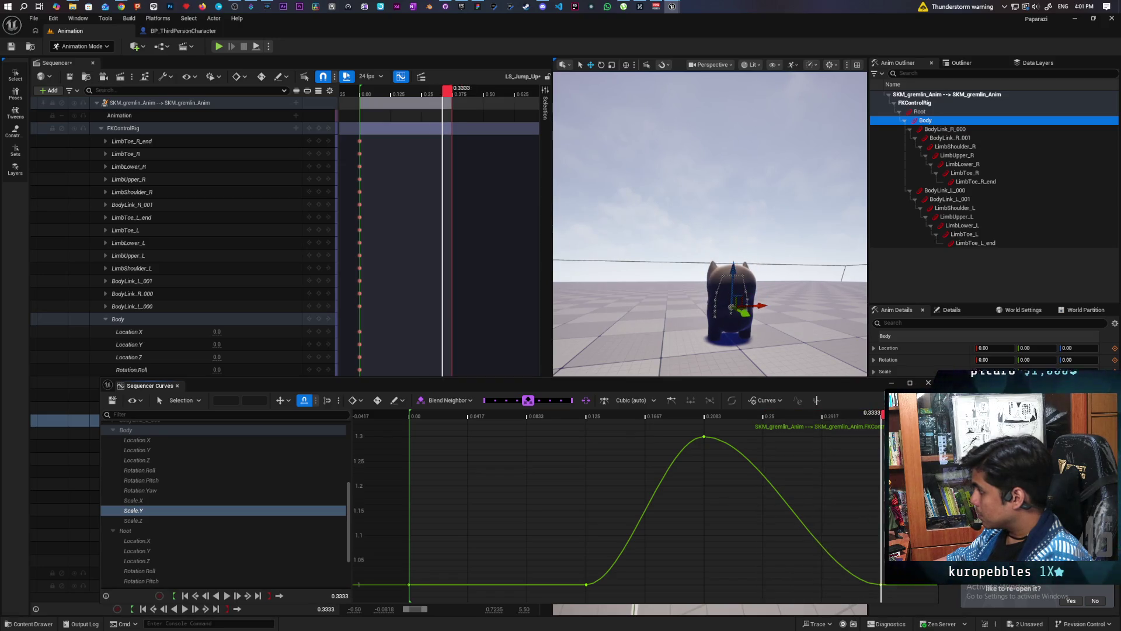
{"action": "mouse_move", "coordinate": [862, 530]}
{"action": "left_mouse_down"}
{"action": "mouse_move", "coordinate": [726, 525]}
{"action": "mouse_move", "coordinate": [883, 534]}
{"action": "left_mouse_up"}
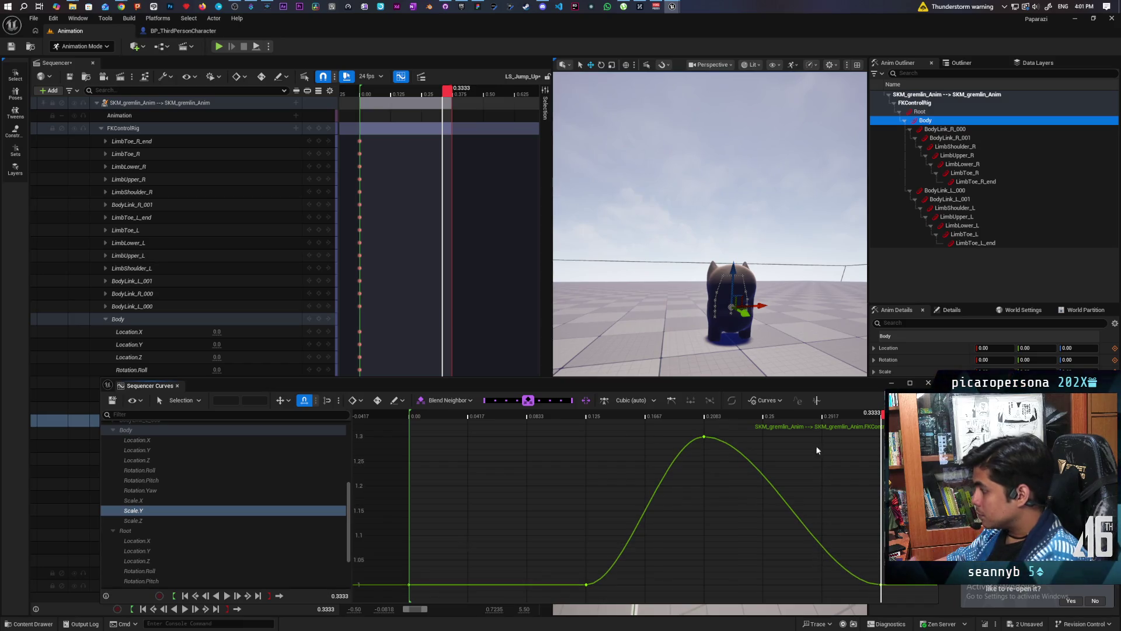
Drag the final Scale.Y key down to about 0.83 and check the squash on the last frames
{"action": "left_click_drag", "start_coordinate": [810, 388], "coordinate": [734, 342]}
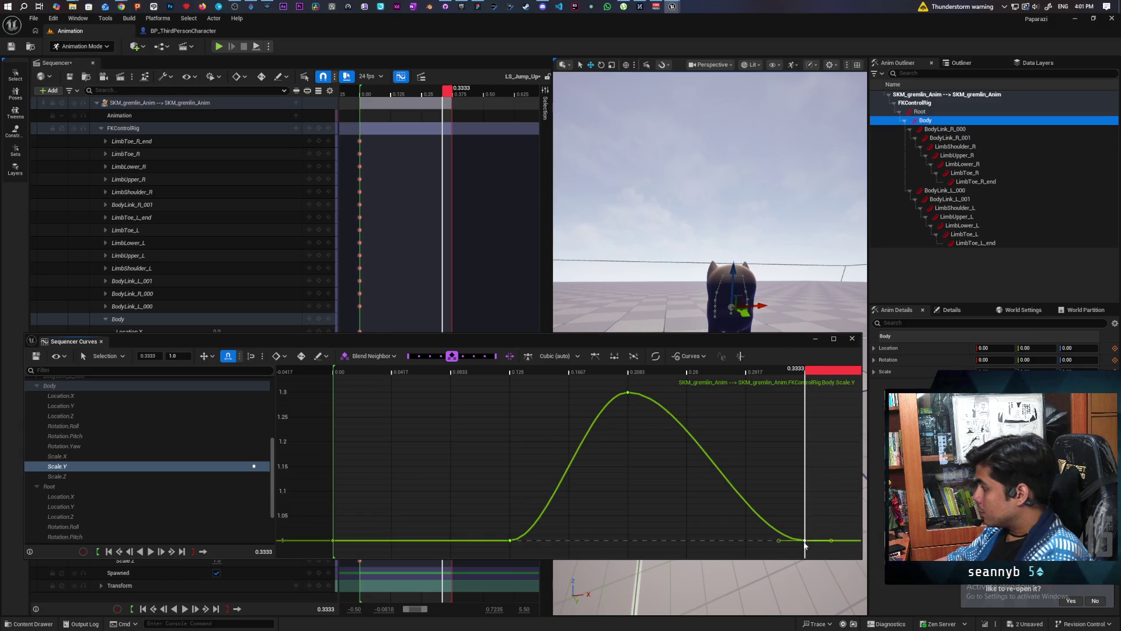
{"action": "mouse_move", "coordinate": [805, 541]}
{"action": "mouse_move", "coordinate": [805, 541]}
{"action": "left_mouse_down"}
{"action": "mouse_move", "coordinate": [804, 560]}
{"action": "mouse_move", "coordinate": [805, 547]}
{"action": "left_mouse_up"}
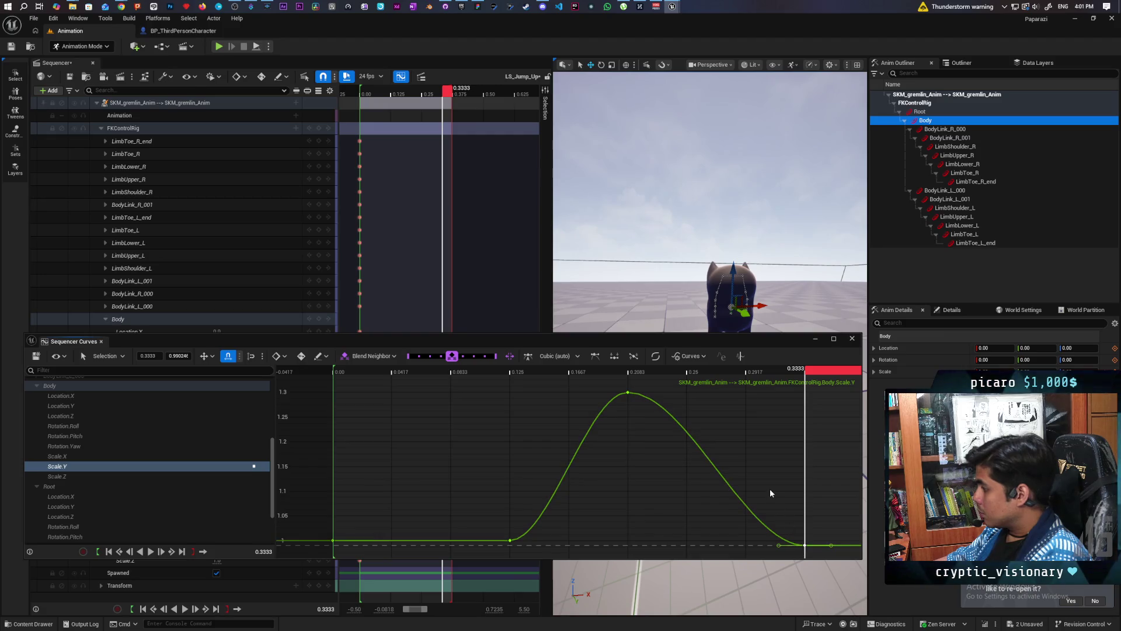
{"action": "scroll", "coordinate": [769, 486], "scroll_direction": "down", "scroll_amount": 5}
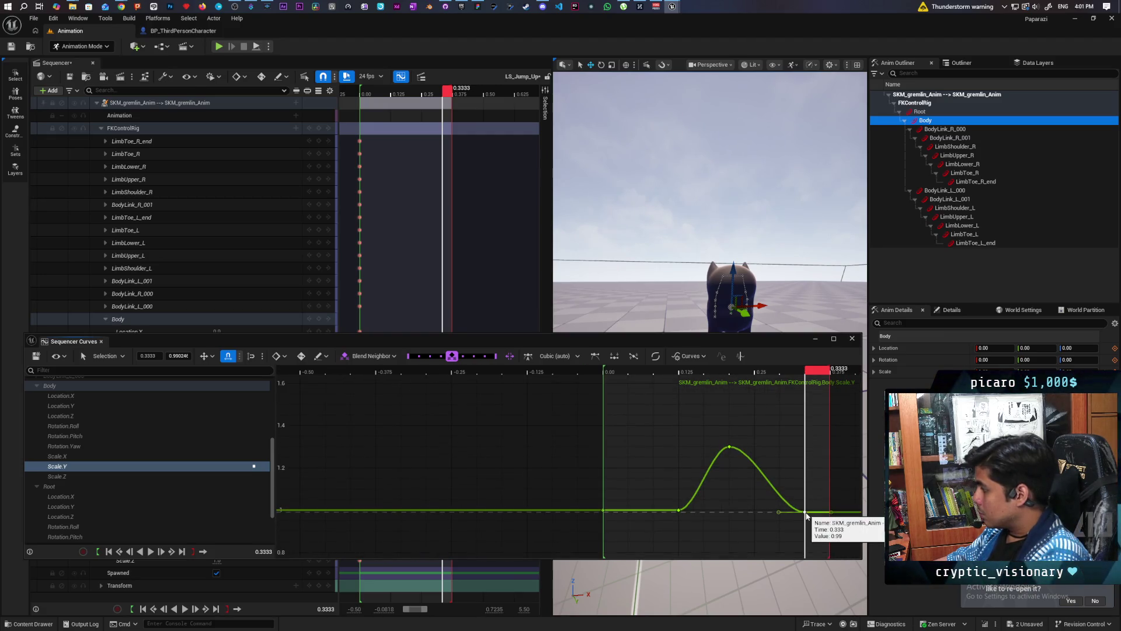
{"action": "left_click_drag", "start_coordinate": [806, 513], "coordinate": [810, 547]}
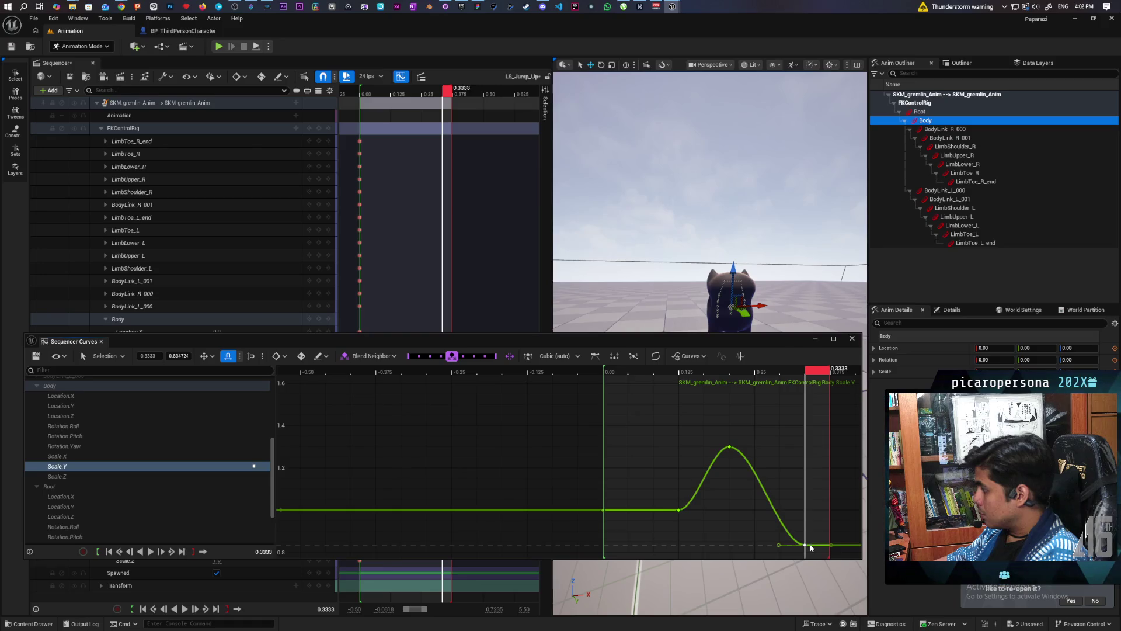
{"action": "mouse_move", "coordinate": [824, 547]}
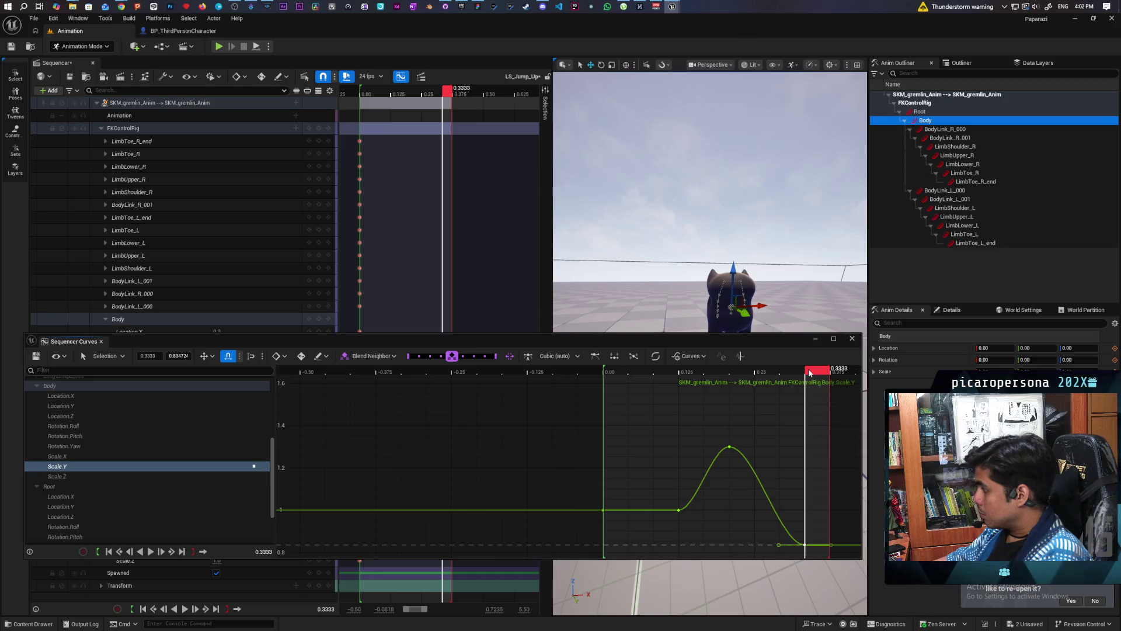
{"action": "left_click_drag", "start_coordinate": [821, 378], "coordinate": [835, 381]}
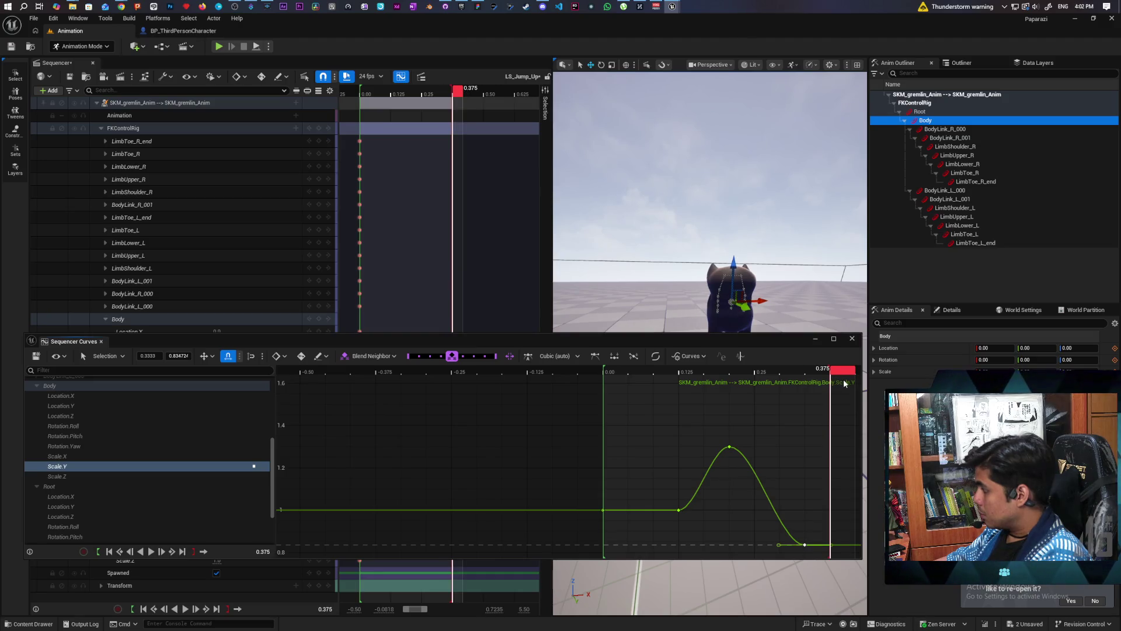
{"action": "left_click_drag", "start_coordinate": [845, 383], "coordinate": [819, 383]}
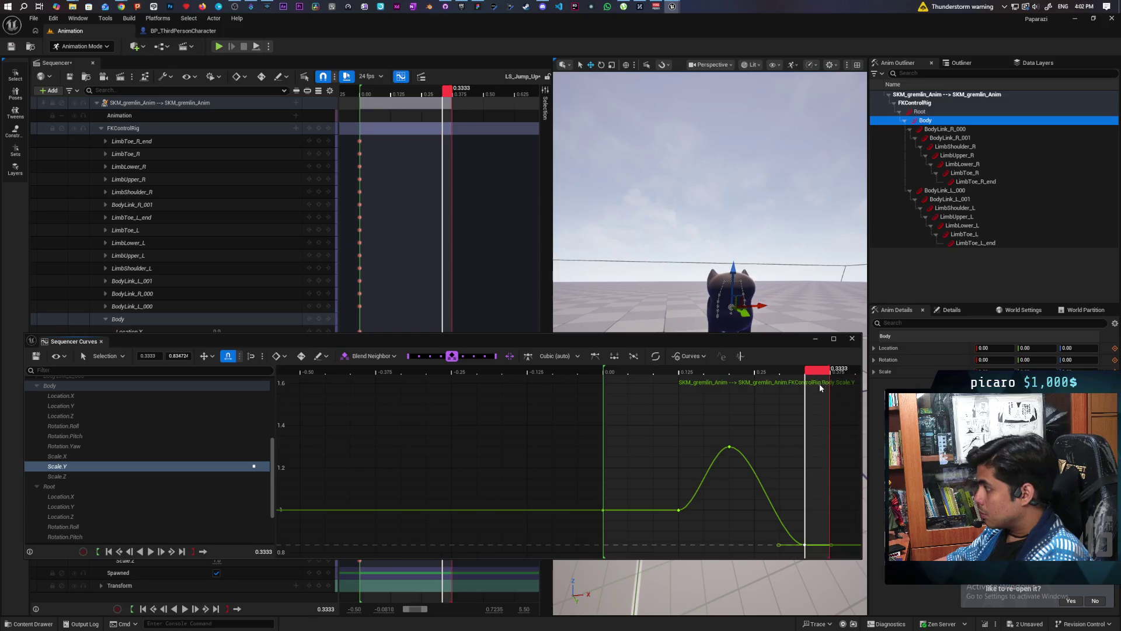
{"action": "key", "text": "Right"}
{"action": "left_click_drag", "start_coordinate": [671, 343], "coordinate": [660, 451]}
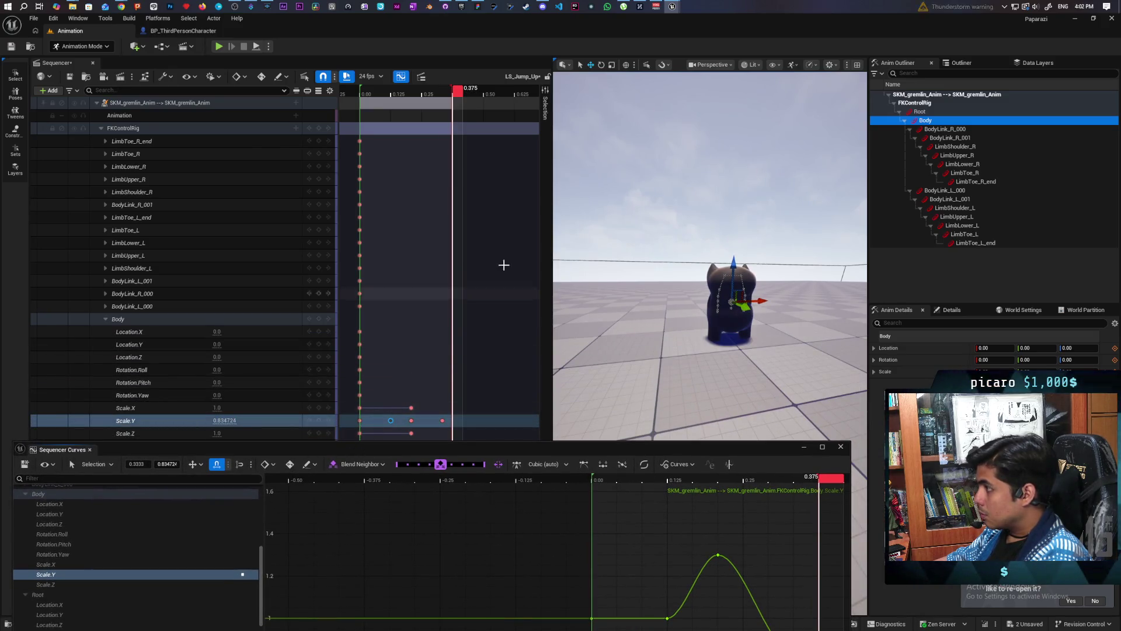
Enter 1.0 for Body Scale.Y and reset Body Scale.Z to 1
{"action": "left_click", "coordinate": [217, 421]}
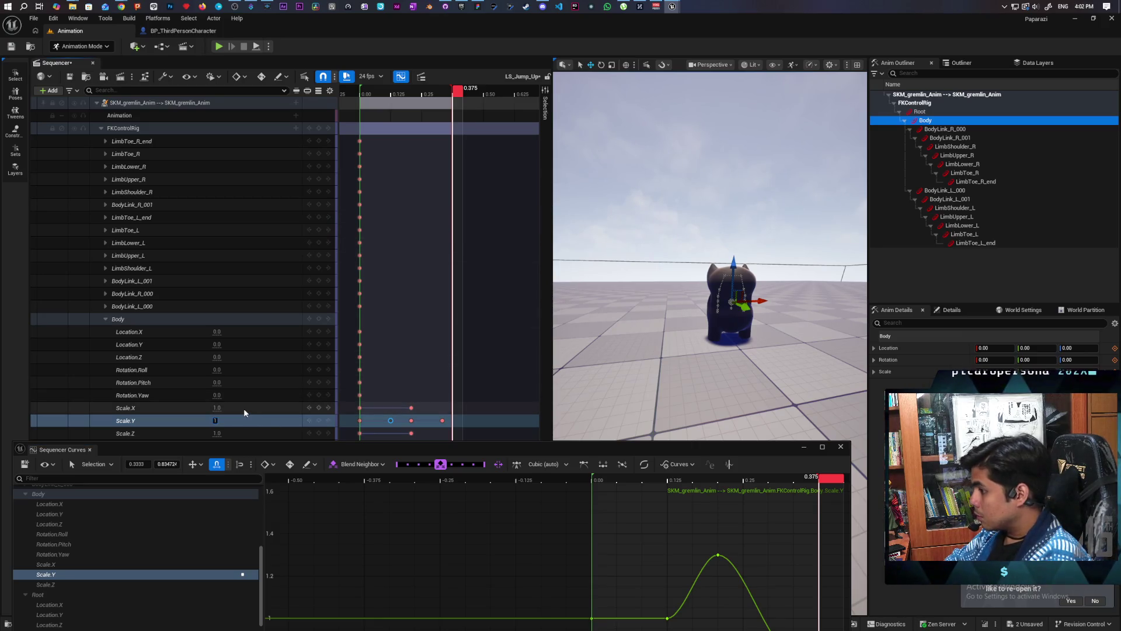
{"action": "type", "text": "1.0"}
{"action": "key", "text": "Return"}
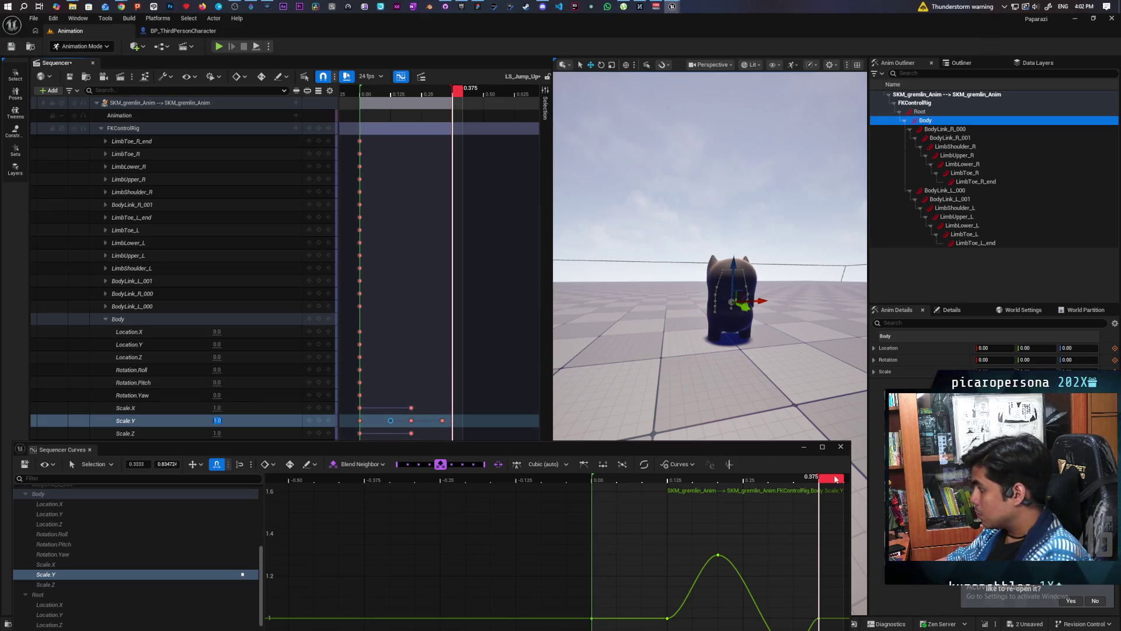
{"action": "mouse_move", "coordinate": [818, 477]}
{"action": "left_mouse_down"}
{"action": "mouse_move", "coordinate": [727, 477]}
{"action": "mouse_move", "coordinate": [768, 477]}
{"action": "mouse_move", "coordinate": [820, 524]}
{"action": "mouse_move", "coordinate": [802, 523]}
{"action": "mouse_move", "coordinate": [829, 529]}
{"action": "mouse_move", "coordinate": [724, 527]}
{"action": "mouse_move", "coordinate": [660, 541]}
{"action": "mouse_move", "coordinate": [744, 552]}
{"action": "mouse_move", "coordinate": [675, 563]}
{"action": "mouse_move", "coordinate": [729, 569]}
{"action": "left_mouse_up"}
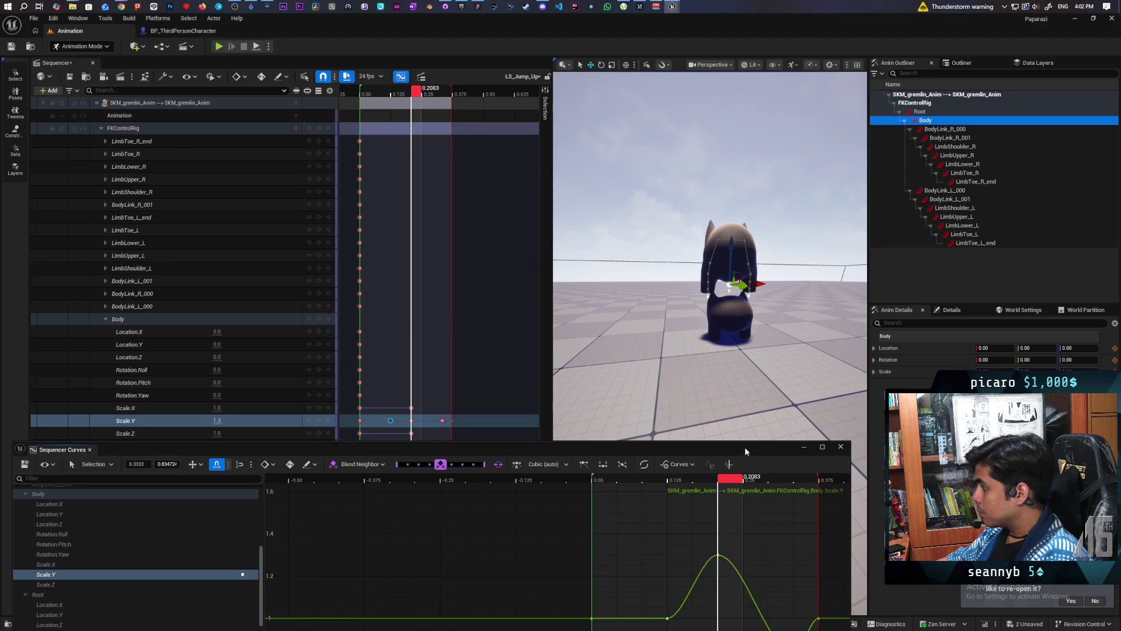
{"action": "mouse_move", "coordinate": [744, 447]}
{"action": "left_mouse_down"}
{"action": "mouse_move", "coordinate": [800, 339]}
{"action": "mouse_move", "coordinate": [811, 380]}
{"action": "mouse_move", "coordinate": [766, 462]}
{"action": "left_mouse_up"}
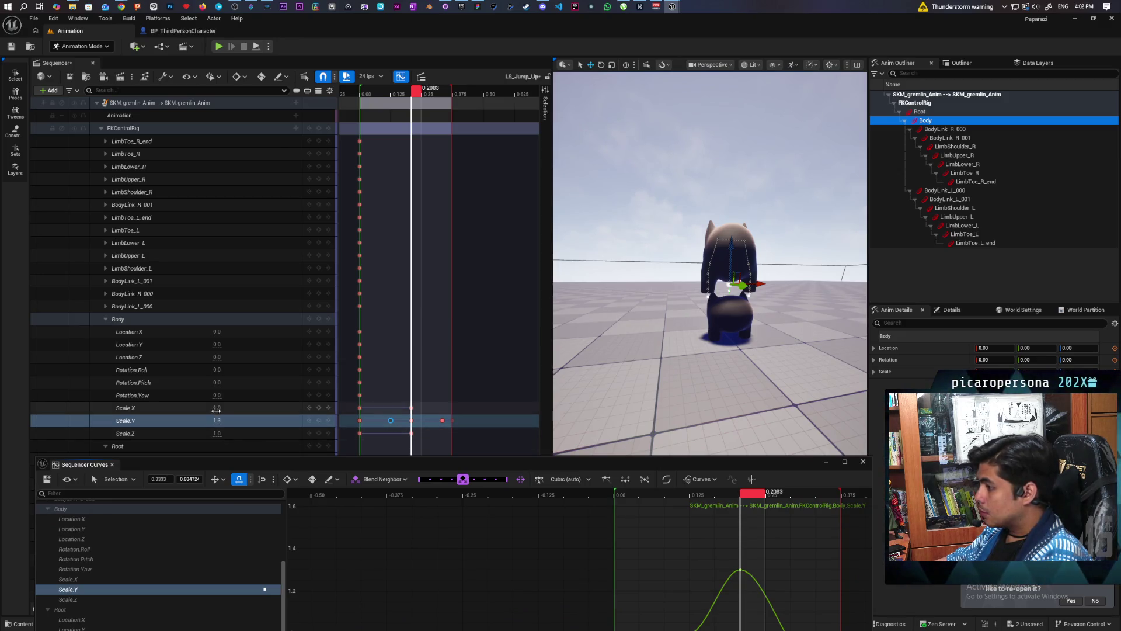
{"action": "left_click_drag", "start_coordinate": [215, 432], "coordinate": [205, 433]}
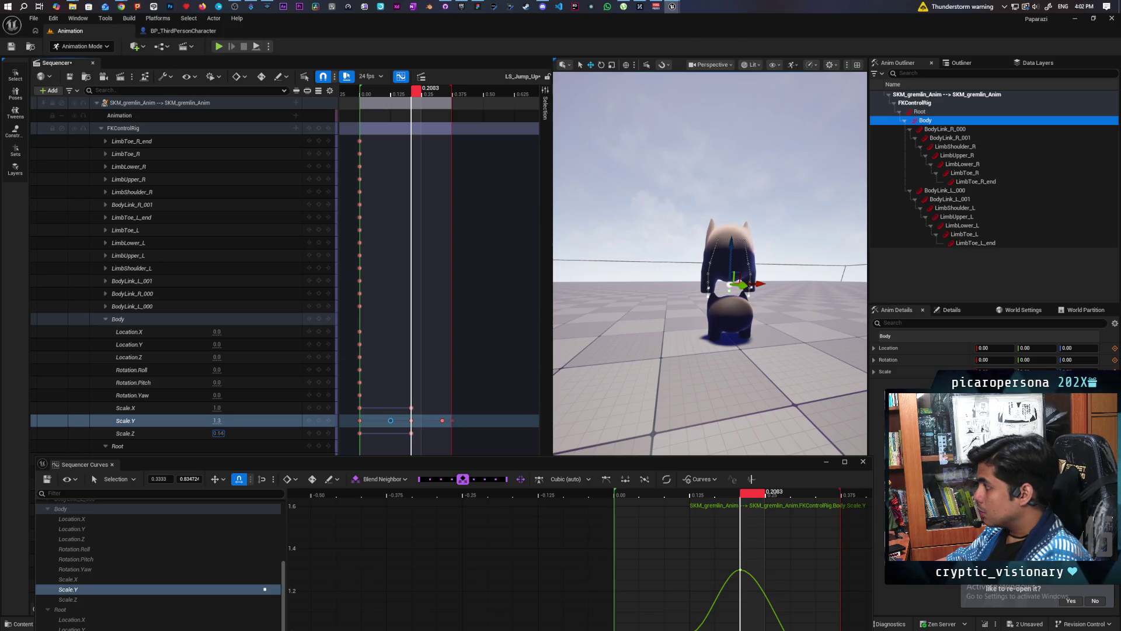
{"action": "left_click", "coordinate": [222, 433]}
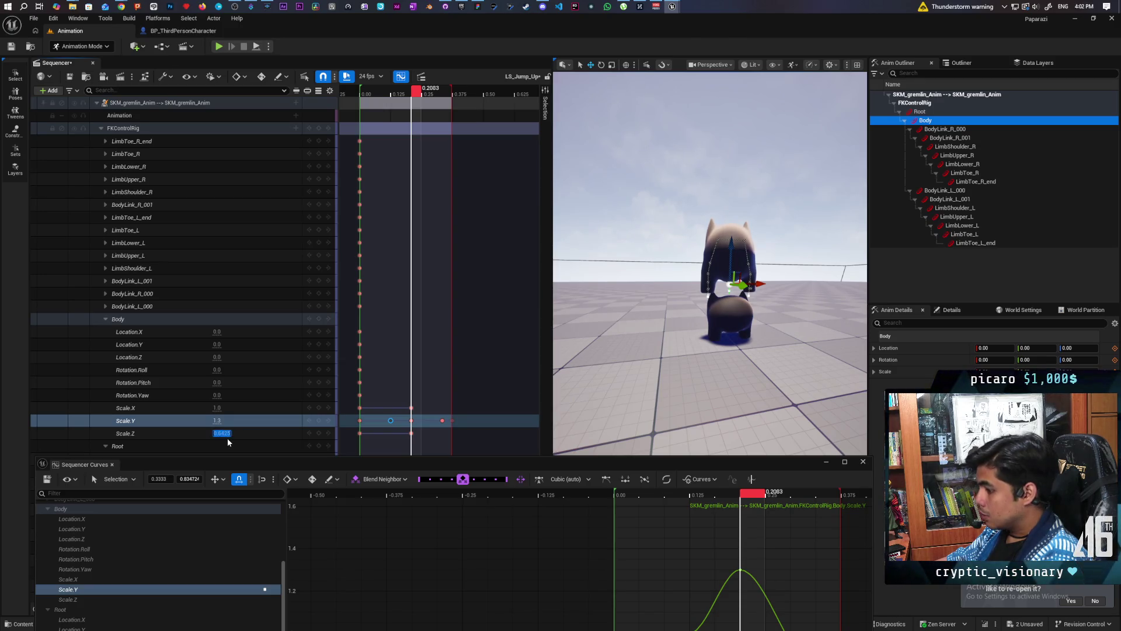
{"action": "type", "text": "1"}
{"action": "key", "text": "Return"}
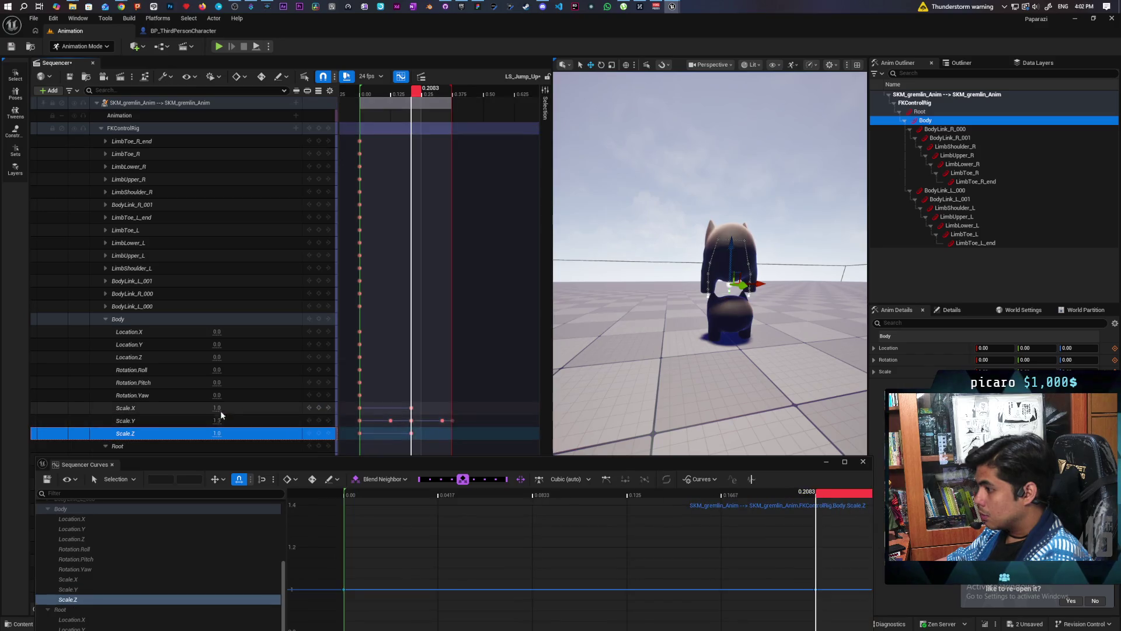
Set Body Scale.X to 0.895 and scrub to check the narrowed pose
{"action": "left_click", "coordinate": [219, 408]}
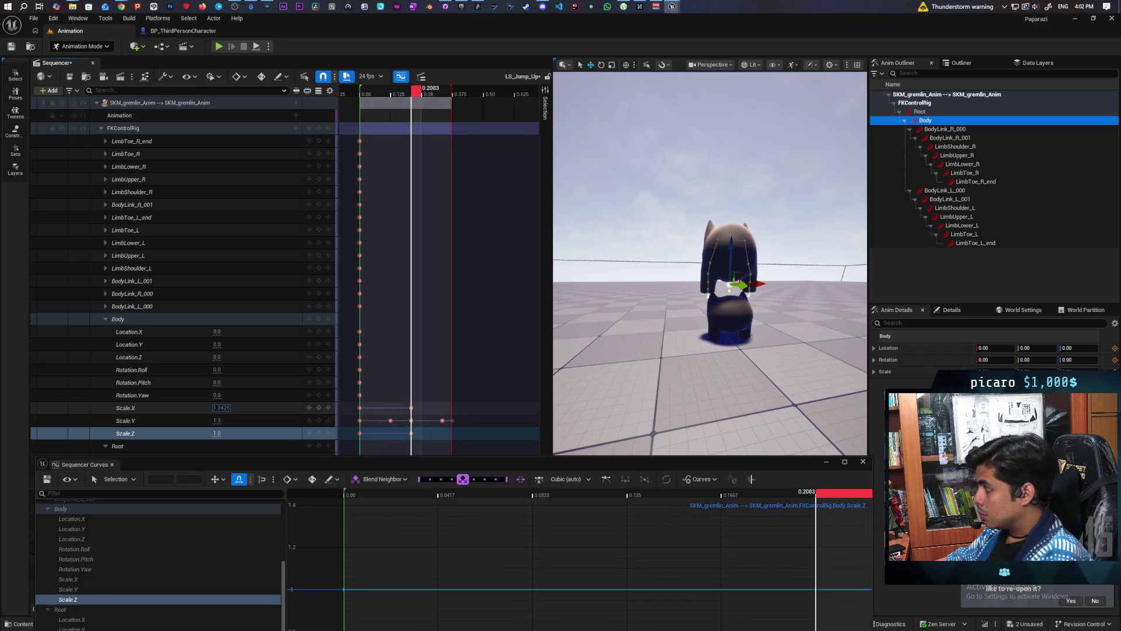
{"action": "type", "text": "1.125"}
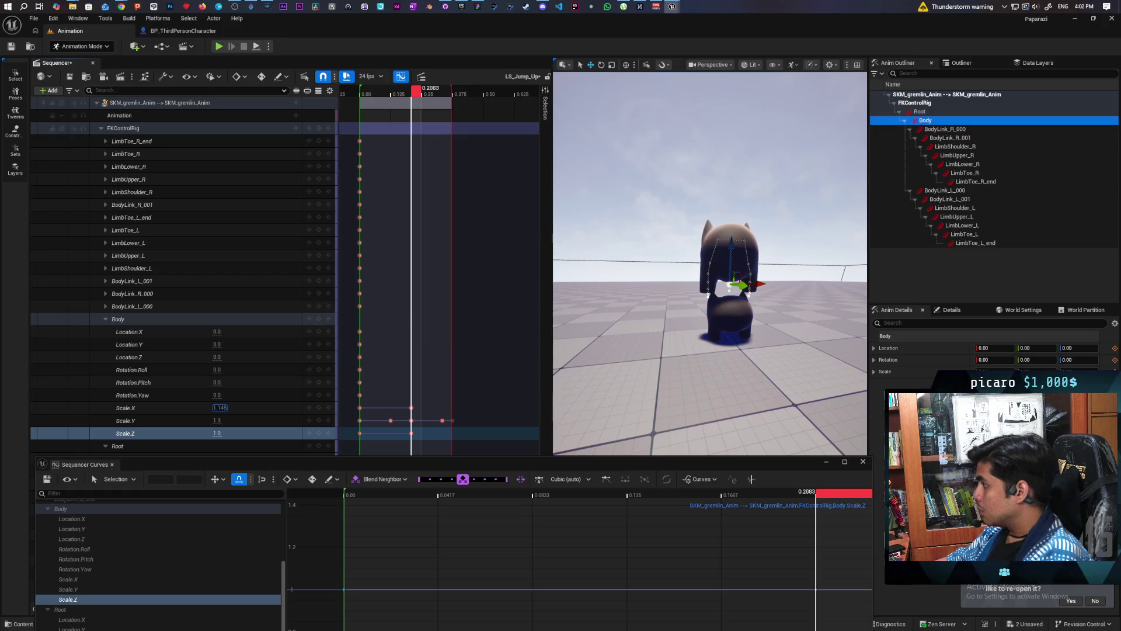
{"action": "key", "text": "BackSpace"}
{"action": "key", "text": "BackSpace"}
{"action": "key", "text": "BackSpace"}
{"action": "type", "text": "25"}
{"action": "key", "text": "BackSpace"}
{"action": "key", "text": "BackSpace"}
{"action": "key", "text": "BackSpace"}
{"action": "type", "text": "225"}
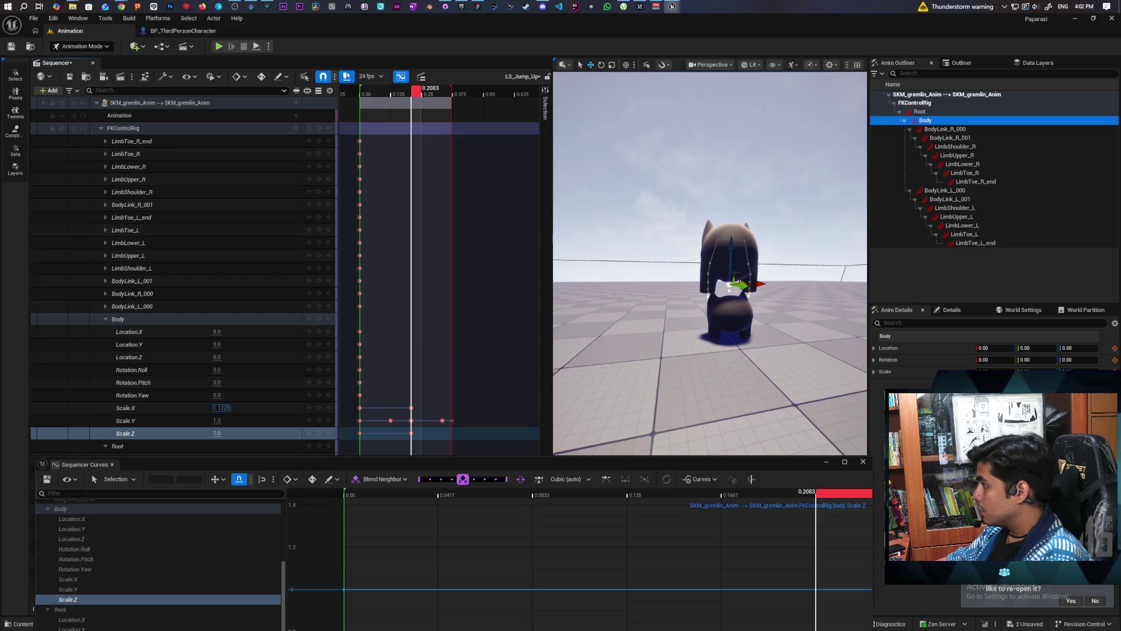
{"action": "type", "text": "0.905"}
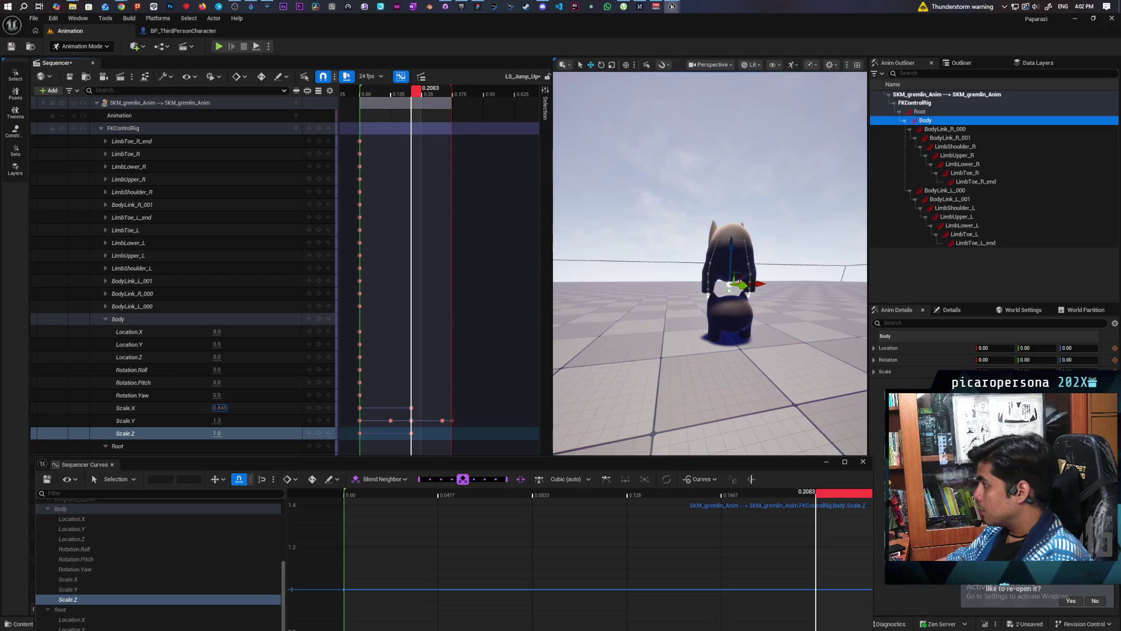
{"action": "key", "text": "BackSpace"}
{"action": "key", "text": "BackSpace"}
{"action": "key", "text": "BackSpace"}
{"action": "type", "text": "885"}
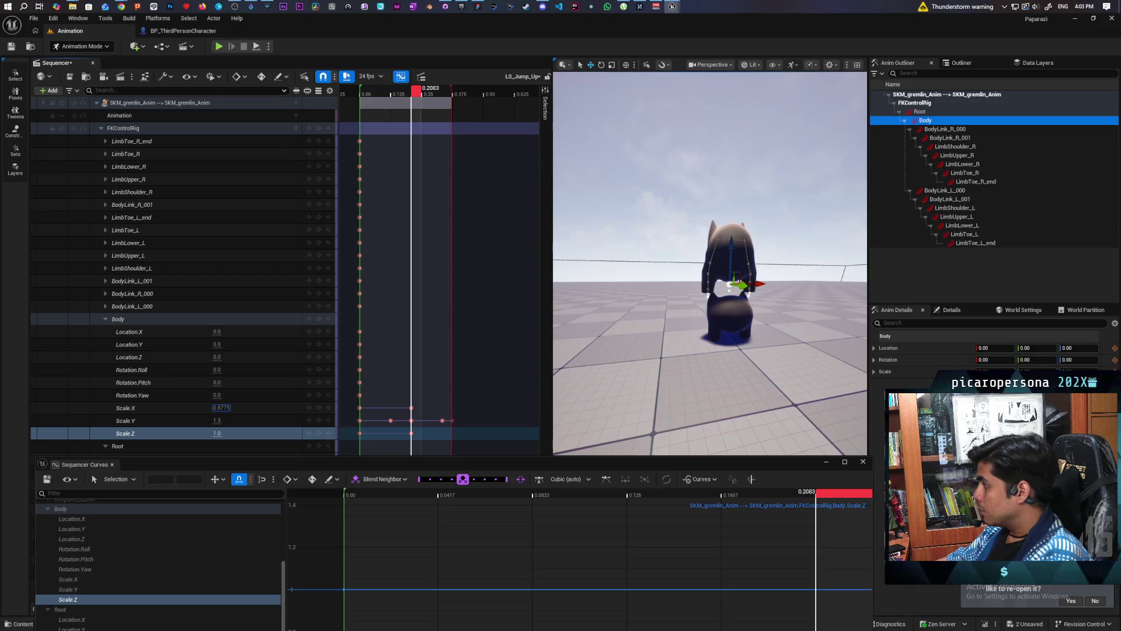
{"action": "key", "text": "BackSpace"}
{"action": "key", "text": "BackSpace"}
{"action": "key", "text": "BackSpace"}
{"action": "type", "text": "95"}
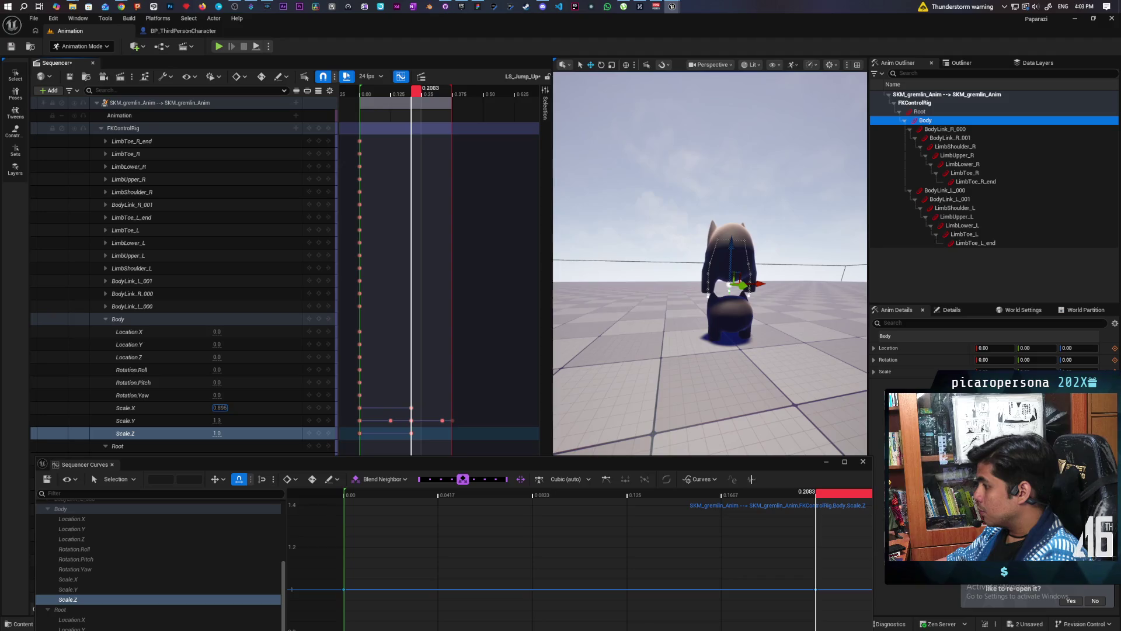
{"action": "key", "text": "Return"}
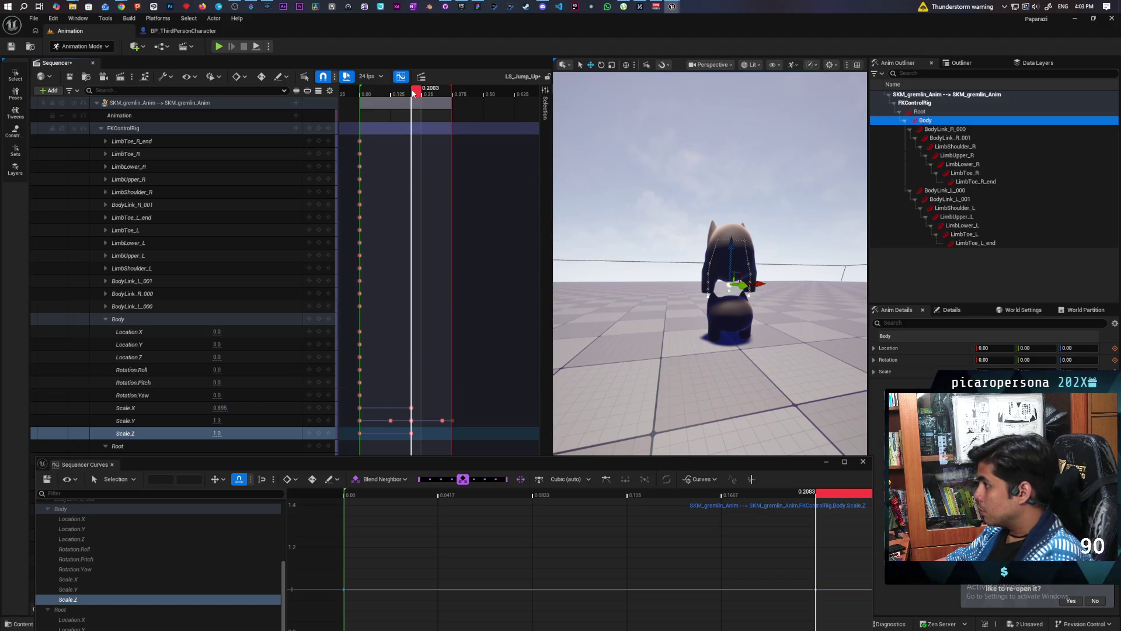
{"action": "mouse_move", "coordinate": [413, 93]}
{"action": "left_mouse_down"}
{"action": "mouse_move", "coordinate": [369, 103]}
{"action": "mouse_move", "coordinate": [443, 161]}
{"action": "mouse_move", "coordinate": [368, 158]}
{"action": "left_mouse_up"}
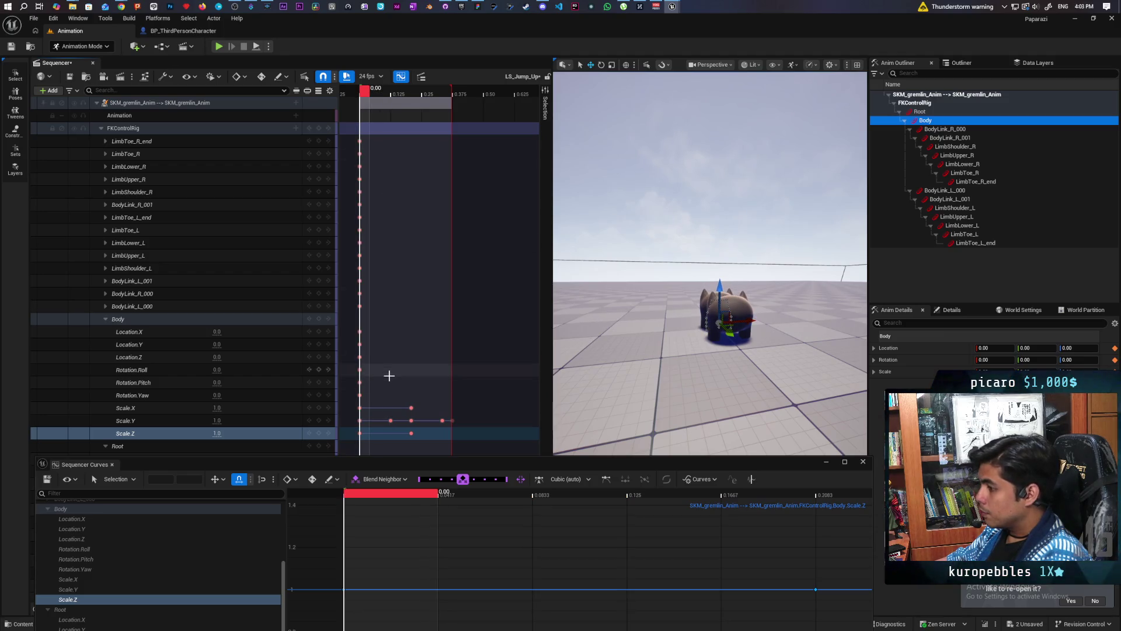
Delete the Body scale keys after 0.00 and play the jump
{"action": "left_click_drag", "start_coordinate": [380, 401], "coordinate": [446, 439]}
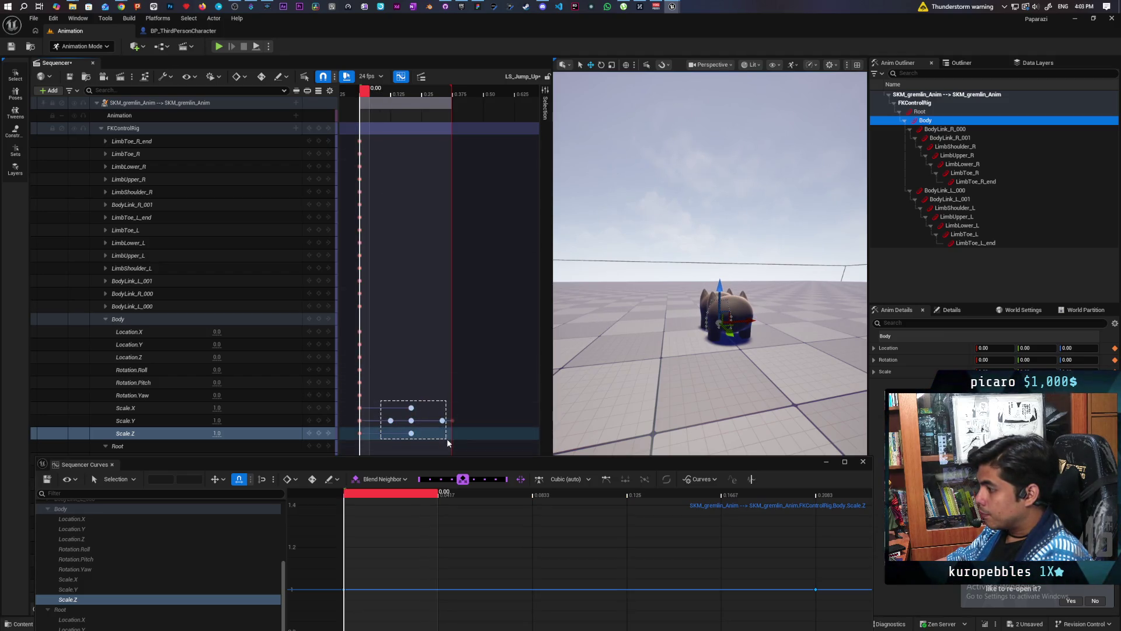
{"action": "left_click_drag", "start_coordinate": [381, 401], "coordinate": [463, 444]}
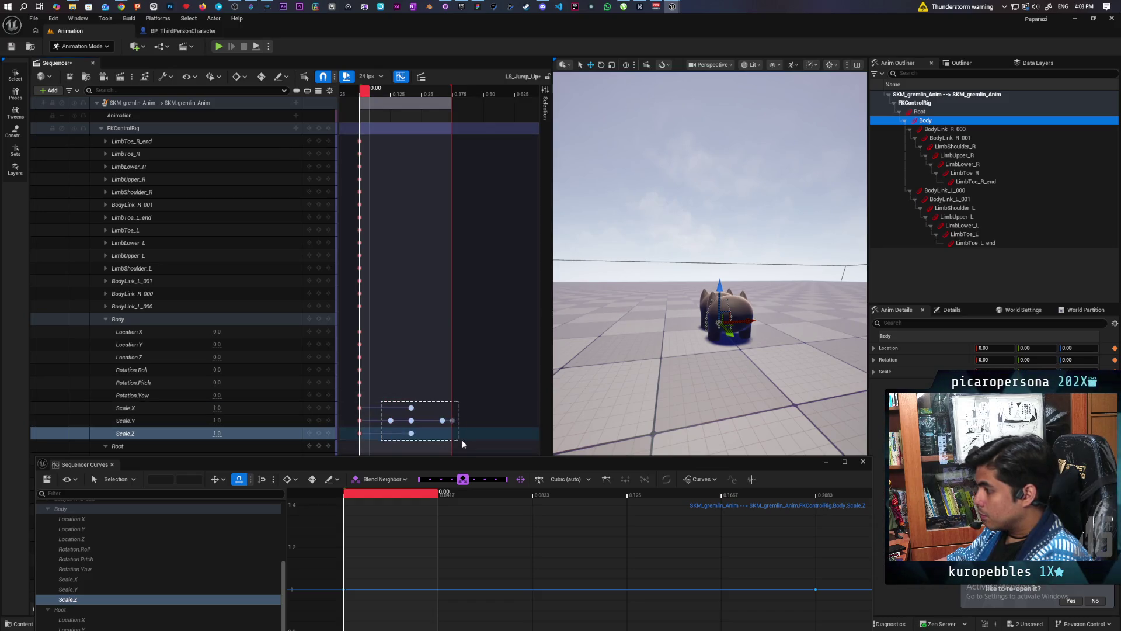
{"action": "key", "text": "Delete"}
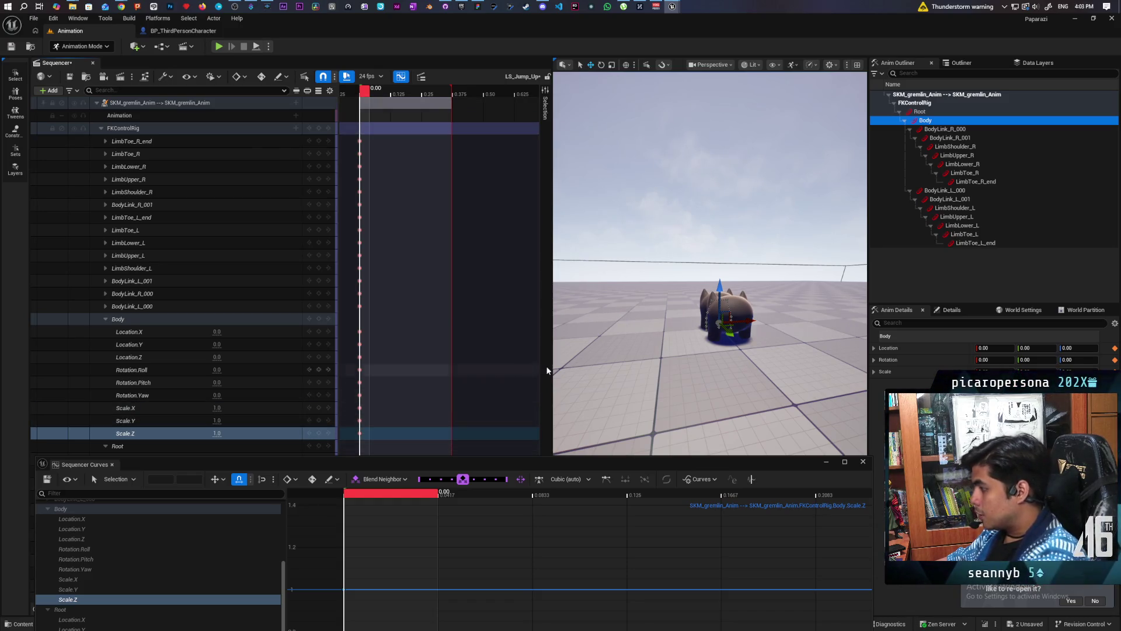
{"action": "key", "text": "space"}
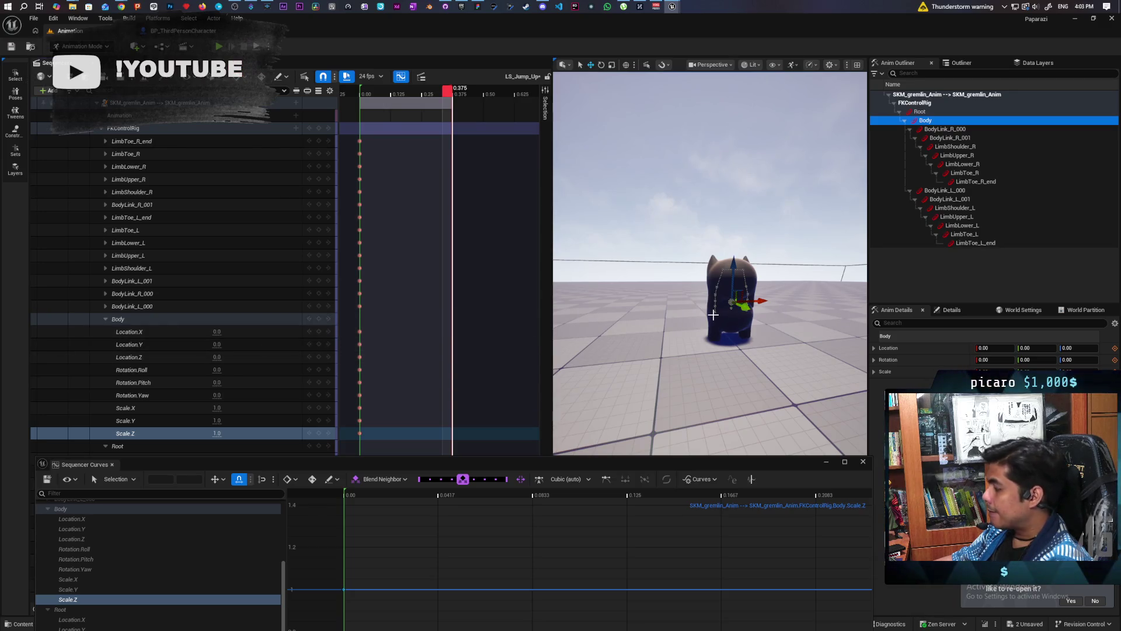
Frame the gremlin in the viewport and switch from Animation Mode to Selection Mode
{"action": "scroll", "coordinate": [713, 314], "scroll_direction": "up", "scroll_amount": 5}
{"action": "key", "text": "f"}
{"action": "scroll", "coordinate": [713, 315], "scroll_direction": "down", "scroll_amount": 3}
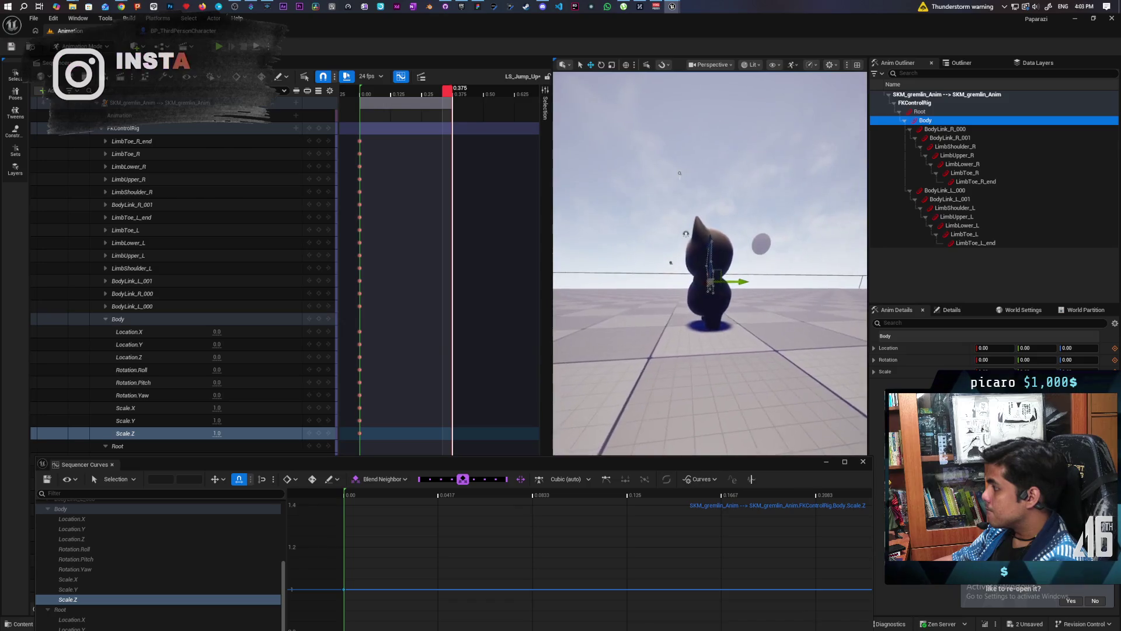
{"action": "left_click_drag", "start_coordinate": [710, 262], "coordinate": [665, 264]}
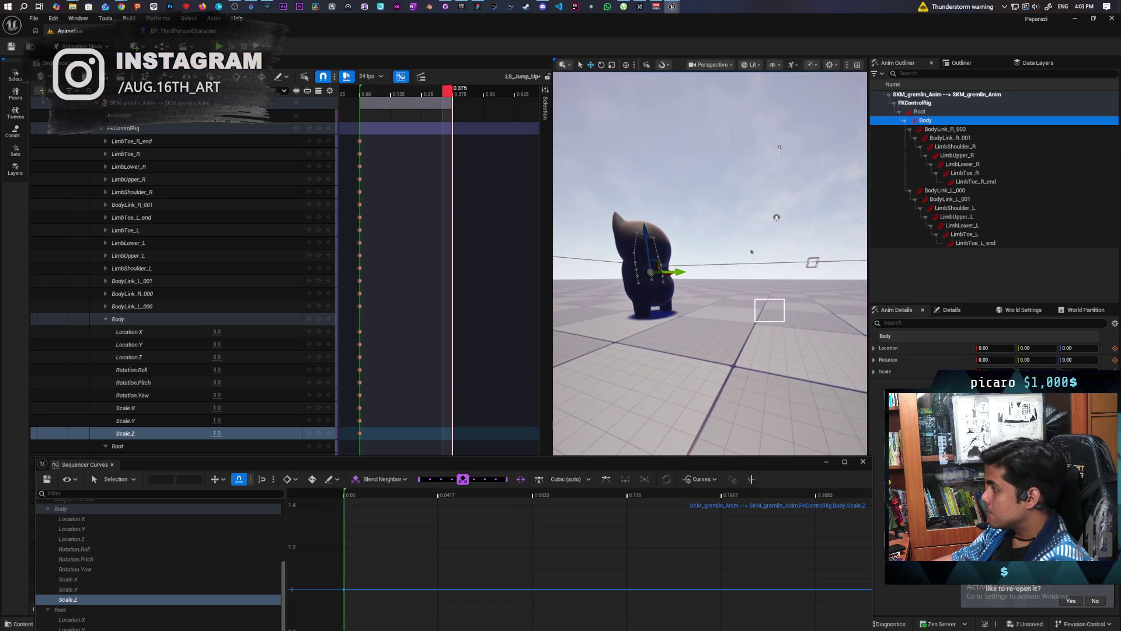
{"action": "left_click", "coordinate": [646, 237]}
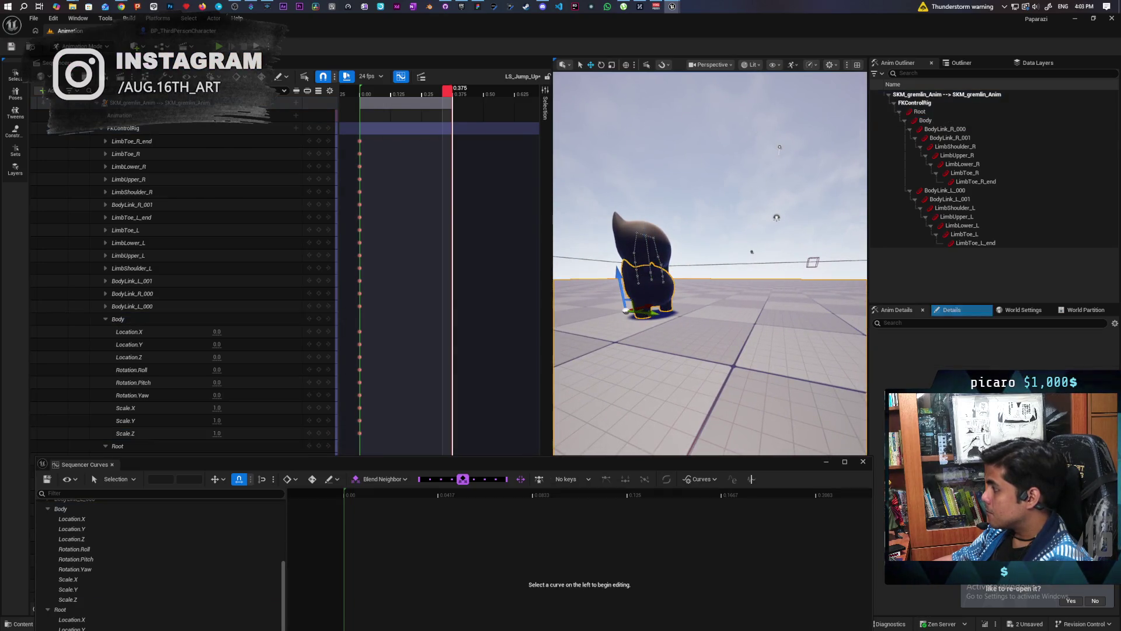
{"action": "left_click", "coordinate": [634, 231]}
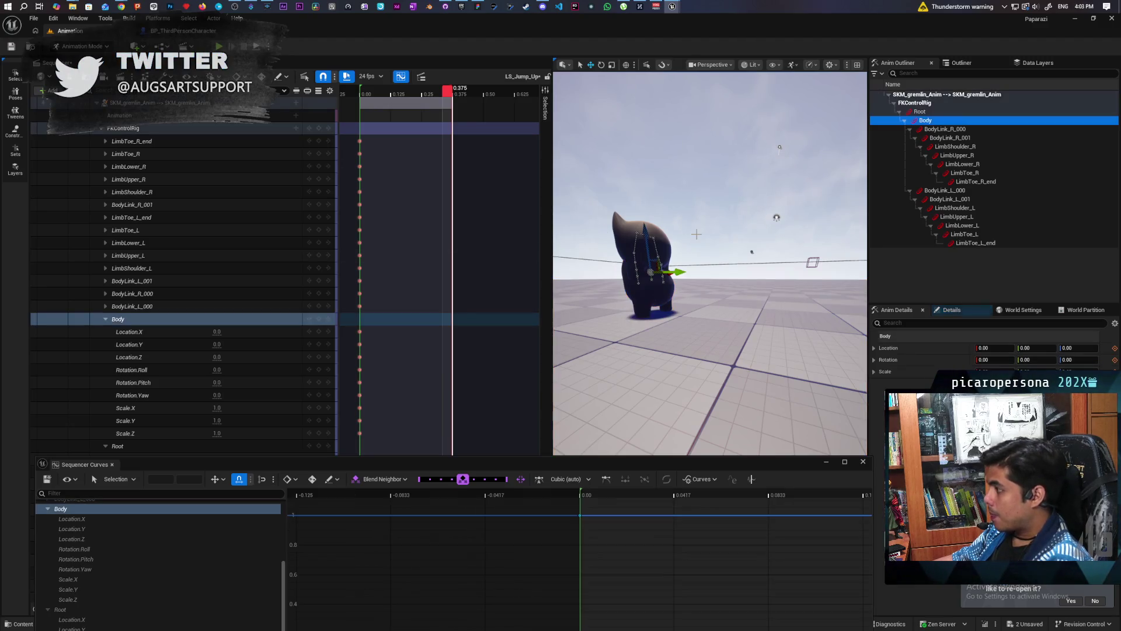
{"action": "left_click", "coordinate": [92, 45]}
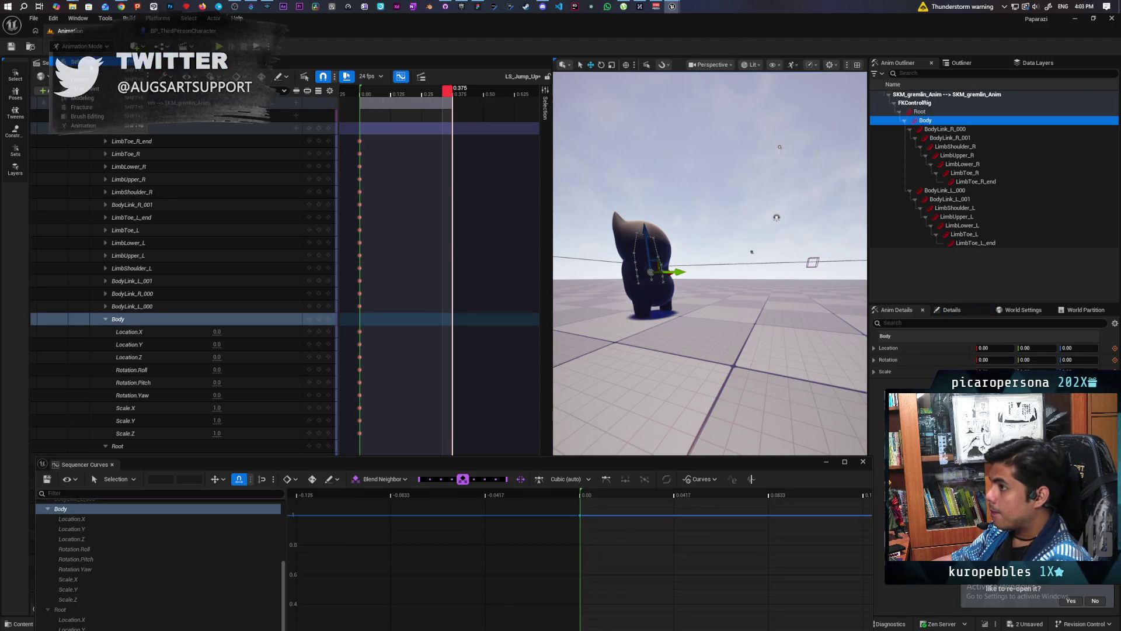
{"action": "left_click", "coordinate": [79, 59]}
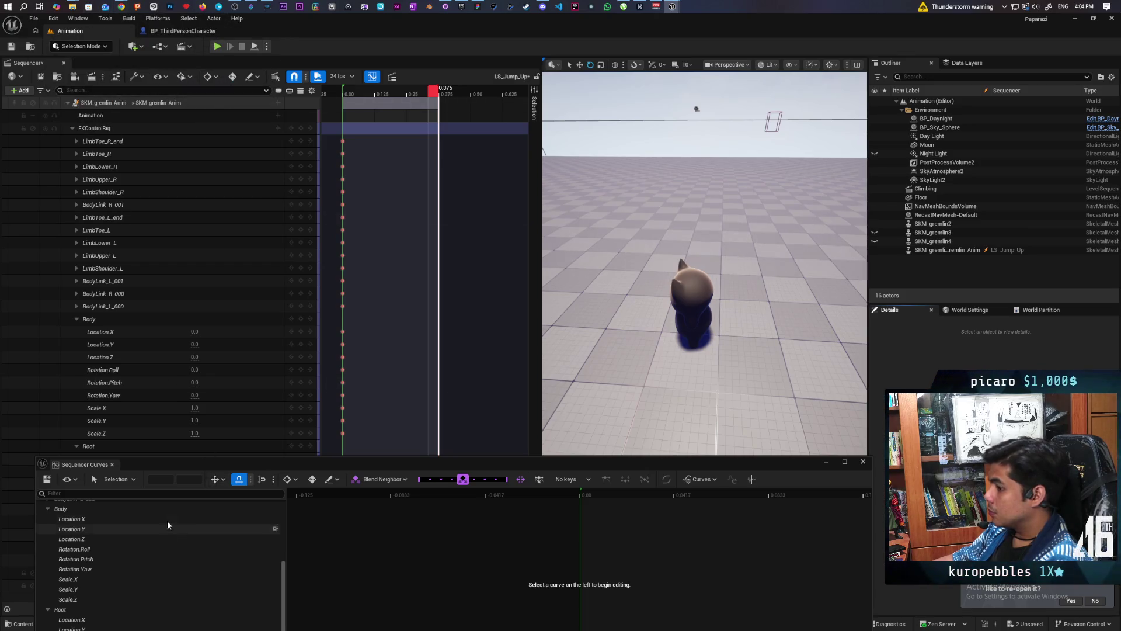
{"action": "mouse_move", "coordinate": [285, 467]}
{"action": "left_mouse_down"}
{"action": "mouse_move", "coordinate": [657, 410]}
{"action": "mouse_move", "coordinate": [685, 535]}
{"action": "mouse_move", "coordinate": [705, 546]}
{"action": "left_mouse_up"}
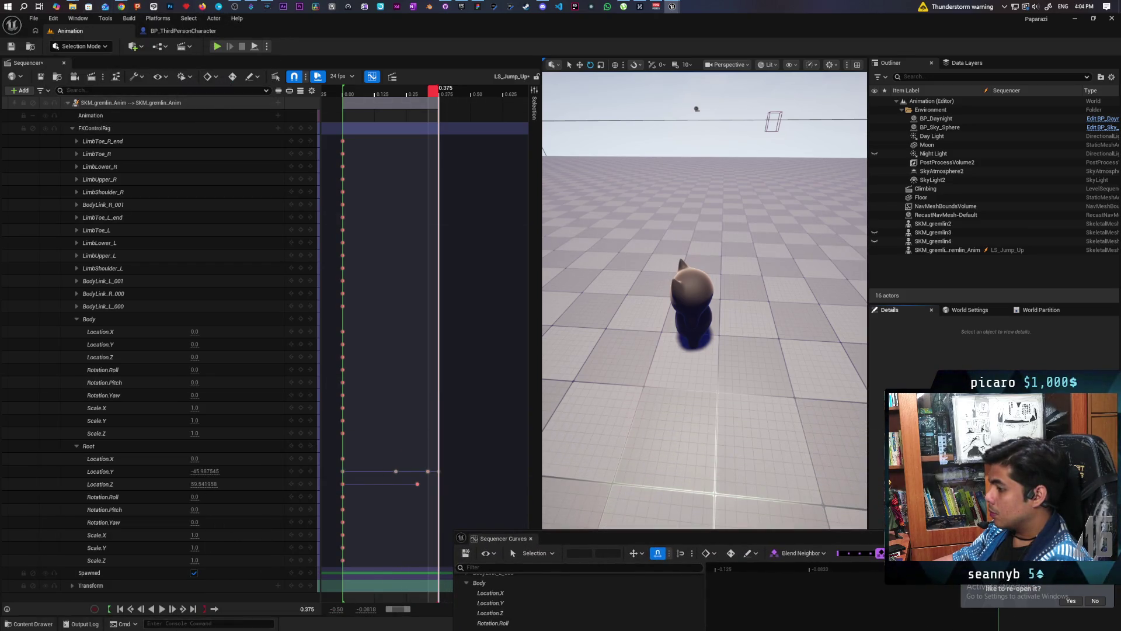
{"action": "left_click", "coordinate": [162, 609]}
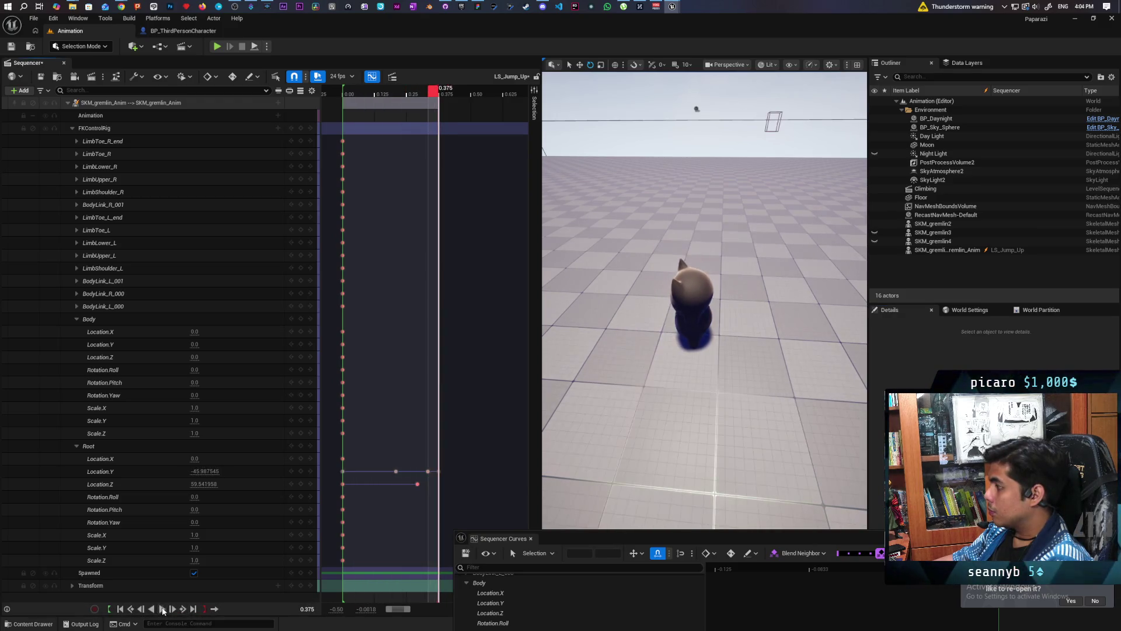
{"action": "left_click", "coordinate": [162, 608]}
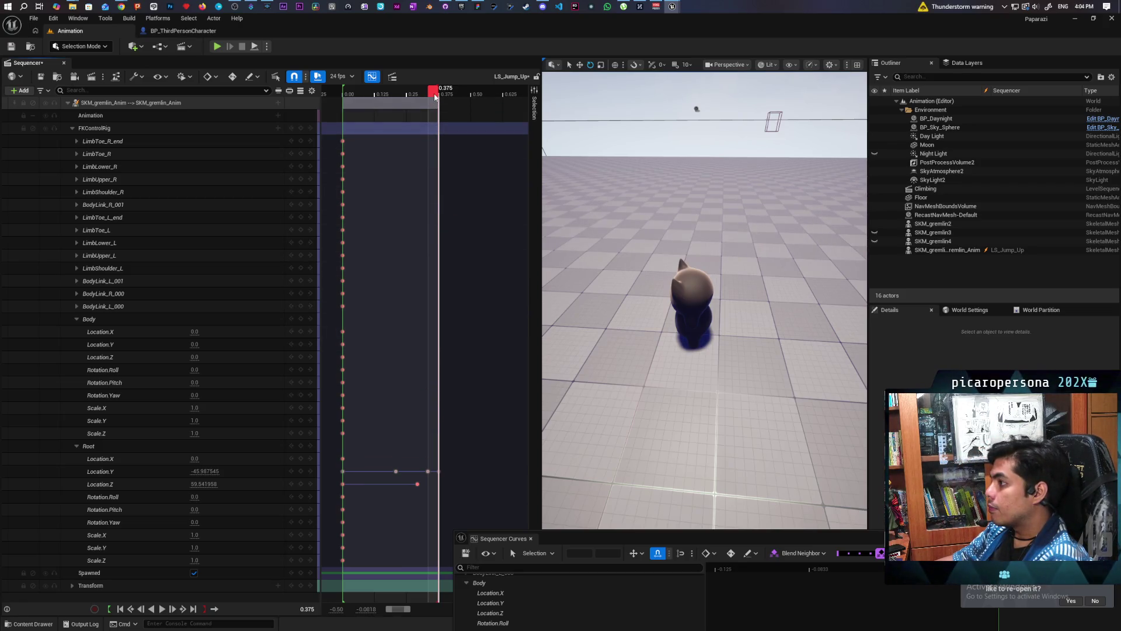
{"action": "mouse_move", "coordinate": [434, 97]}
{"action": "left_mouse_down"}
{"action": "mouse_move", "coordinate": [448, 99]}
{"action": "mouse_move", "coordinate": [426, 101]}
{"action": "mouse_move", "coordinate": [442, 107]}
{"action": "left_mouse_up"}
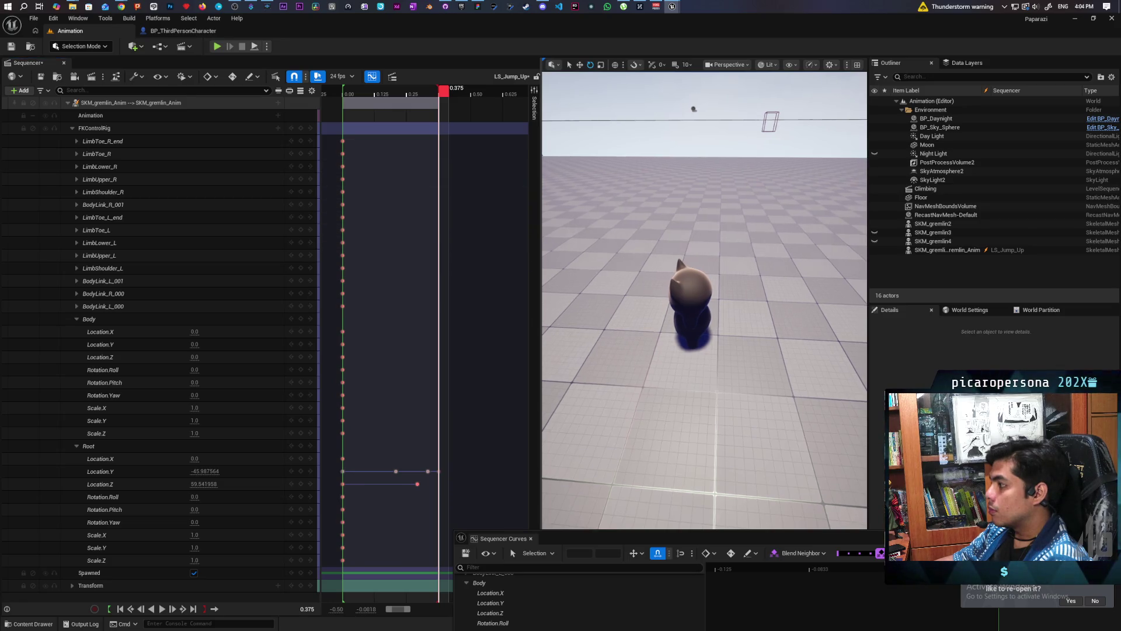
{"action": "scroll", "coordinate": [705, 300], "scroll_direction": "up", "scroll_amount": 5}
{"action": "scroll", "coordinate": [705, 300], "scroll_direction": "down", "scroll_amount": 3}
{"action": "scroll", "coordinate": [705, 301], "scroll_direction": "down", "scroll_amount": 2}
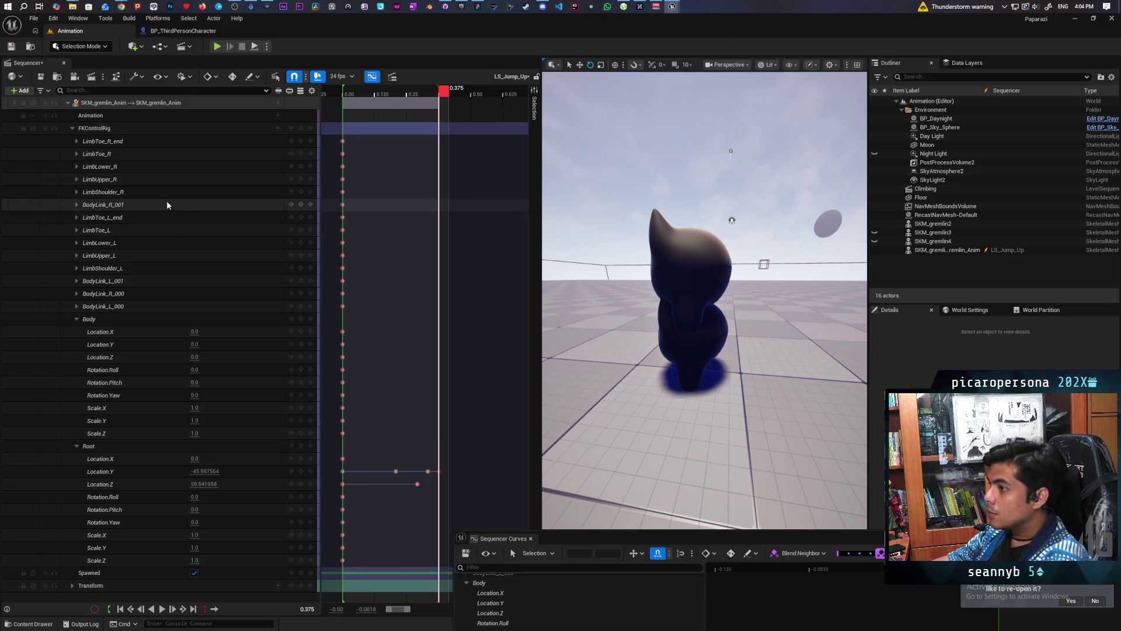
{"action": "left_click", "coordinate": [77, 193]}
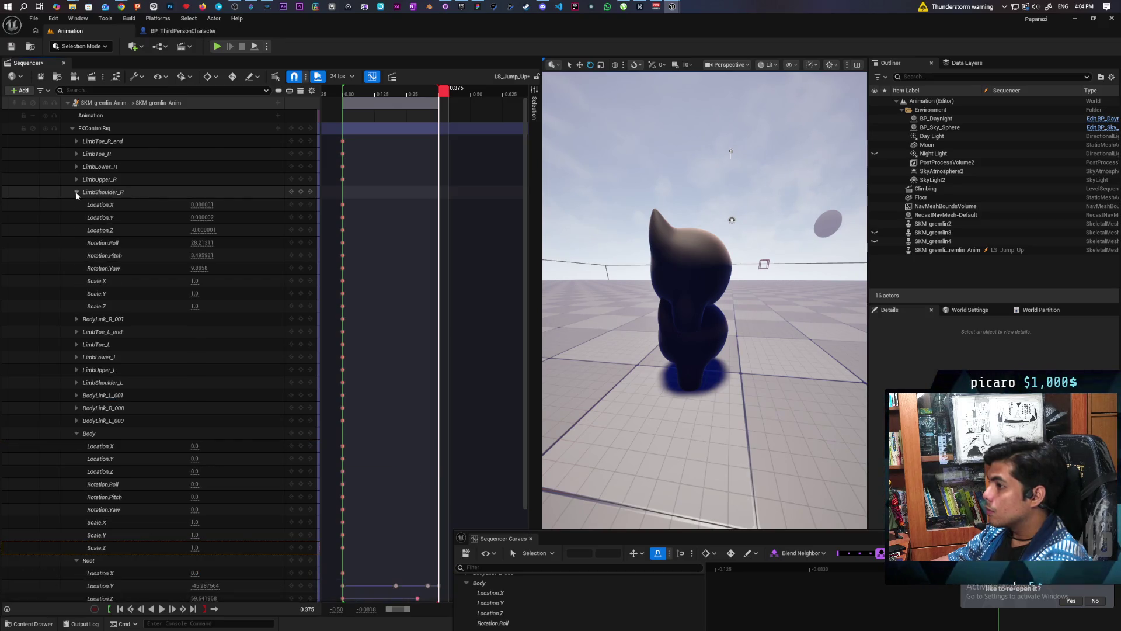
{"action": "left_click", "coordinate": [77, 192]}
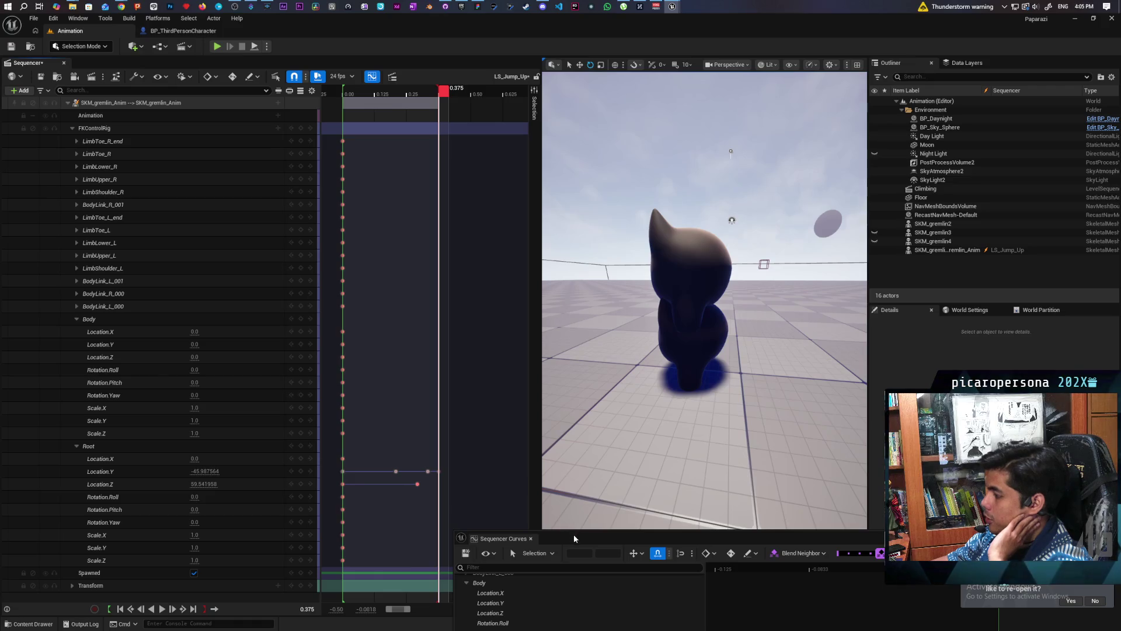
Close the curves window and save the LS_Jump_Up level sequence
{"action": "mouse_move", "coordinate": [575, 538]}
{"action": "left_mouse_down"}
{"action": "mouse_move", "coordinate": [490, 175]}
{"action": "mouse_move", "coordinate": [483, 193]}
{"action": "mouse_move", "coordinate": [237, 302]}
{"action": "left_mouse_up"}
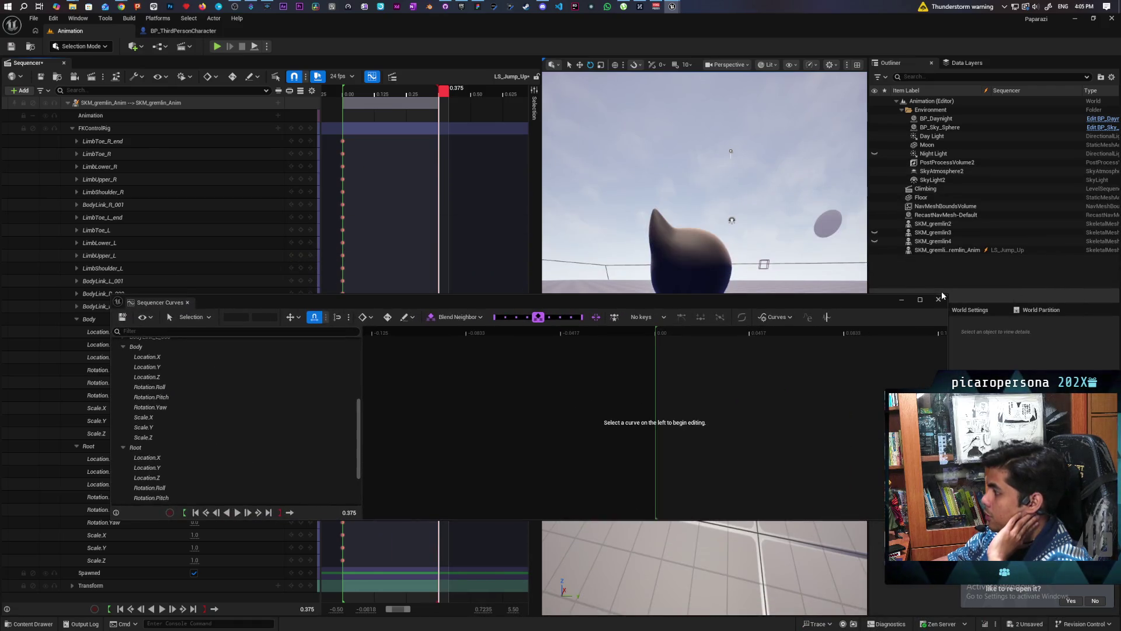
{"action": "left_click", "coordinate": [938, 299]}
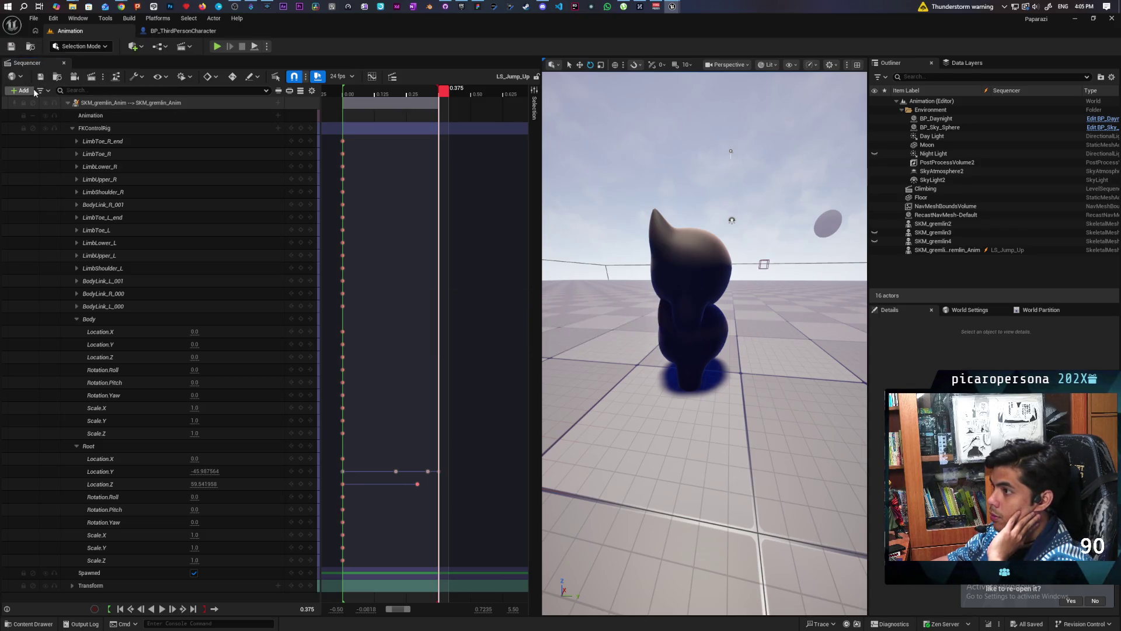
{"action": "left_click", "coordinate": [40, 77]}
{"action": "left_click", "coordinate": [56, 77]}
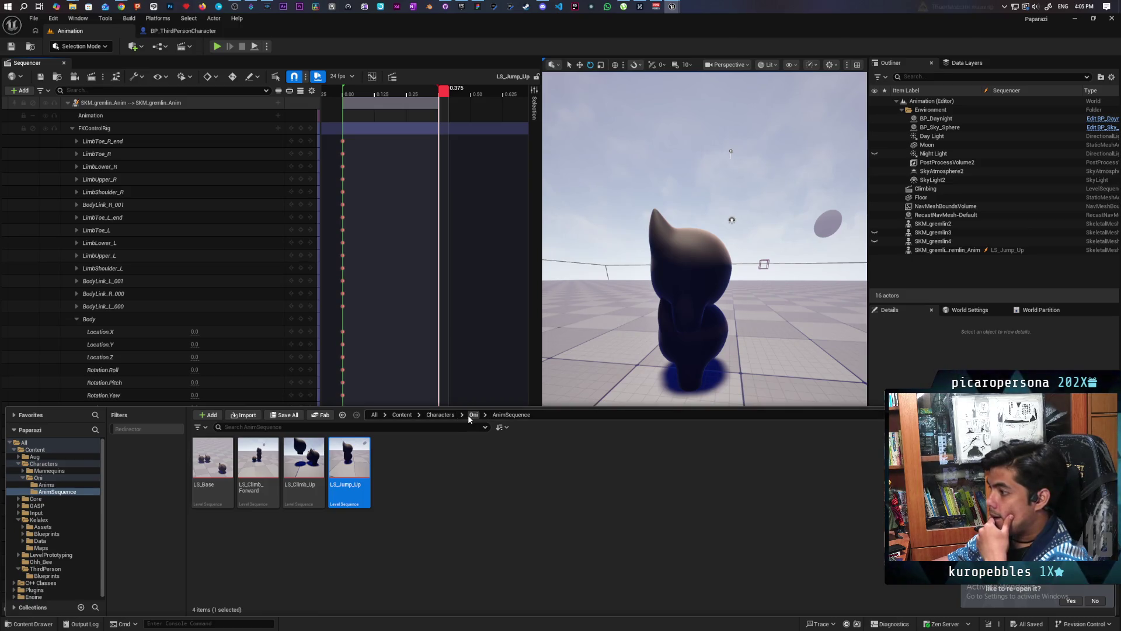
Open SKM_gremlin_Skeleton_Sit from the Oni > Anims folder in the animation editor
{"action": "left_click", "coordinate": [468, 415]}
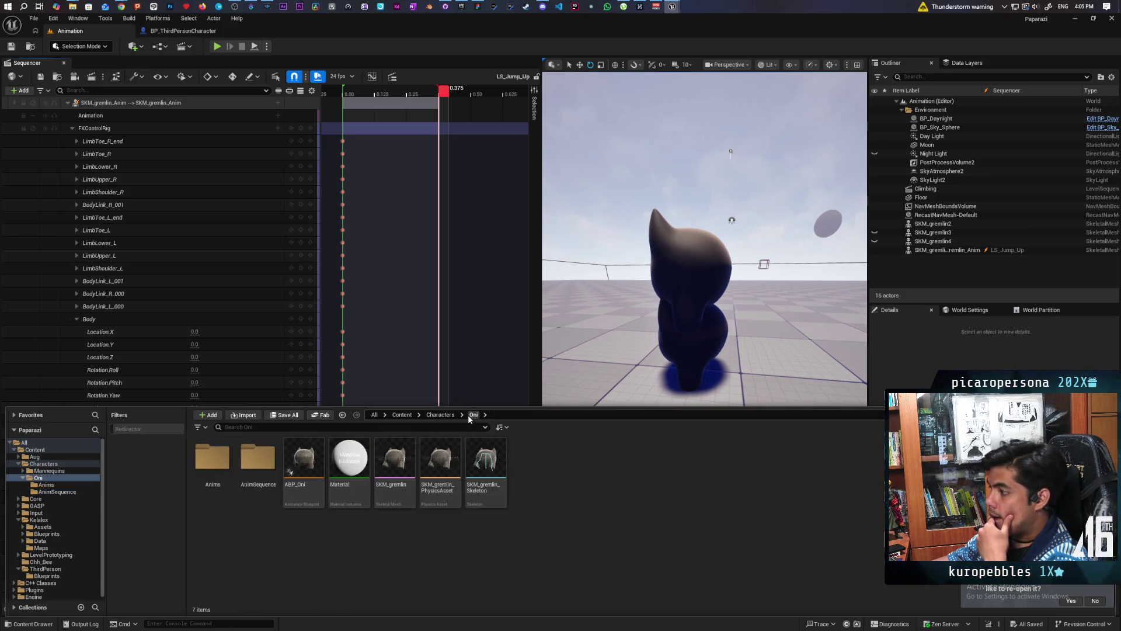
{"action": "left_click", "coordinate": [225, 474]}
{"action": "double_click", "coordinate": [225, 475]}
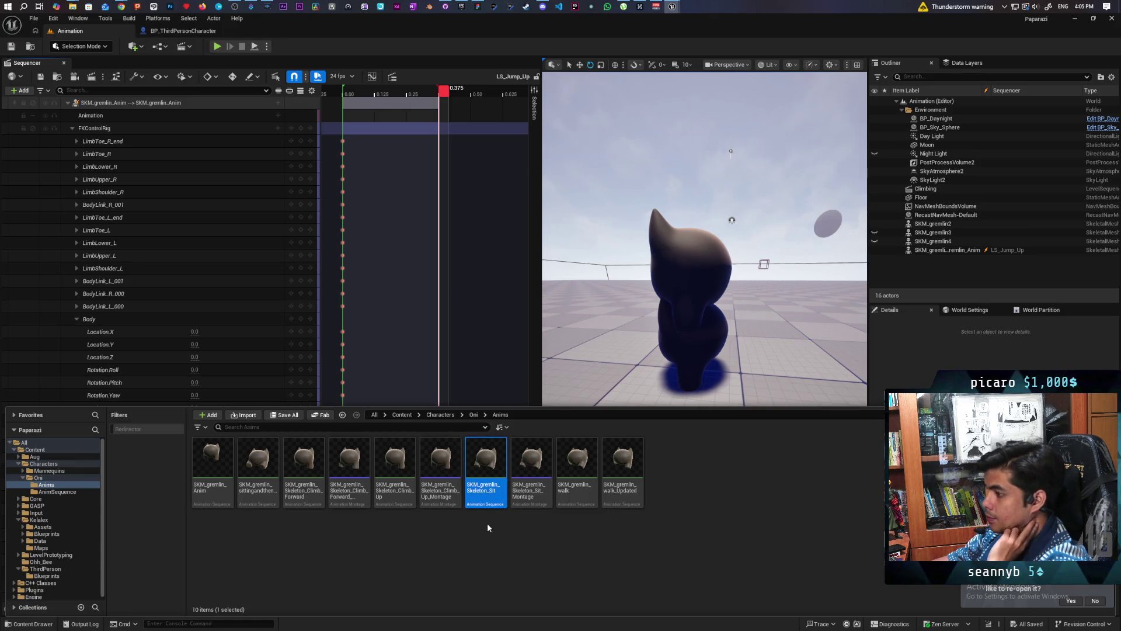
{"action": "right_click", "coordinate": [482, 466]}
{"action": "key", "text": "Escape"}
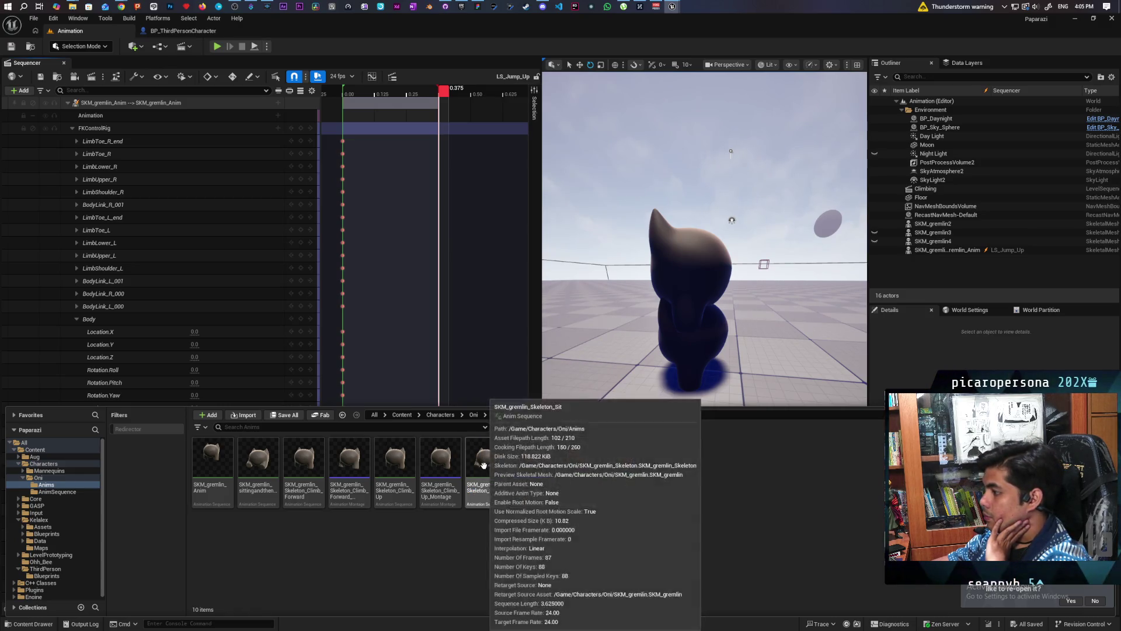
{"action": "double_click", "coordinate": [478, 489]}
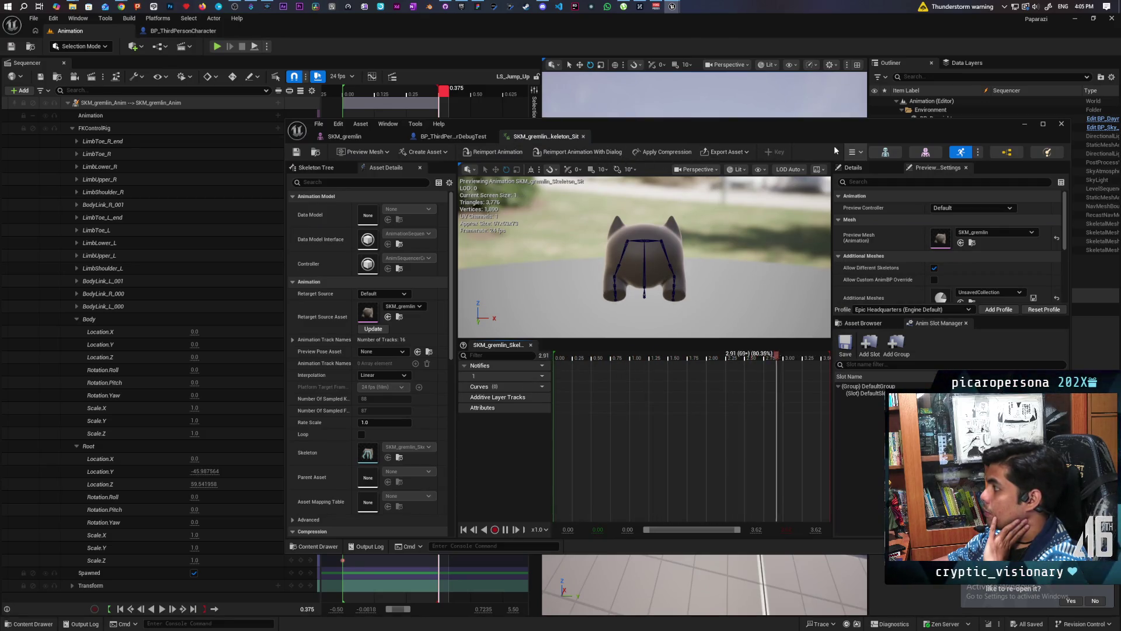
Bake Skeleton_Sit onto an FK Control Rig via Edit in Sequencer > Edit With FK Control Rig
{"action": "left_click", "coordinate": [855, 152]}
{"action": "mouse_move", "coordinate": [893, 184]}
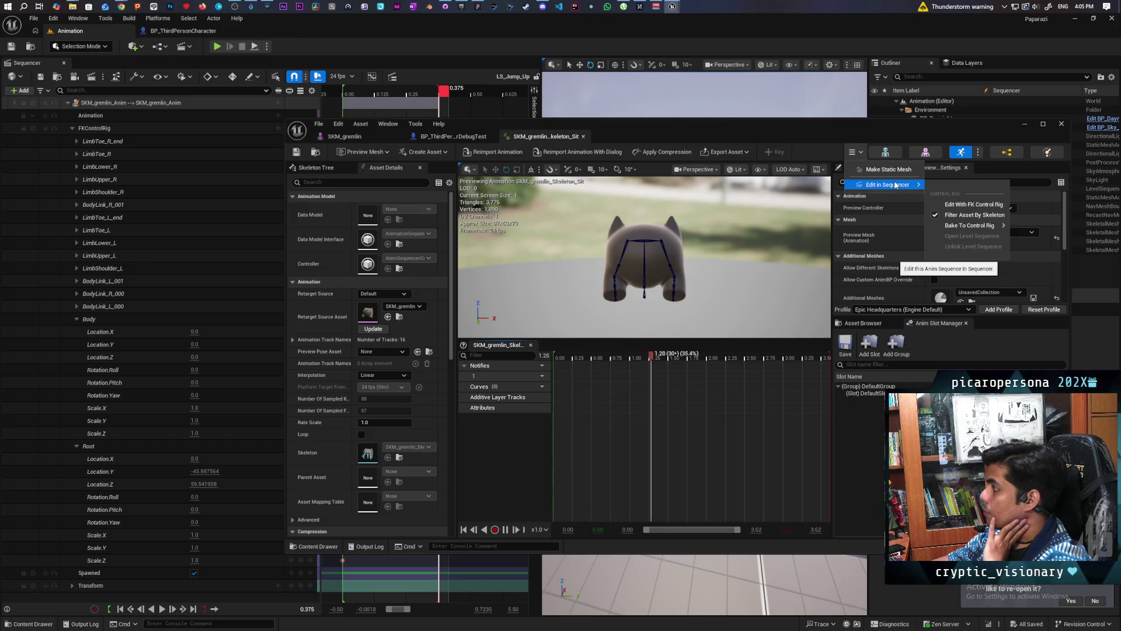
{"action": "left_click", "coordinate": [962, 203]}
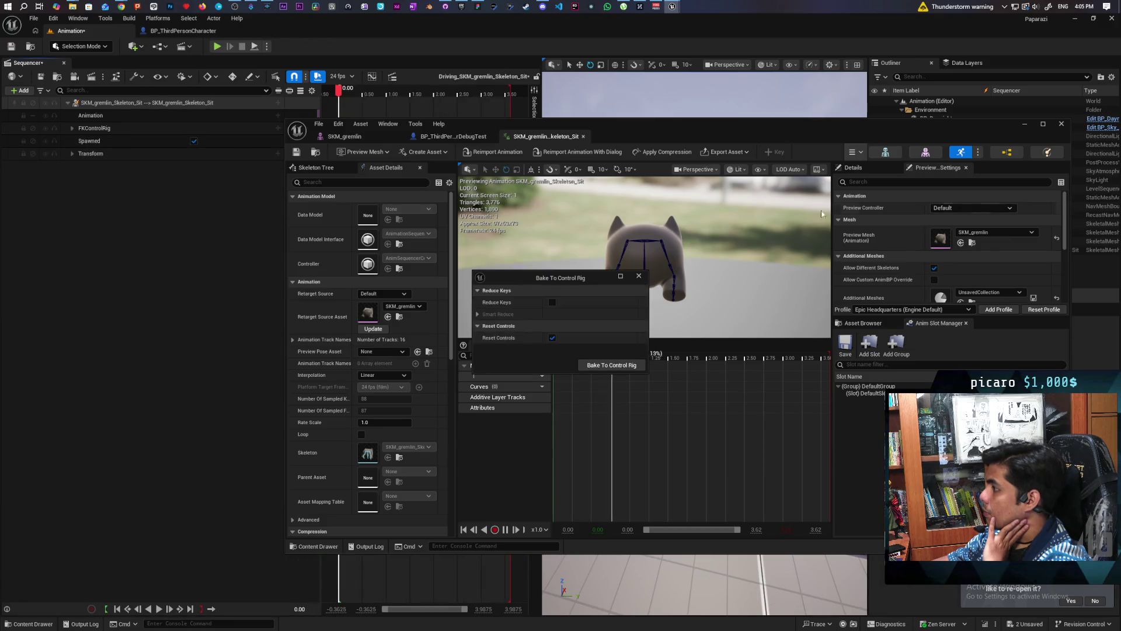
{"action": "left_click", "coordinate": [602, 365]}
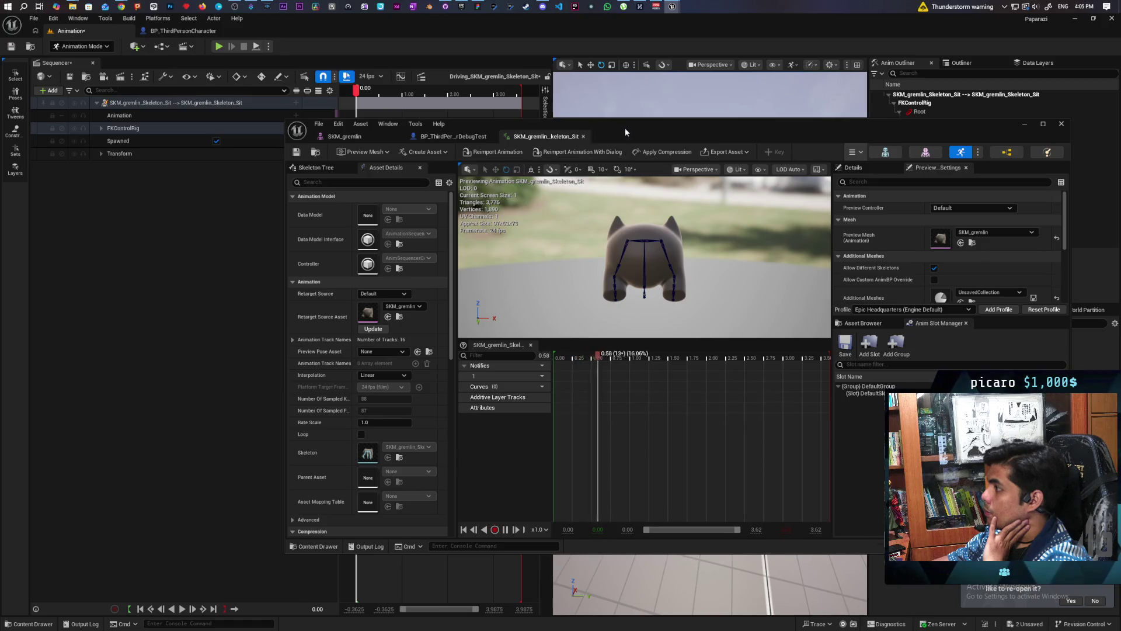
{"action": "mouse_move", "coordinate": [625, 133]}
{"action": "left_mouse_down"}
{"action": "mouse_move", "coordinate": [809, 248]}
{"action": "mouse_move", "coordinate": [488, 470]}
{"action": "left_mouse_up"}
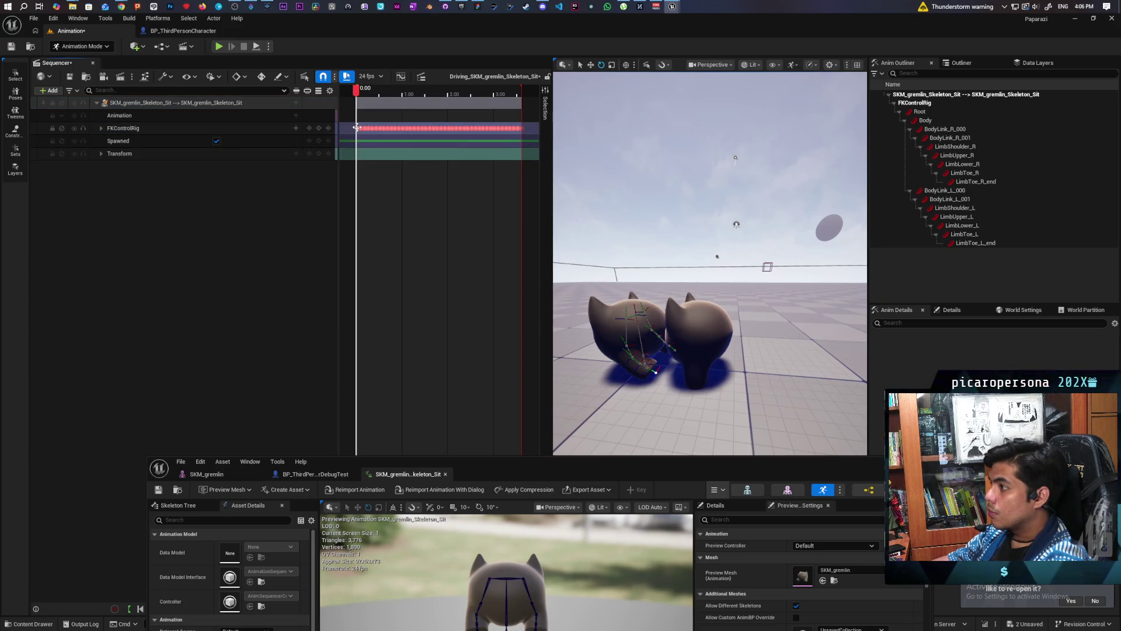
Marquee-select and delete all the baked FKControlRig keys
{"action": "left_click", "coordinate": [358, 128]}
{"action": "left_click", "coordinate": [386, 177]}
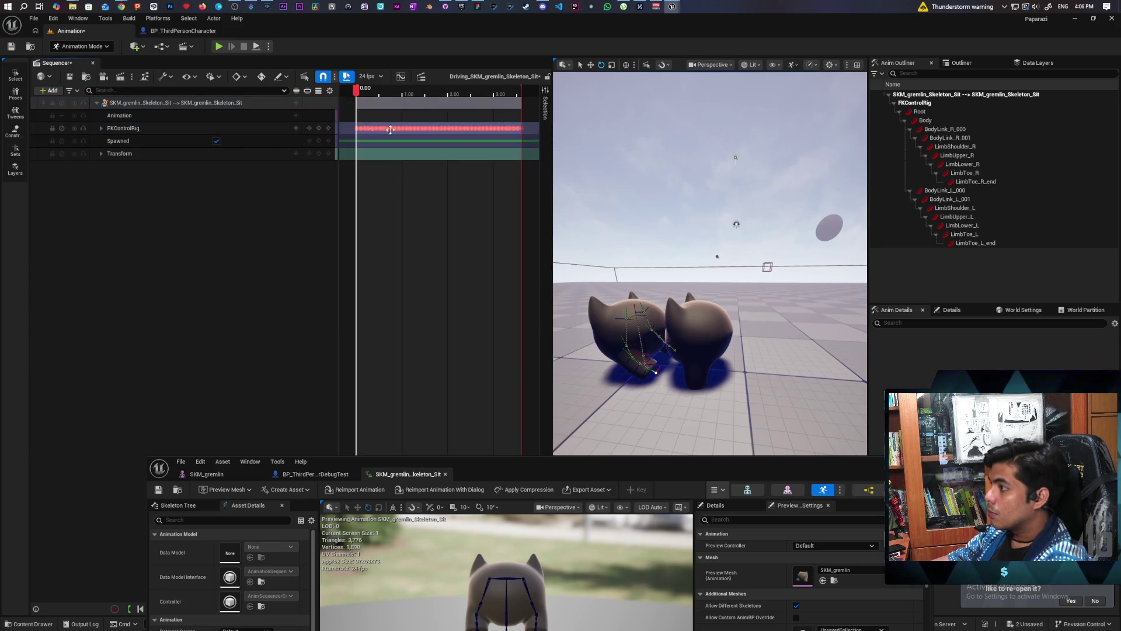
{"action": "mouse_move", "coordinate": [527, 119]}
{"action": "left_mouse_down"}
{"action": "mouse_move", "coordinate": [397, 153]}
{"action": "mouse_move", "coordinate": [359, 150]}
{"action": "left_mouse_up"}
{"action": "key", "text": "Delete"}
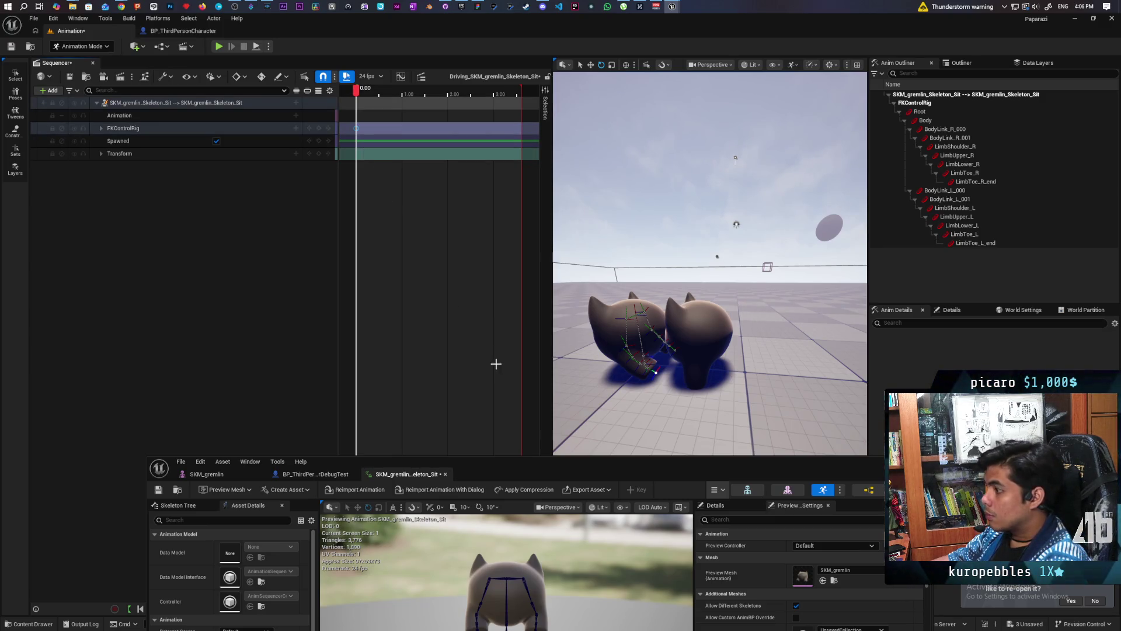
Open LS_Jump_Up from the Oni > AnimSequence folder in Sequencer
{"action": "mouse_move", "coordinate": [448, 472]}
{"action": "left_mouse_down"}
{"action": "mouse_move", "coordinate": [462, 266]}
{"action": "mouse_move", "coordinate": [479, 220]}
{"action": "left_mouse_up"}
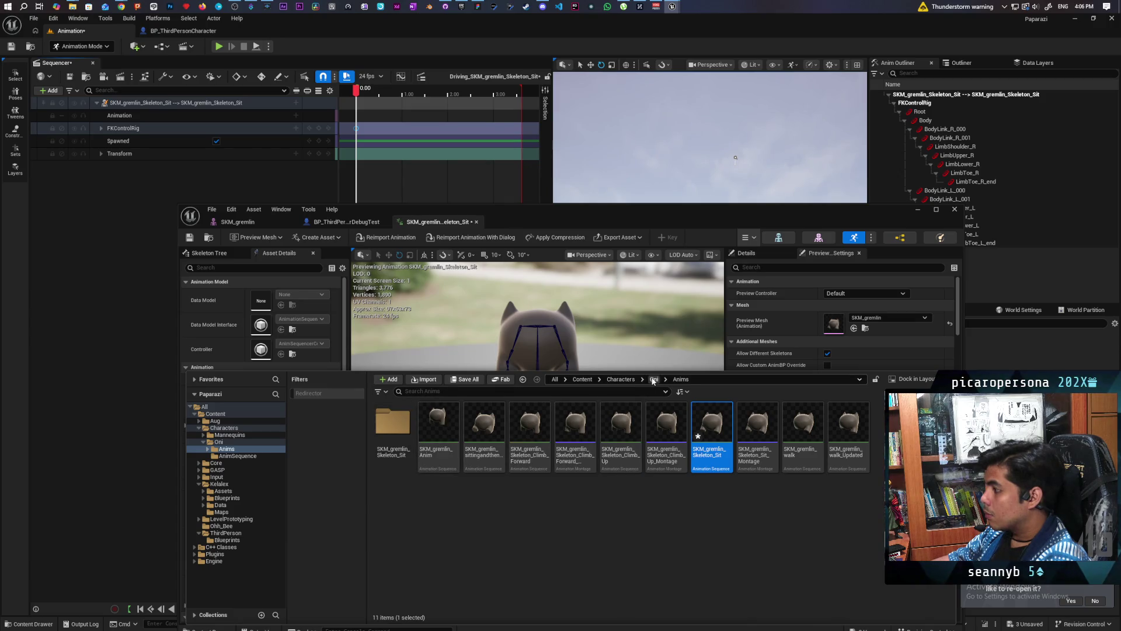
{"action": "left_click", "coordinate": [654, 380]}
{"action": "double_click", "coordinate": [435, 465]}
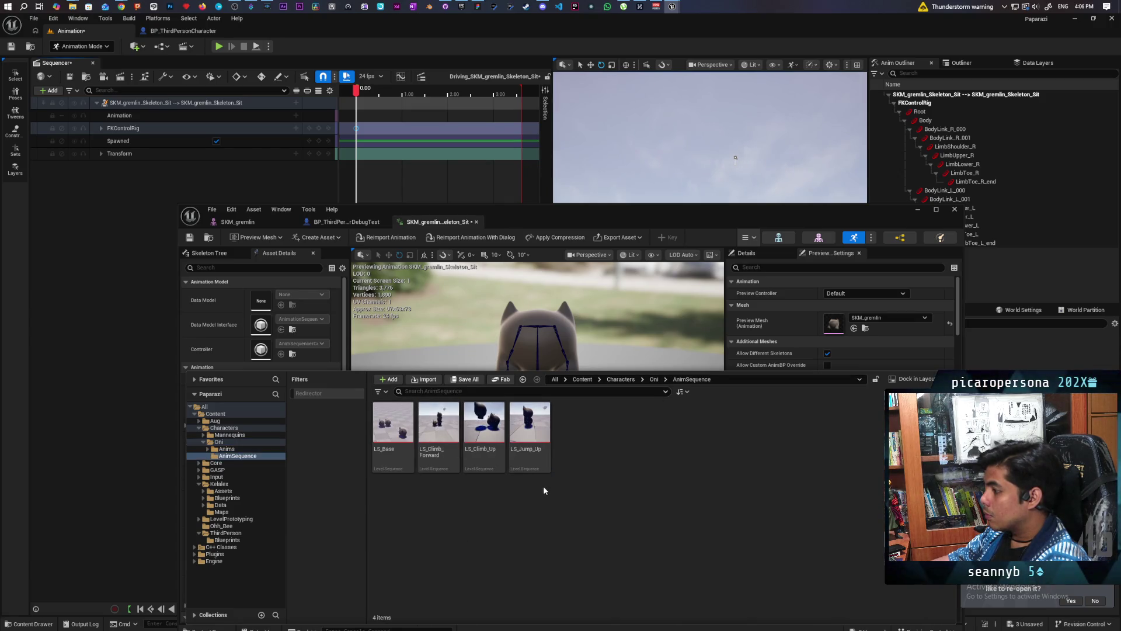
{"action": "left_click", "coordinate": [530, 470]}
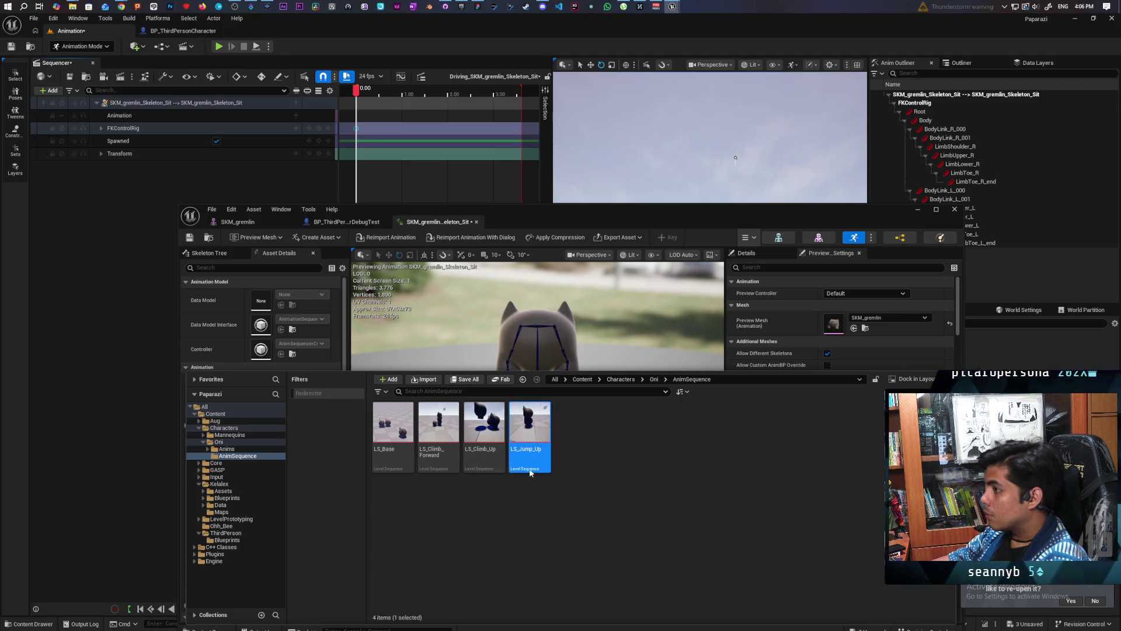
{"action": "double_click", "coordinate": [531, 472]}
Key every gremlin rig control at 0.375, preview the jump, and select Root Location.Y
{"action": "left_click_drag", "start_coordinate": [538, 214], "coordinate": [440, 523]}
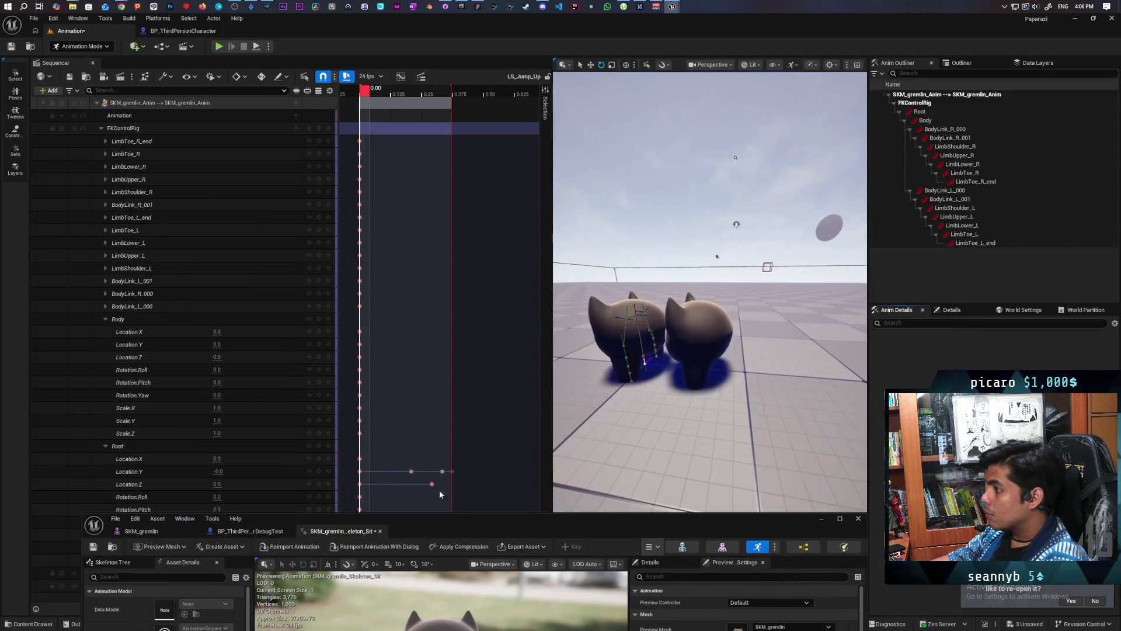
{"action": "left_click_drag", "start_coordinate": [411, 93], "coordinate": [456, 105]}
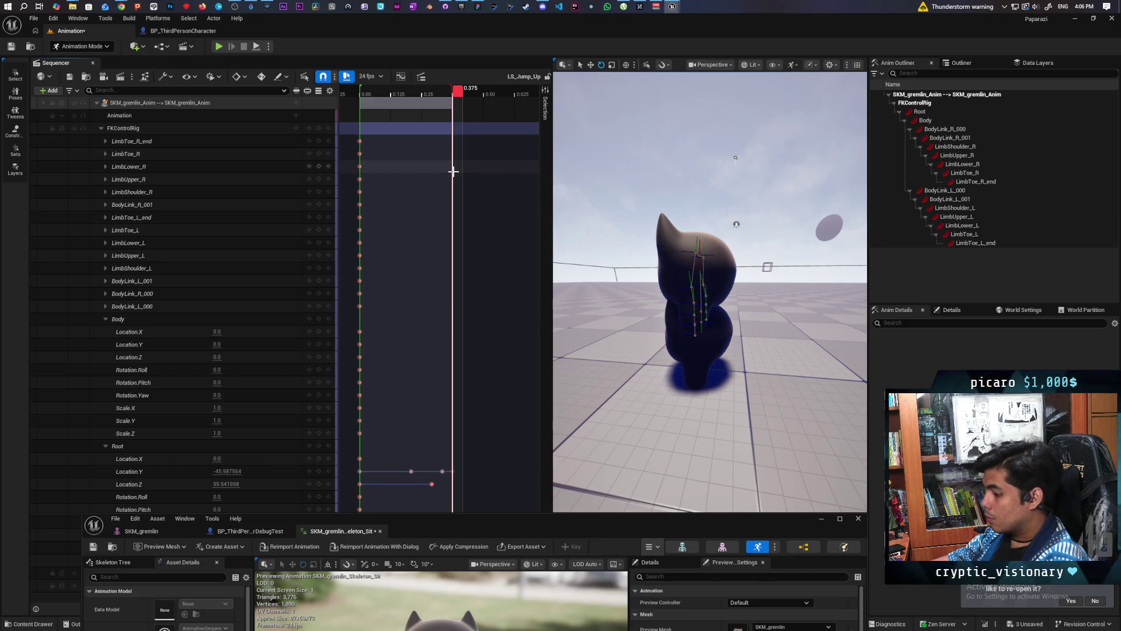
{"action": "key", "text": "ctrl+a"}
{"action": "key", "text": "Return"}
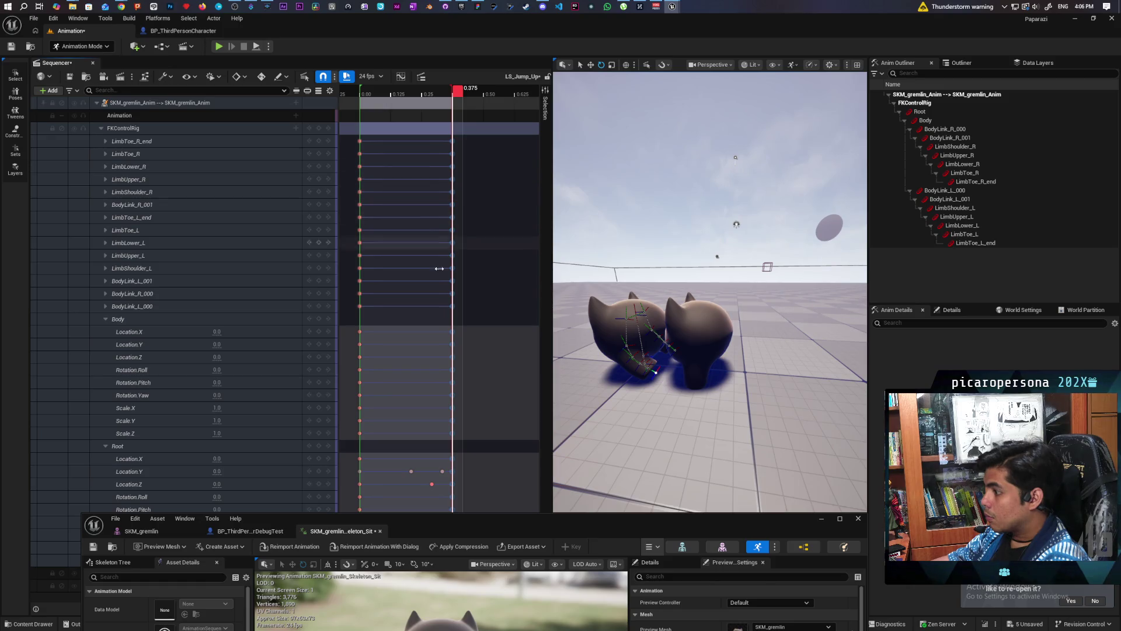
{"action": "left_click_drag", "start_coordinate": [489, 526], "coordinate": [453, 615]}
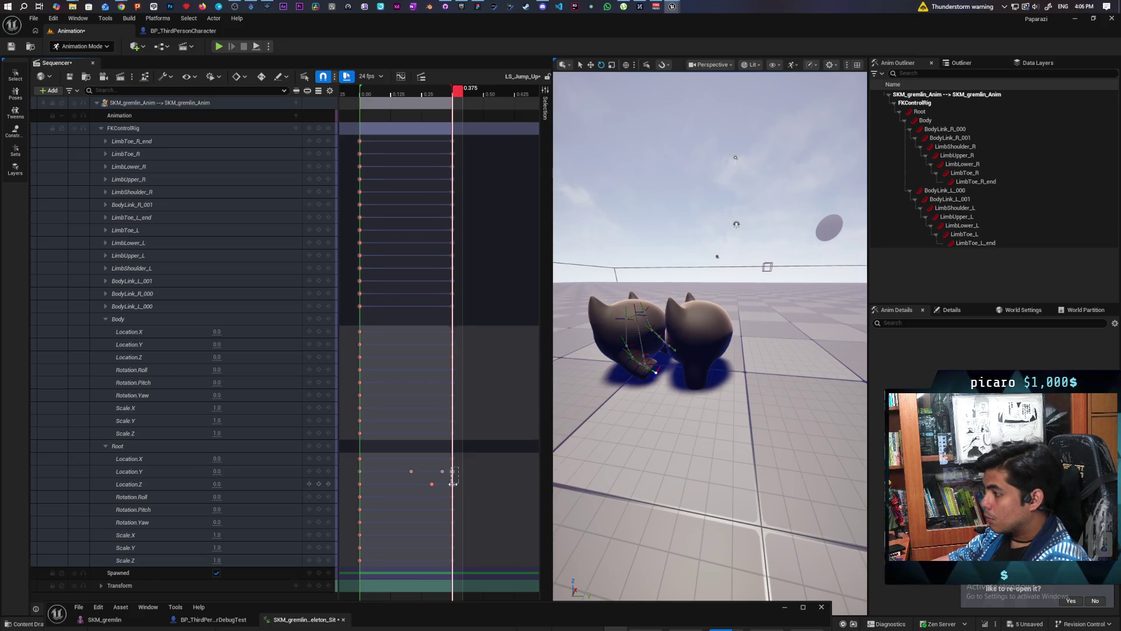
{"action": "left_click_drag", "start_coordinate": [453, 483], "coordinate": [468, 478]}
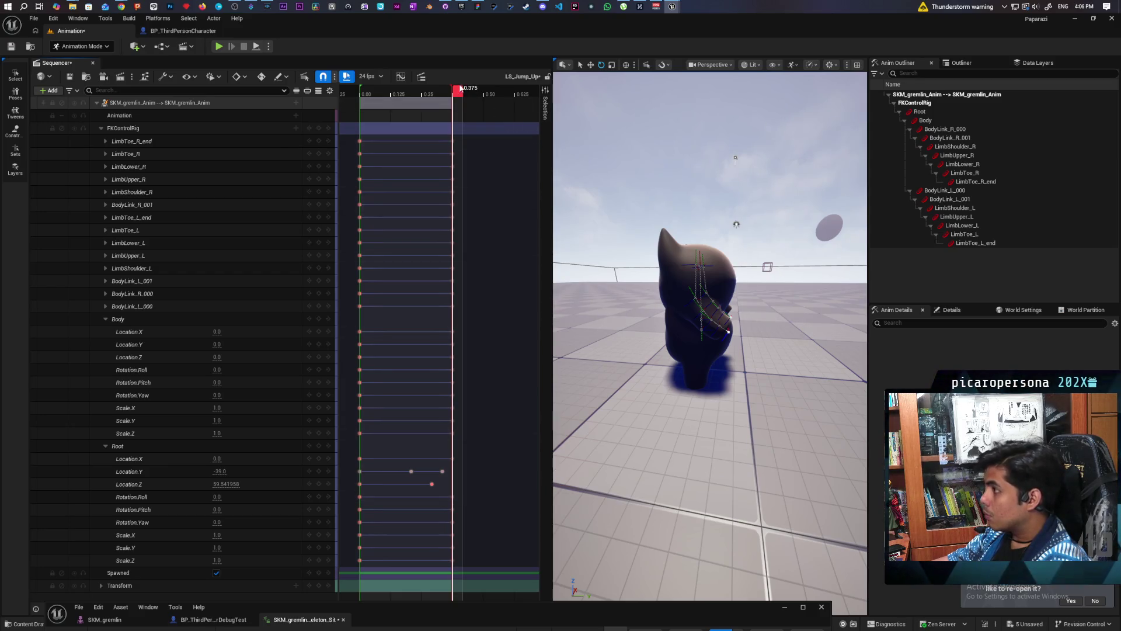
{"action": "mouse_move", "coordinate": [455, 91]}
{"action": "left_mouse_down"}
{"action": "mouse_move", "coordinate": [371, 108]}
{"action": "mouse_move", "coordinate": [483, 152]}
{"action": "mouse_move", "coordinate": [412, 155]}
{"action": "mouse_move", "coordinate": [445, 171]}
{"action": "left_mouse_up"}
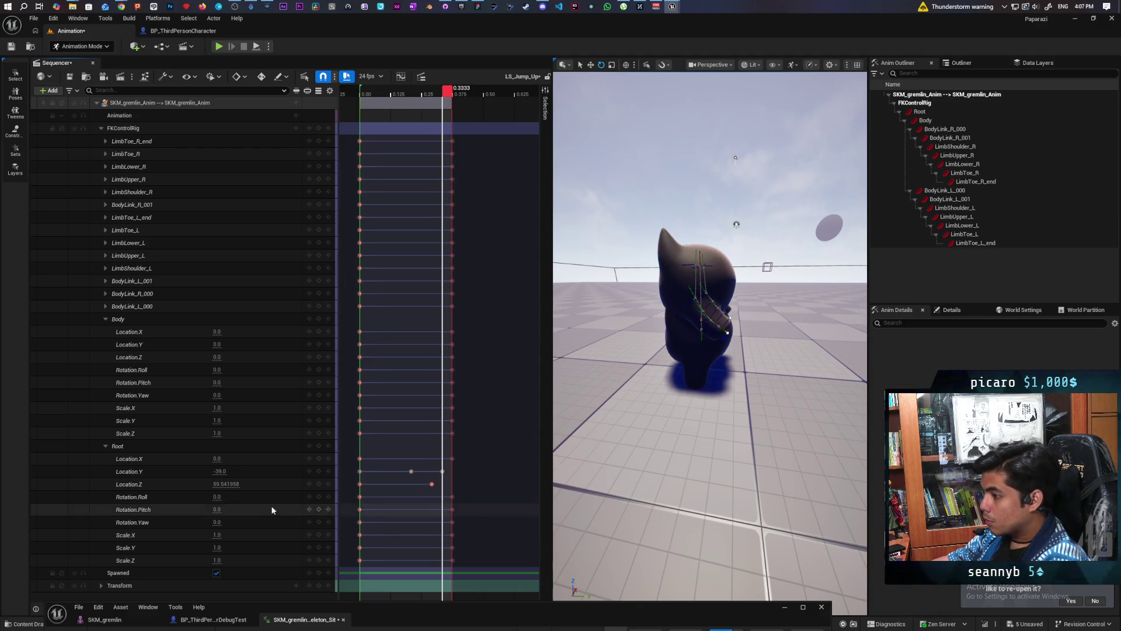
{"action": "left_click", "coordinate": [156, 473]}
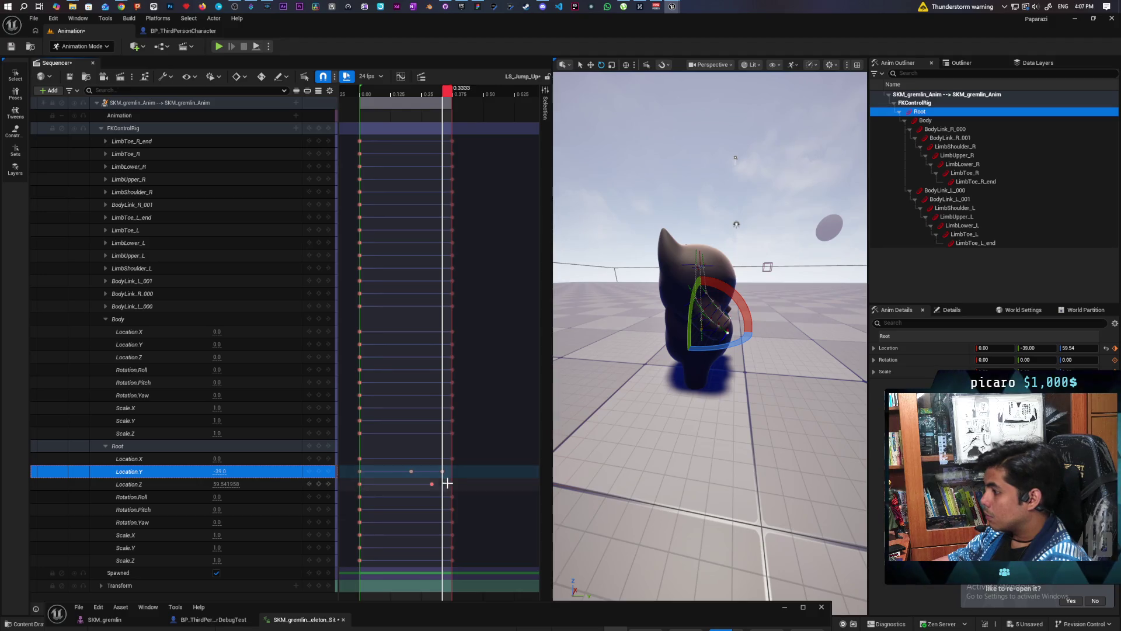
At 0.375, drag the Root's Location.Y to about -47 and Location.Z to 73
{"action": "key", "text": "Left"}
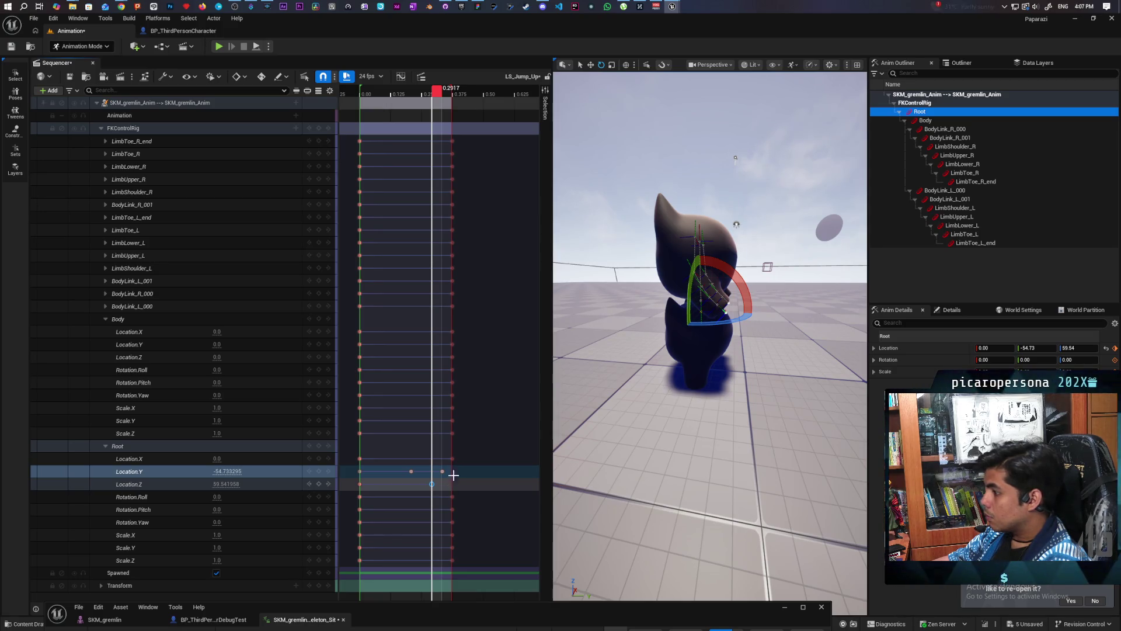
{"action": "left_click_drag", "start_coordinate": [436, 95], "coordinate": [460, 111]}
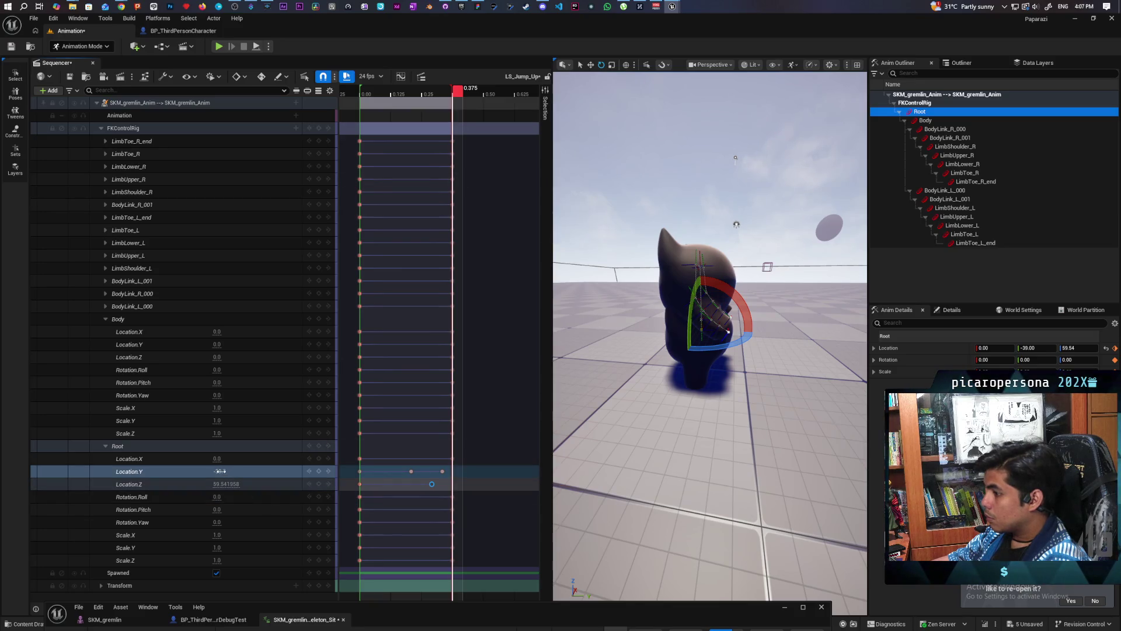
{"action": "left_click_drag", "start_coordinate": [220, 471], "coordinate": [209, 471]}
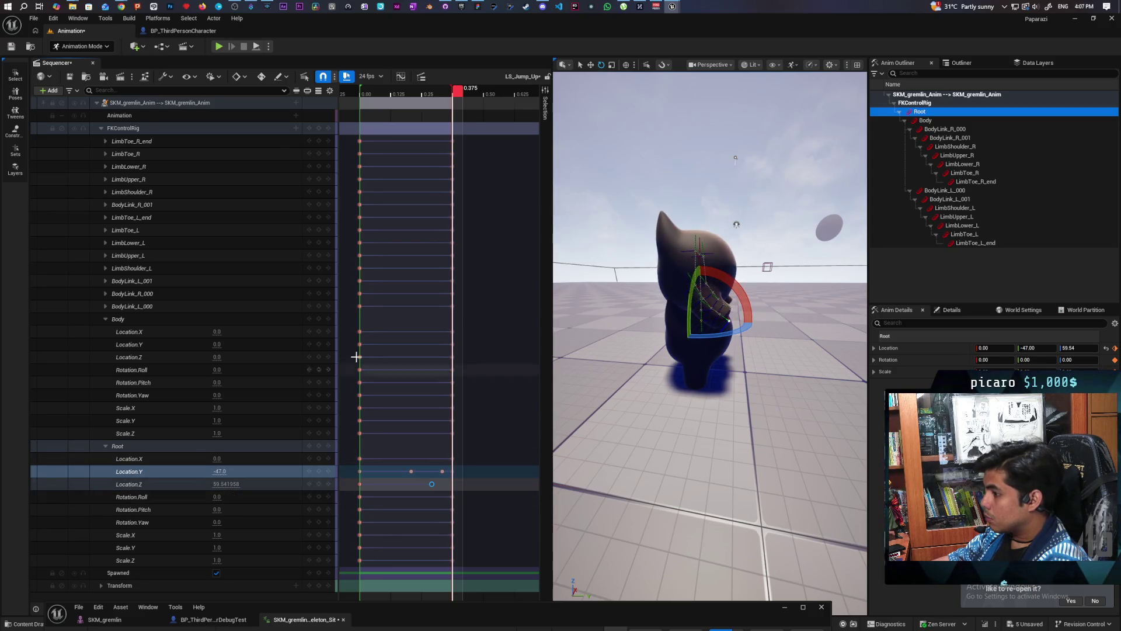
{"action": "left_click_drag", "start_coordinate": [225, 484], "coordinate": [238, 484]}
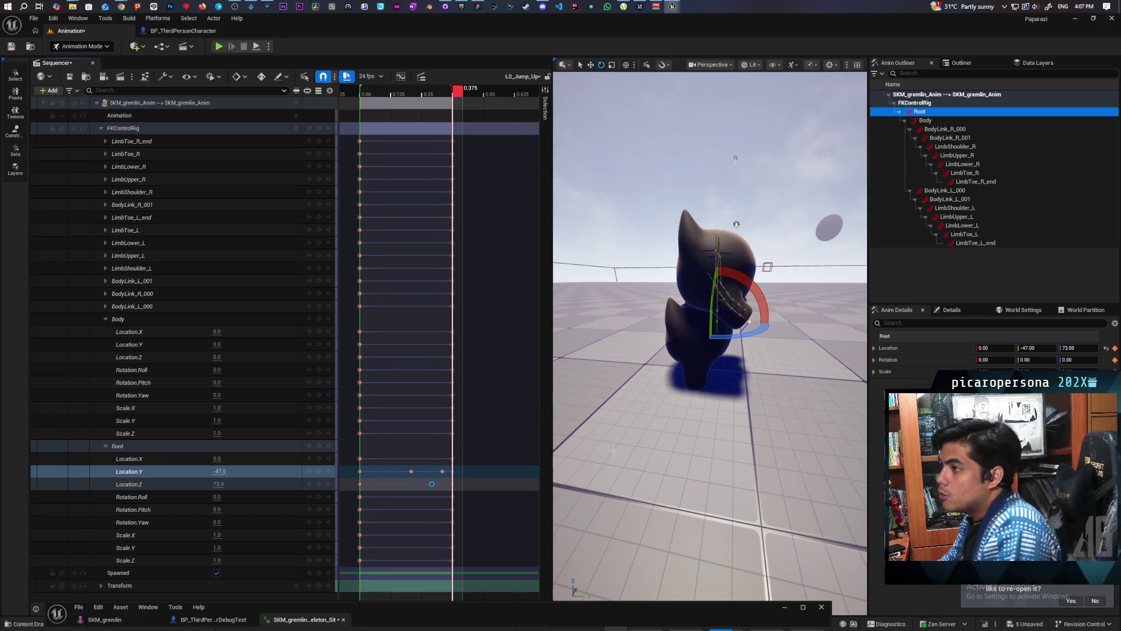
Reselect SKM_gremlin3 in Selection Mode, then return to Animation Mode
{"action": "left_click", "coordinate": [87, 46]}
{"action": "left_click", "coordinate": [76, 62]}
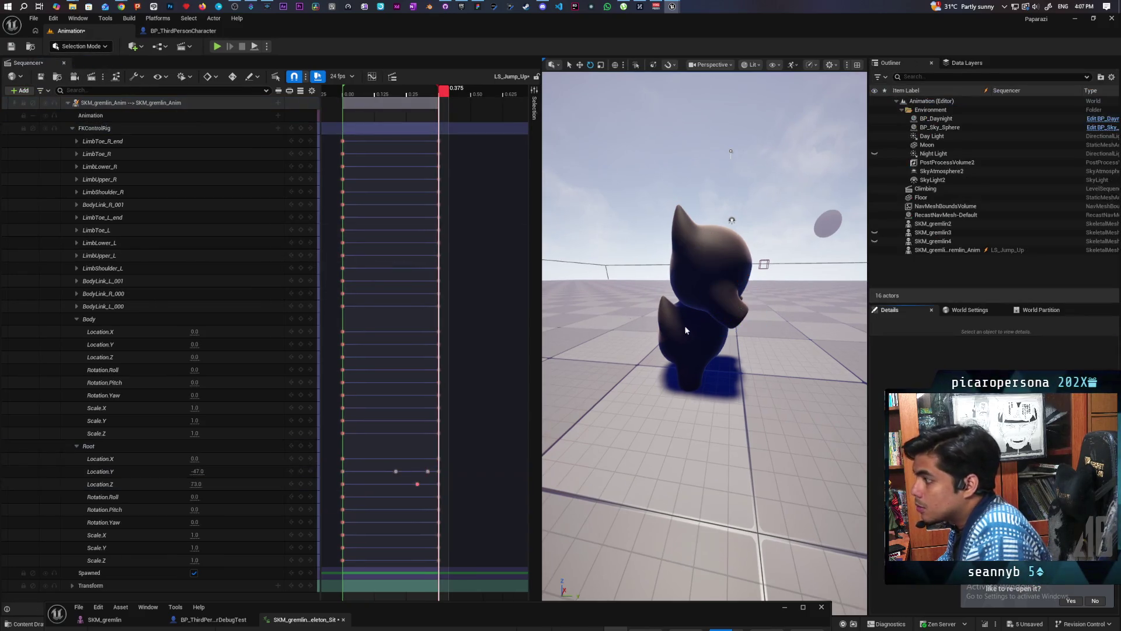
{"action": "left_click", "coordinate": [950, 233]}
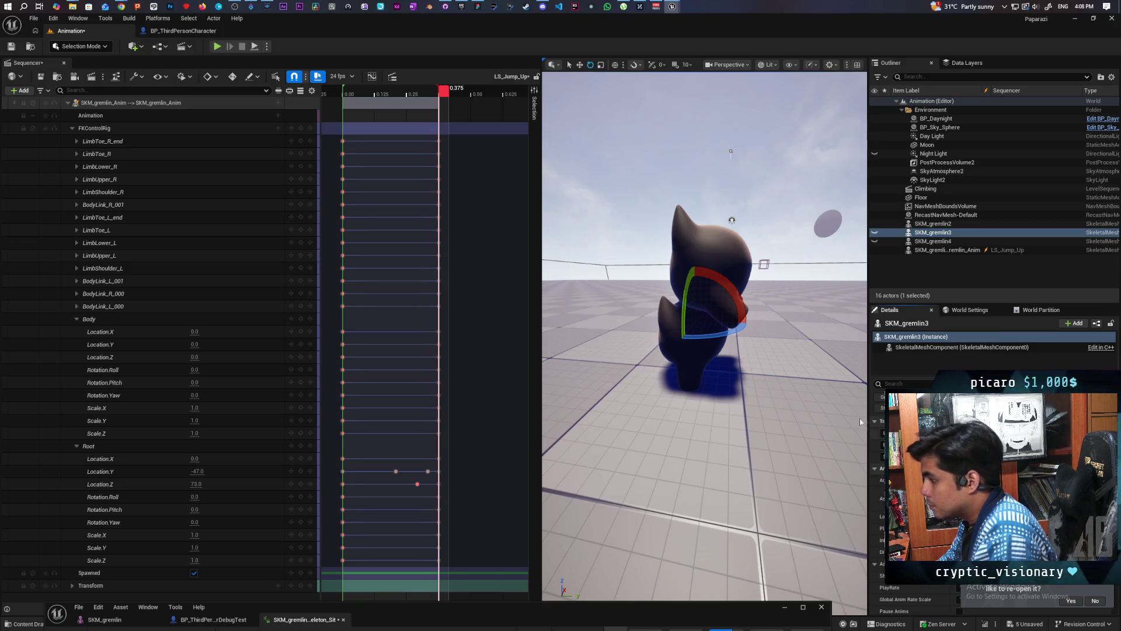
{"action": "left_click", "coordinate": [81, 46]}
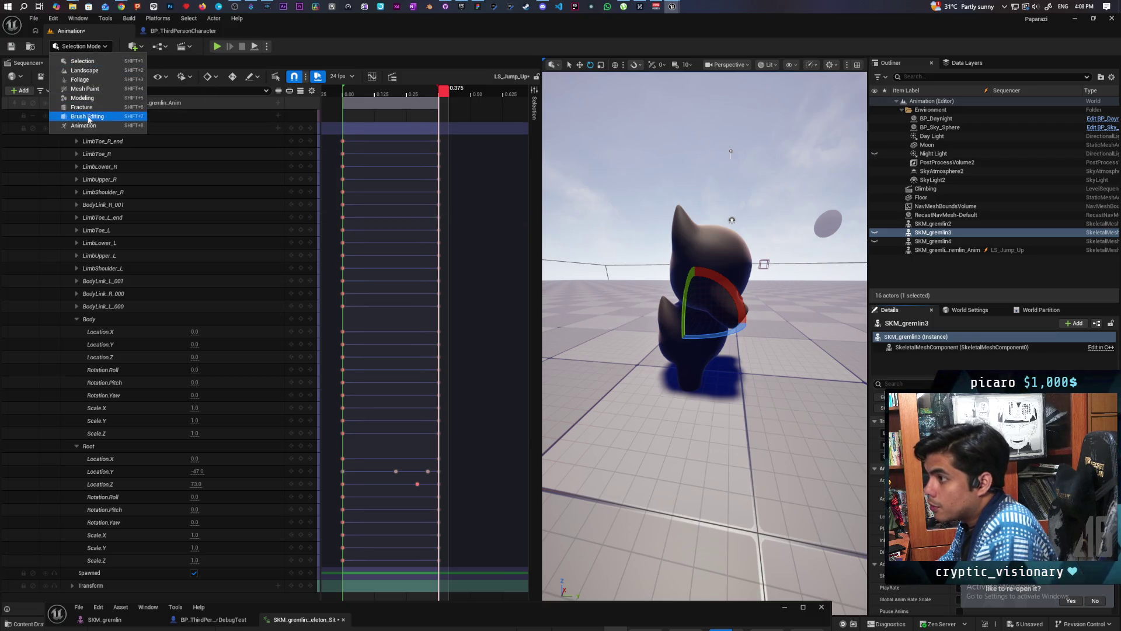
{"action": "left_click", "coordinate": [88, 124]}
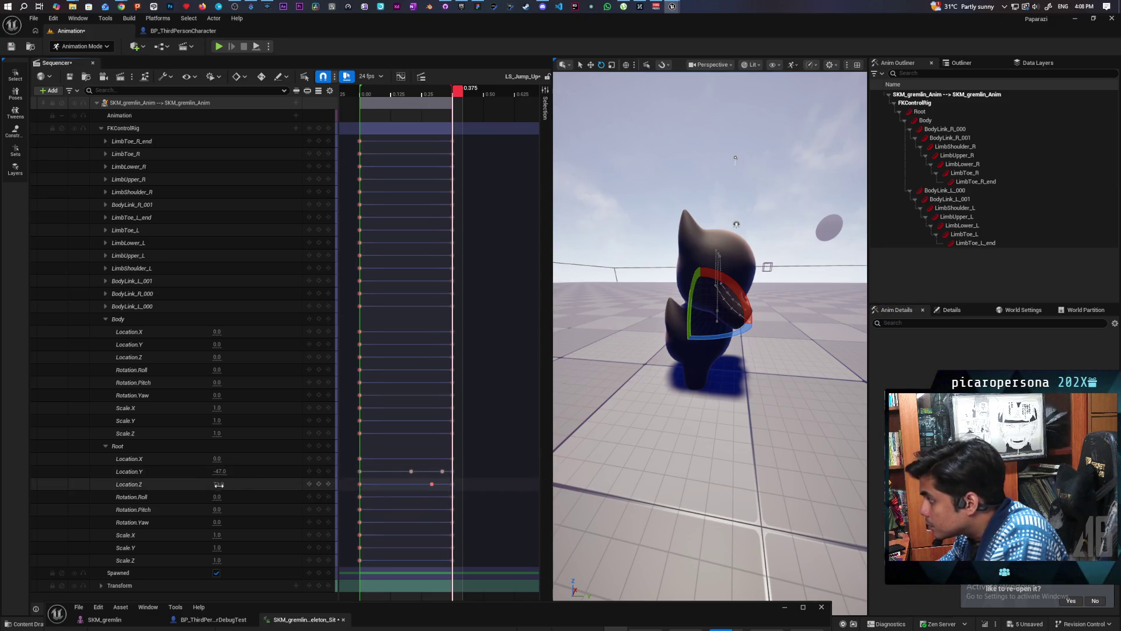
Enter 59.541962 for Root Location.Z and scrub to check the jump pose
{"action": "left_click_drag", "start_coordinate": [218, 484], "coordinate": [219, 484]}
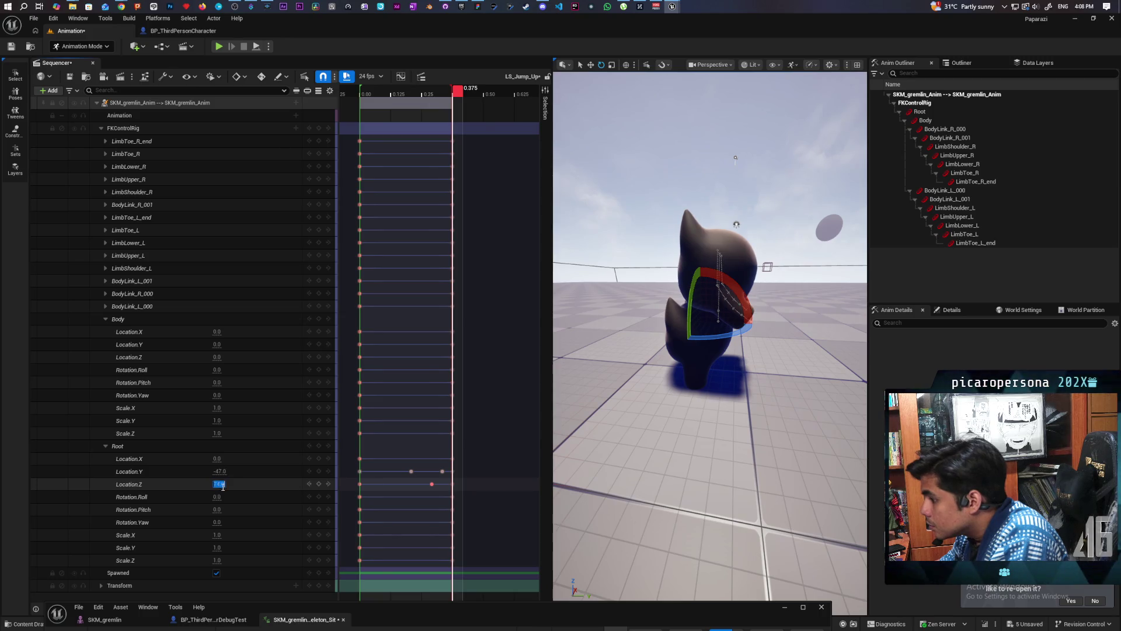
{"action": "left_click", "coordinate": [239, 484]}
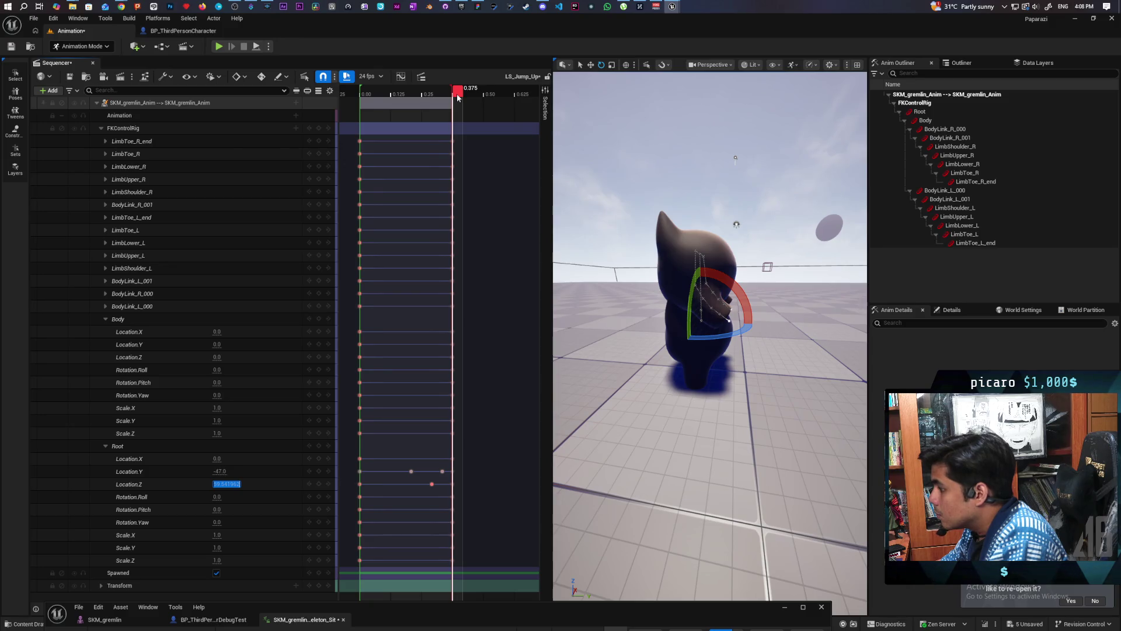
{"action": "key", "text": "Return"}
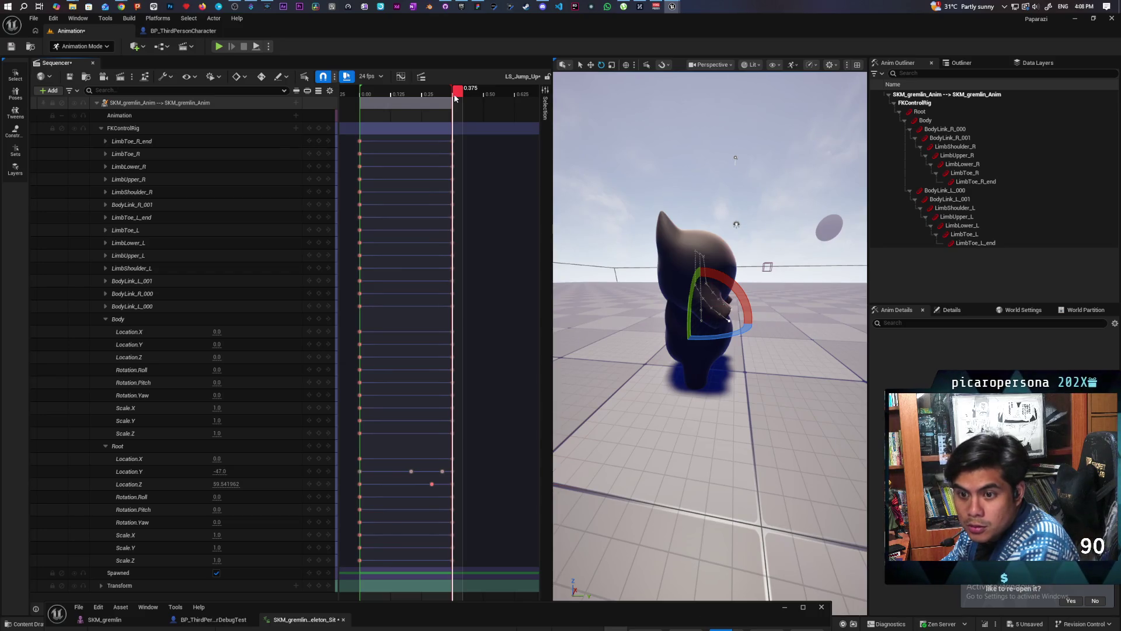
{"action": "mouse_move", "coordinate": [453, 97]}
{"action": "left_mouse_down"}
{"action": "mouse_move", "coordinate": [436, 97]}
{"action": "mouse_move", "coordinate": [460, 100]}
{"action": "mouse_move", "coordinate": [436, 111]}
{"action": "mouse_move", "coordinate": [455, 120]}
{"action": "left_mouse_up"}
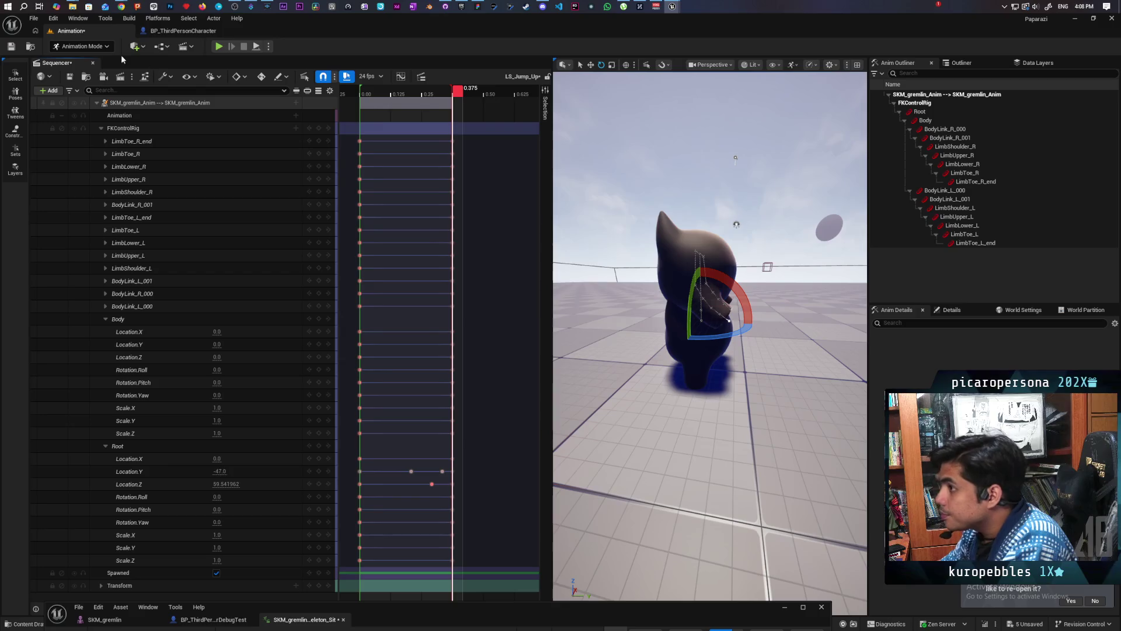
{"action": "left_click", "coordinate": [82, 47]}
Switch to Selection Mode, select SKM_gremlin3 in the Outliner, and return to Animation Mode
{"action": "left_click", "coordinate": [89, 46]}
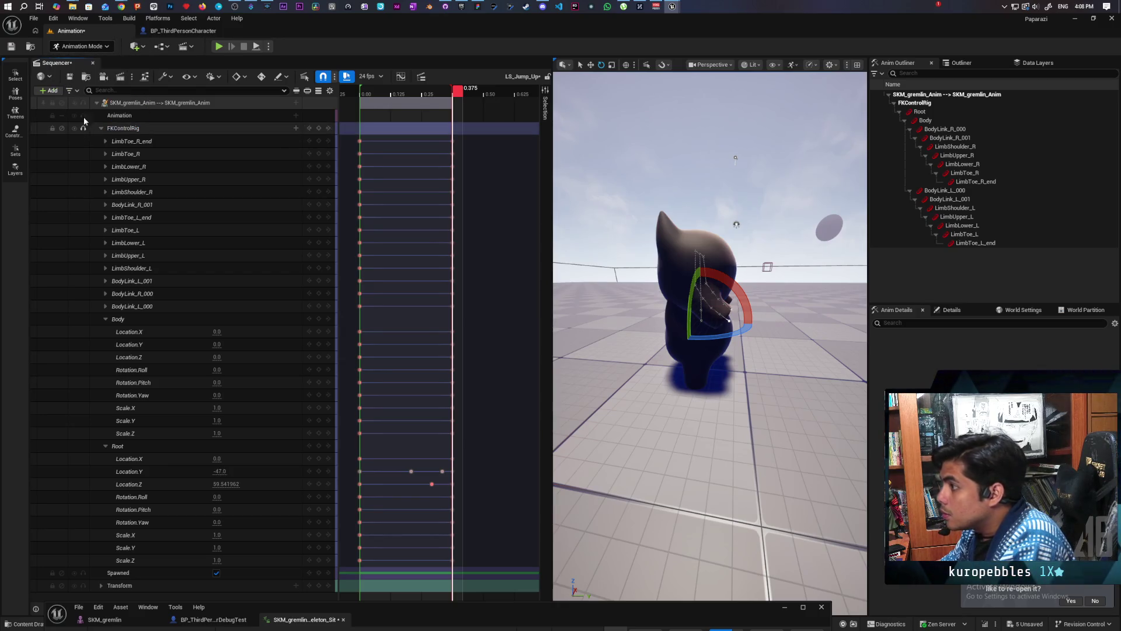
{"action": "left_click", "coordinate": [89, 45]}
{"action": "left_click", "coordinate": [76, 58]}
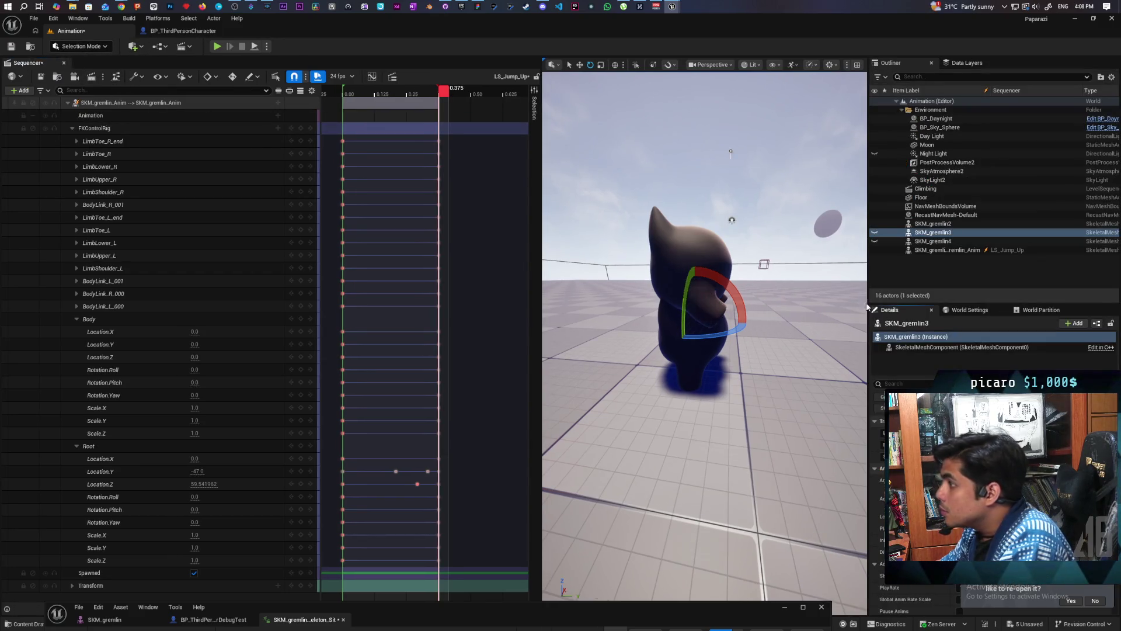
{"action": "left_click", "coordinate": [931, 224]}
{"action": "left_click", "coordinate": [929, 234]}
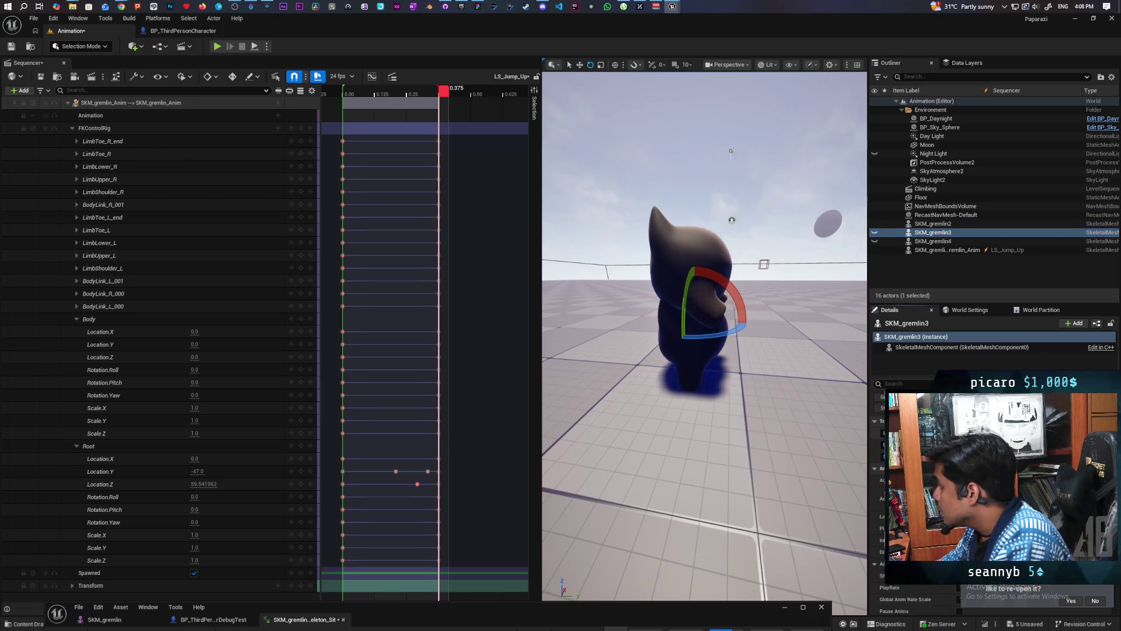
{"action": "left_click", "coordinate": [82, 46]}
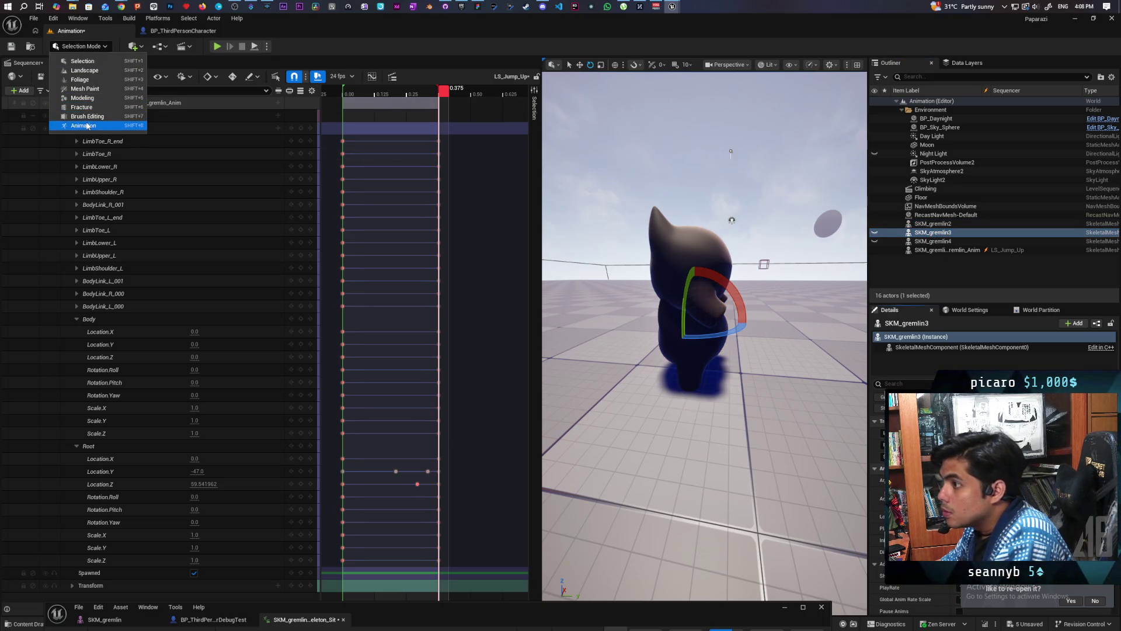
{"action": "left_click", "coordinate": [86, 126]}
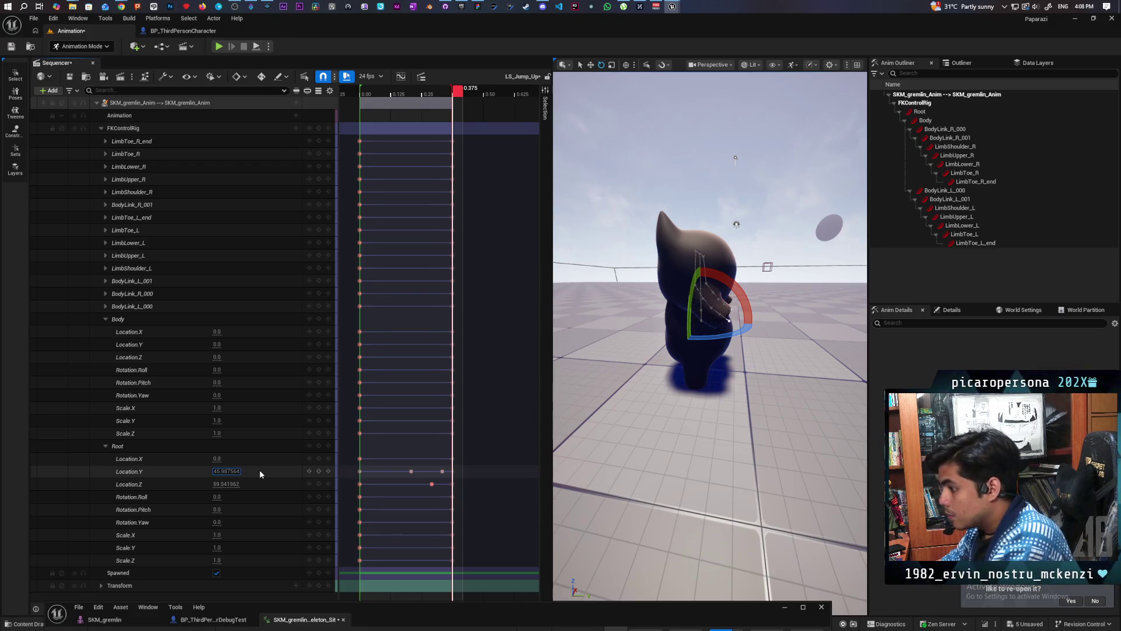
Make the Root Location.Y value negative, -45.987564, and commit it
{"action": "key", "text": "Return"}
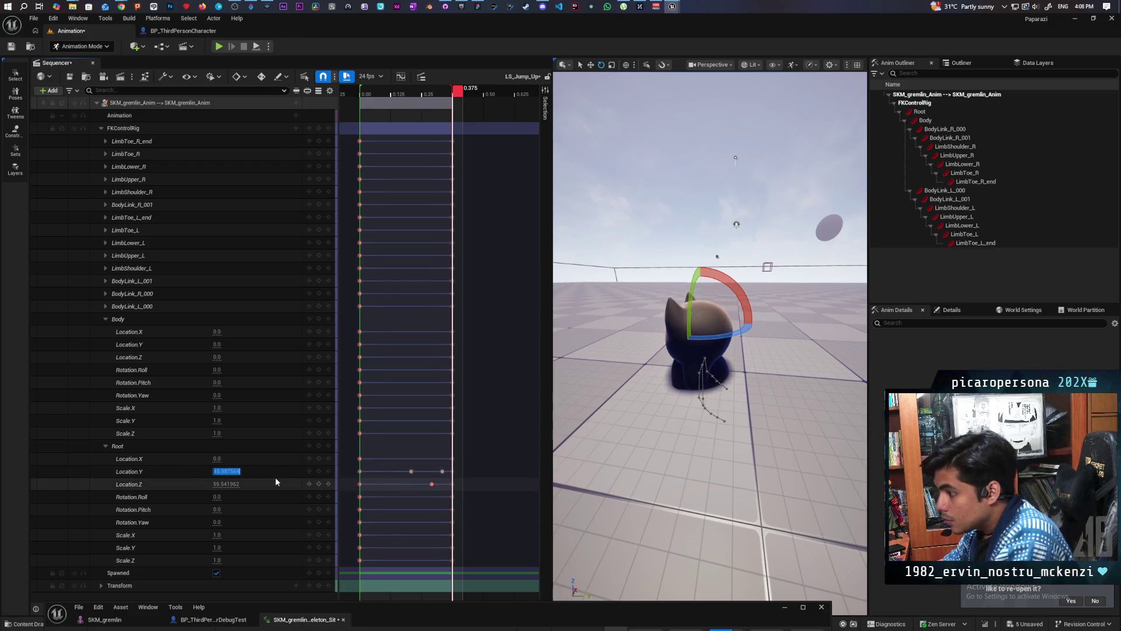
{"action": "type", "text": "-"}
{"action": "key", "text": "Return"}
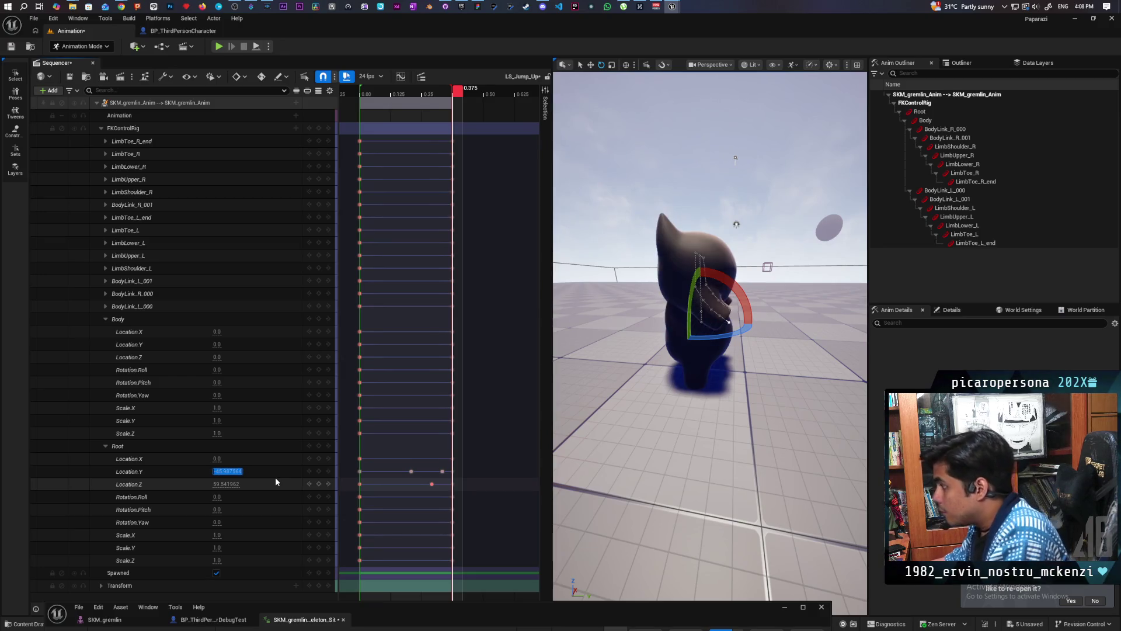
{"action": "left_click", "coordinate": [459, 104]}
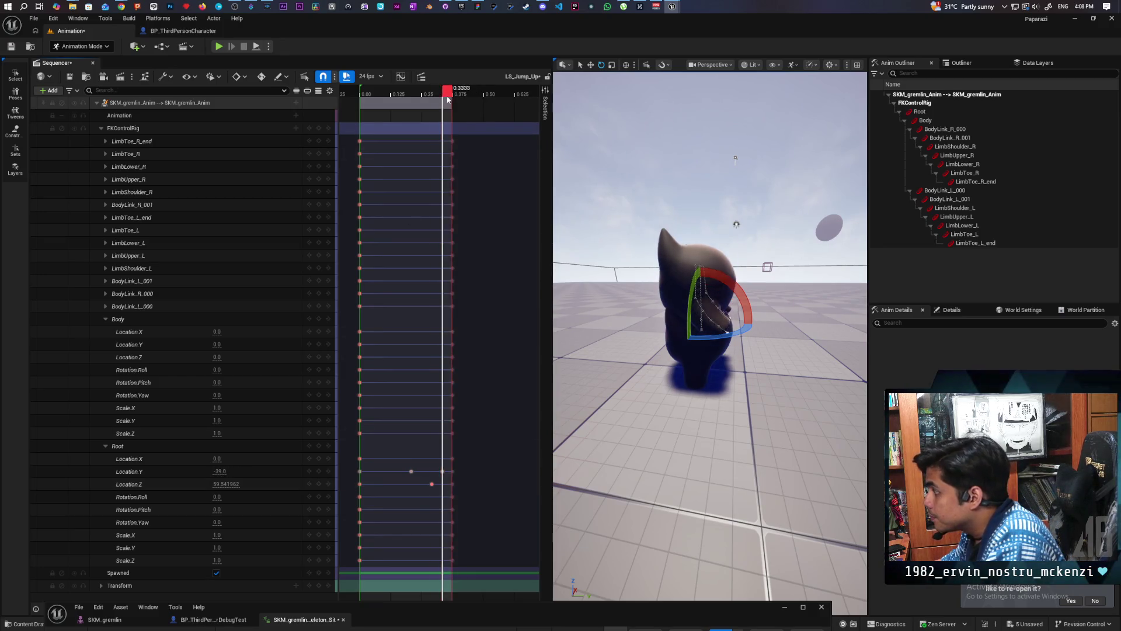
Scrub and play the jump, save the animation, then scrub back to 0.1667
{"action": "left_click_drag", "start_coordinate": [458, 99], "coordinate": [357, 107]}
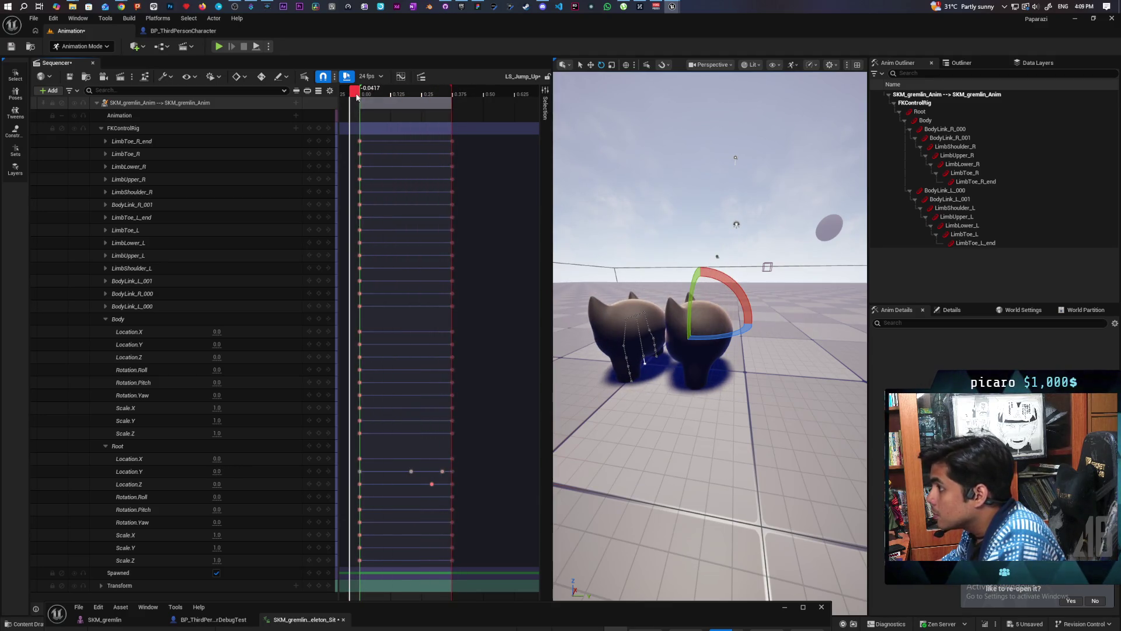
{"action": "key", "text": "space"}
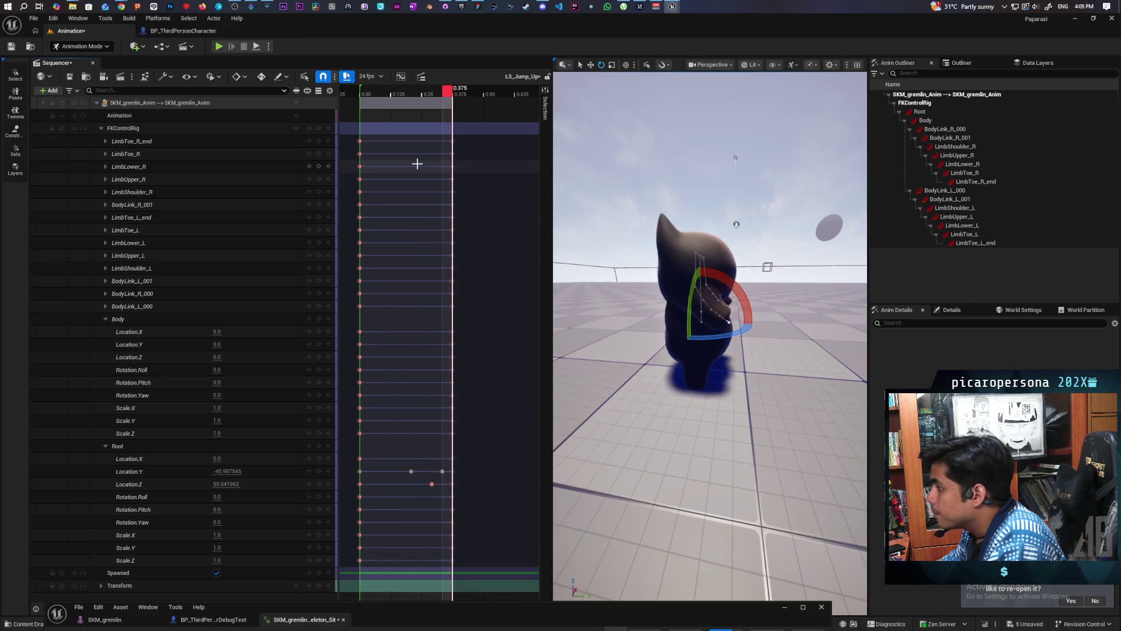
{"action": "left_click", "coordinate": [7, 50]}
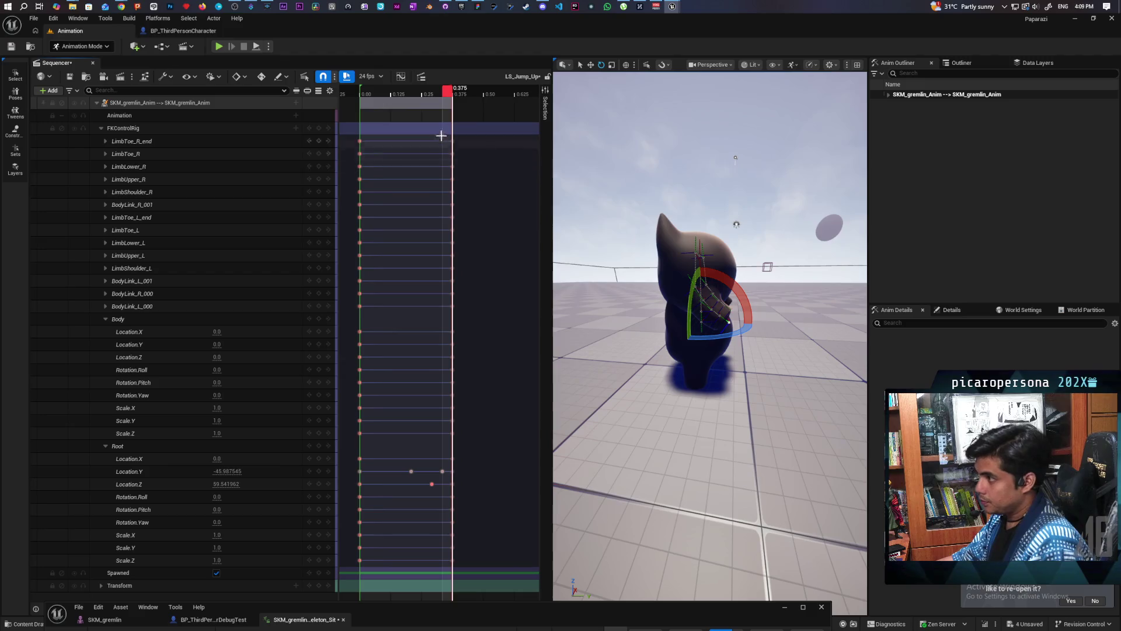
{"action": "mouse_move", "coordinate": [447, 95]}
{"action": "left_mouse_down"}
{"action": "mouse_move", "coordinate": [397, 99]}
{"action": "mouse_move", "coordinate": [446, 120]}
{"action": "mouse_move", "coordinate": [380, 120]}
{"action": "mouse_move", "coordinate": [446, 131]}
{"action": "mouse_move", "coordinate": [454, 139]}
{"action": "mouse_move", "coordinate": [415, 129]}
{"action": "mouse_move", "coordinate": [476, 156]}
{"action": "mouse_move", "coordinate": [432, 164]}
{"action": "mouse_move", "coordinate": [472, 170]}
{"action": "mouse_move", "coordinate": [437, 168]}
{"action": "mouse_move", "coordinate": [481, 167]}
{"action": "mouse_move", "coordinate": [430, 160]}
{"action": "mouse_move", "coordinate": [477, 171]}
{"action": "mouse_move", "coordinate": [356, 164]}
{"action": "mouse_move", "coordinate": [387, 169]}
{"action": "left_mouse_up"}
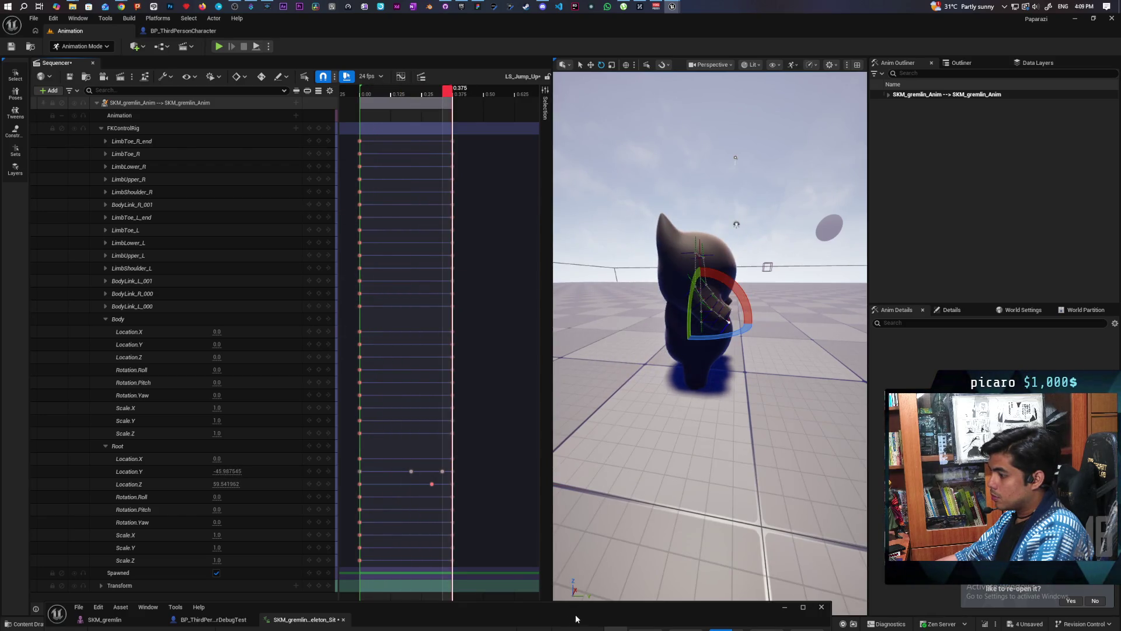
Switch LS_Jump_Up's display rate from 24 to 30 fps and play the jump
{"action": "mouse_move", "coordinate": [576, 618]}
{"action": "left_mouse_down"}
{"action": "mouse_move", "coordinate": [699, 336]}
{"action": "mouse_move", "coordinate": [710, 190]}
{"action": "mouse_move", "coordinate": [693, 333]}
{"action": "mouse_move", "coordinate": [650, 391]}
{"action": "left_mouse_up"}
{"action": "left_click", "coordinate": [368, 77]}
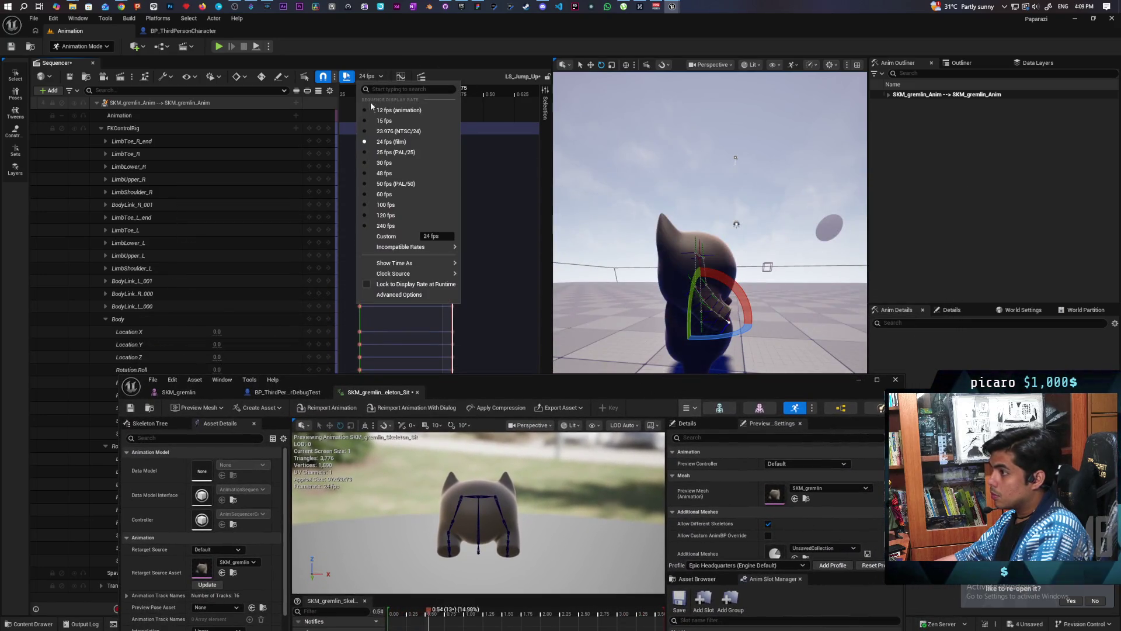
{"action": "left_click", "coordinate": [384, 163]}
{"action": "mouse_move", "coordinate": [562, 393]}
{"action": "left_mouse_down"}
{"action": "mouse_move", "coordinate": [501, 520]}
{"action": "mouse_move", "coordinate": [501, 560]}
{"action": "left_mouse_up"}
{"action": "left_click_drag", "start_coordinate": [454, 93], "coordinate": [356, 98]}
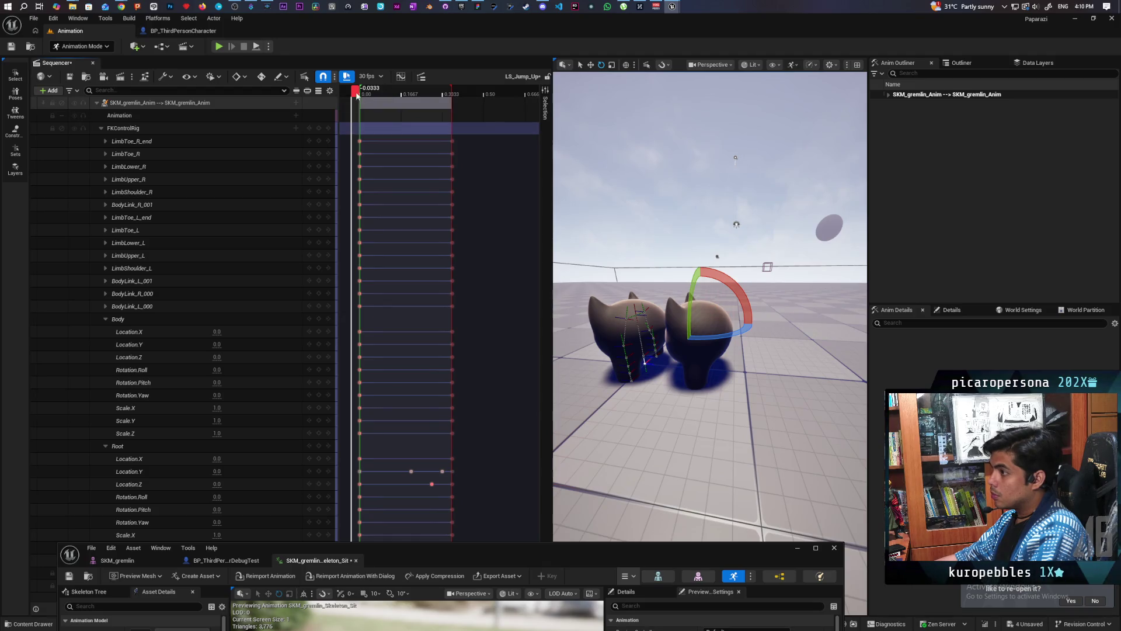
{"action": "key", "text": "space"}
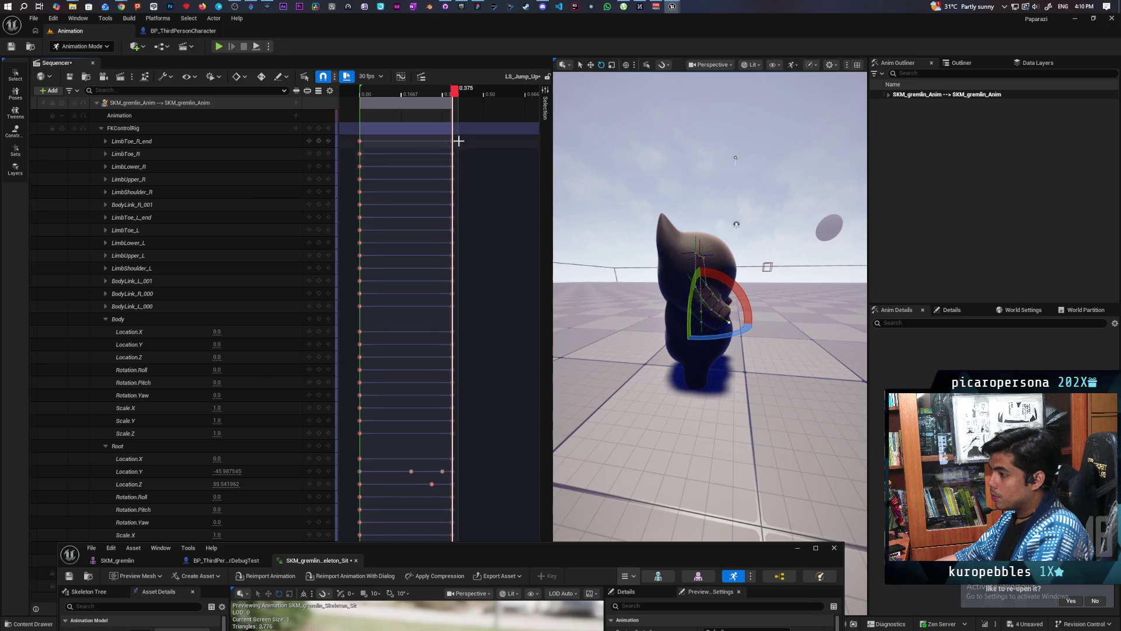
Try a mid-jump Root Location.Y change, revert it, and play the sequence from 0.3333
{"action": "mouse_move", "coordinate": [444, 104]}
{"action": "left_mouse_down"}
{"action": "mouse_move", "coordinate": [413, 108]}
{"action": "mouse_move", "coordinate": [453, 132]}
{"action": "mouse_move", "coordinate": [444, 136]}
{"action": "left_mouse_up"}
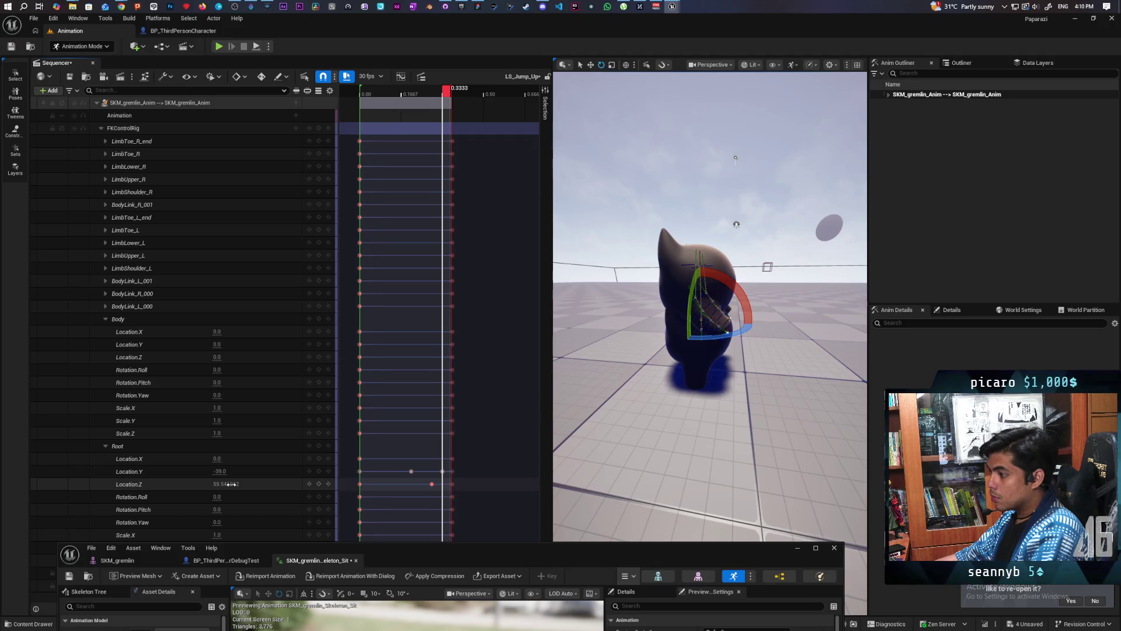
{"action": "left_click_drag", "start_coordinate": [220, 472], "coordinate": [220, 471]}
{"action": "key", "text": "Right"}
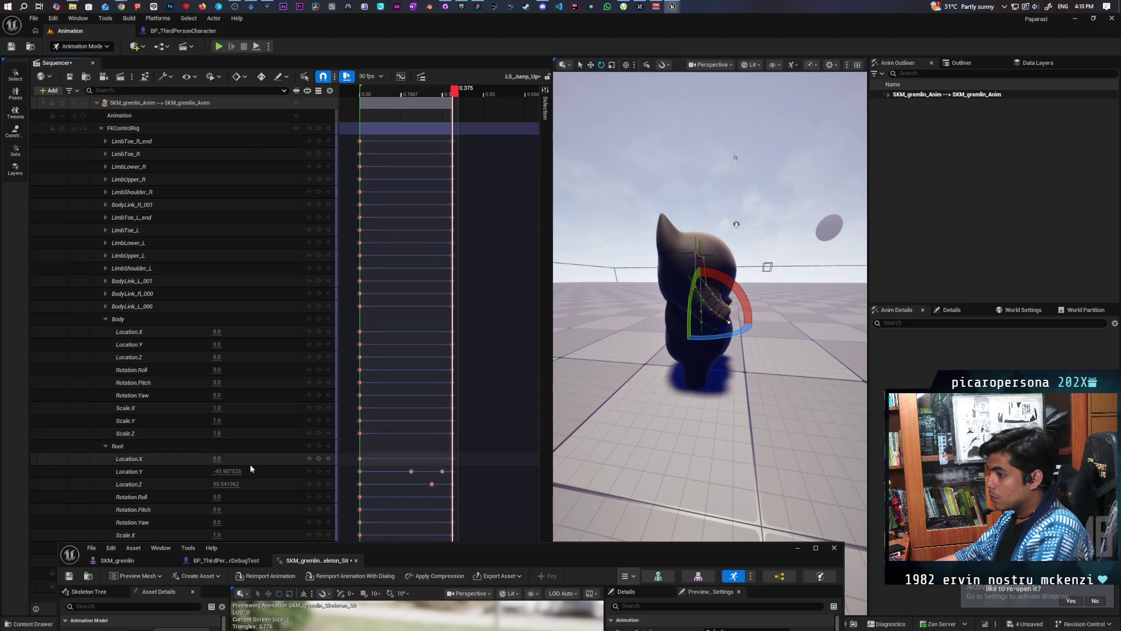
{"action": "mouse_move", "coordinate": [453, 95]}
{"action": "left_mouse_down"}
{"action": "mouse_move", "coordinate": [376, 101]}
{"action": "mouse_move", "coordinate": [366, 116]}
{"action": "left_mouse_up"}
{"action": "key", "text": "space"}
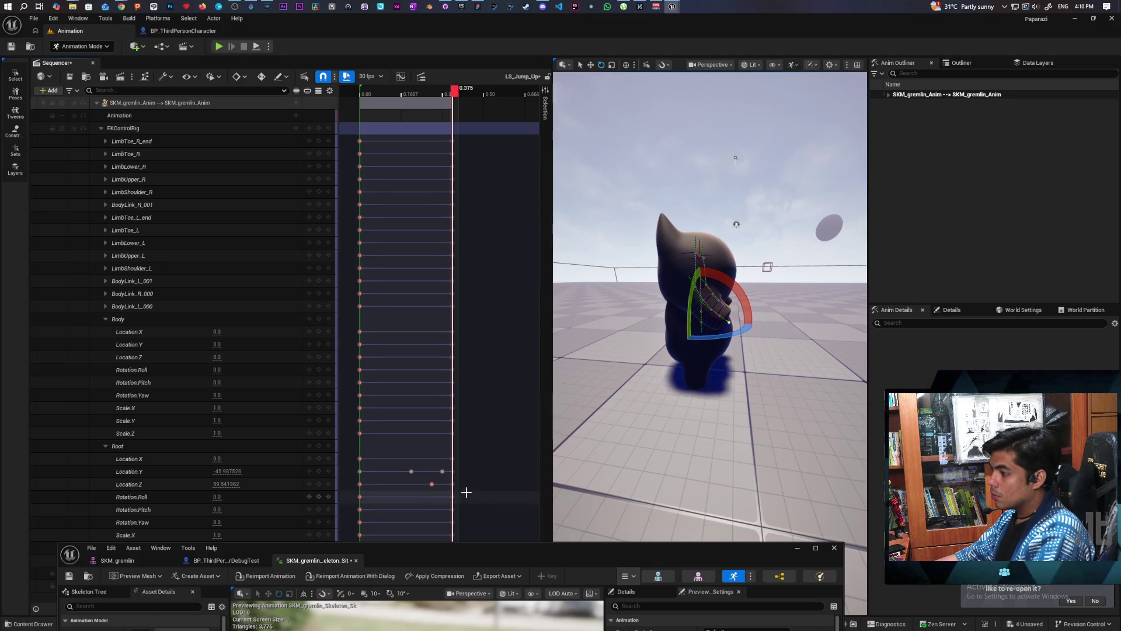
{"action": "mouse_move", "coordinate": [455, 93]}
{"action": "left_mouse_down"}
{"action": "mouse_move", "coordinate": [441, 96]}
{"action": "mouse_move", "coordinate": [482, 91]}
{"action": "left_mouse_up"}
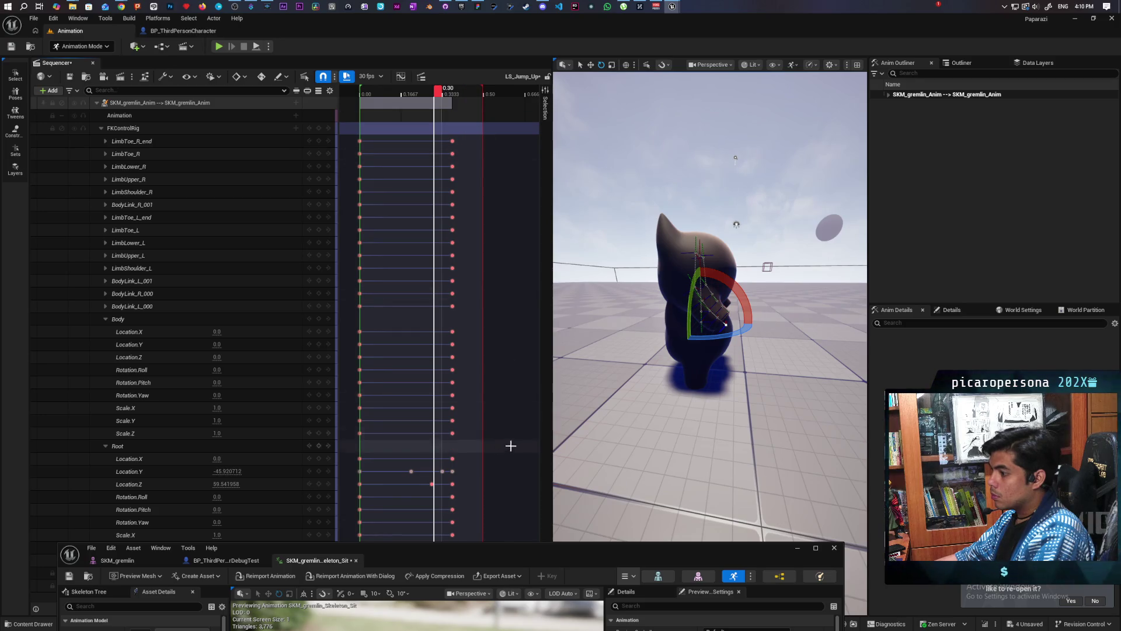
Move the Root's keys from 0.375 to 0.4333 and loop-play the longer jump
{"action": "left_click", "coordinate": [453, 472]}
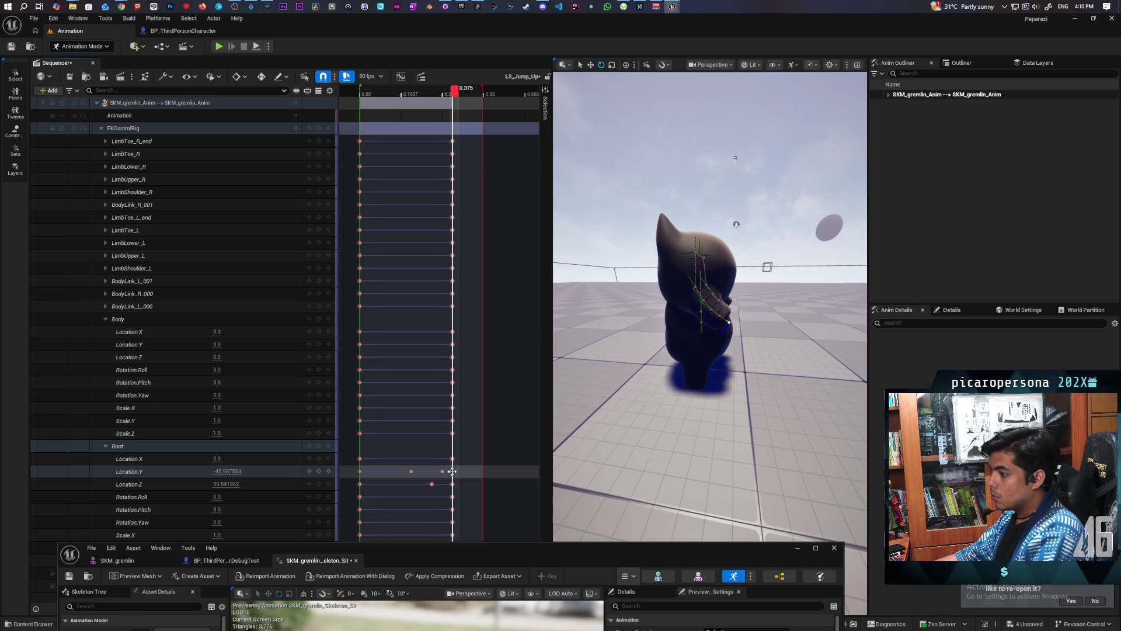
{"action": "left_click_drag", "start_coordinate": [452, 471], "coordinate": [467, 473]}
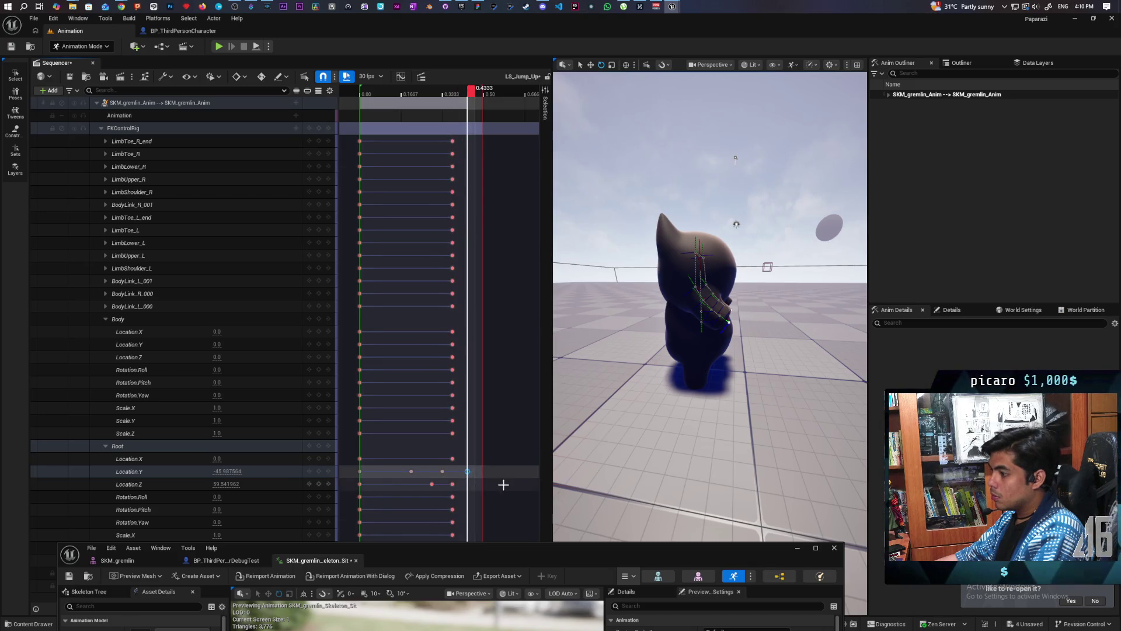
{"action": "key", "text": "End"}
{"action": "key", "text": "space"}
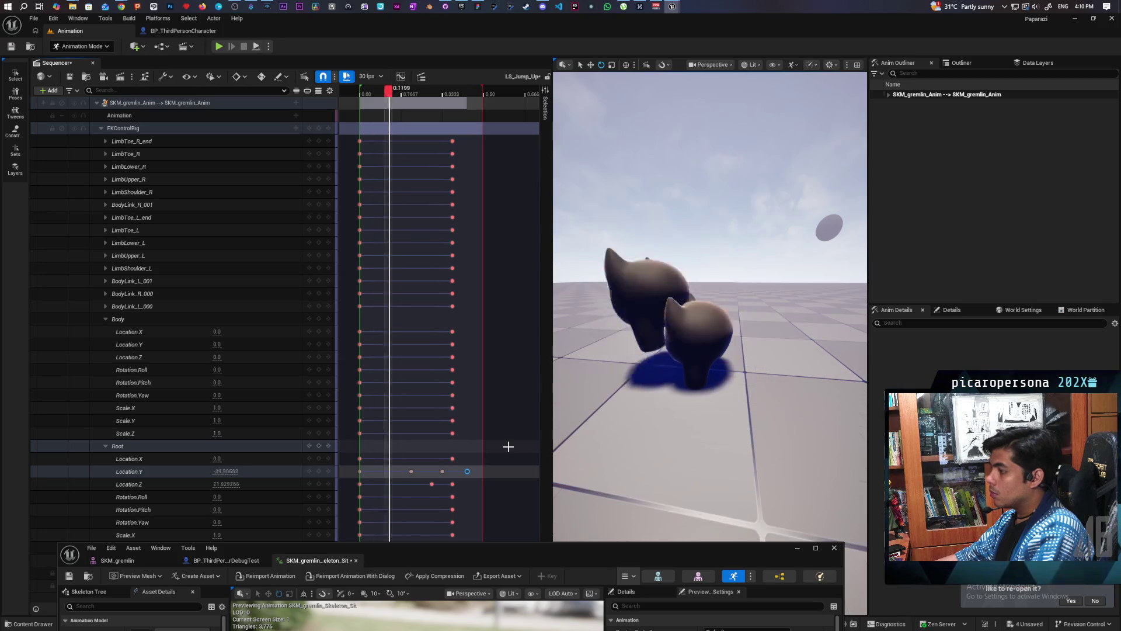
{"action": "key", "text": "space"}
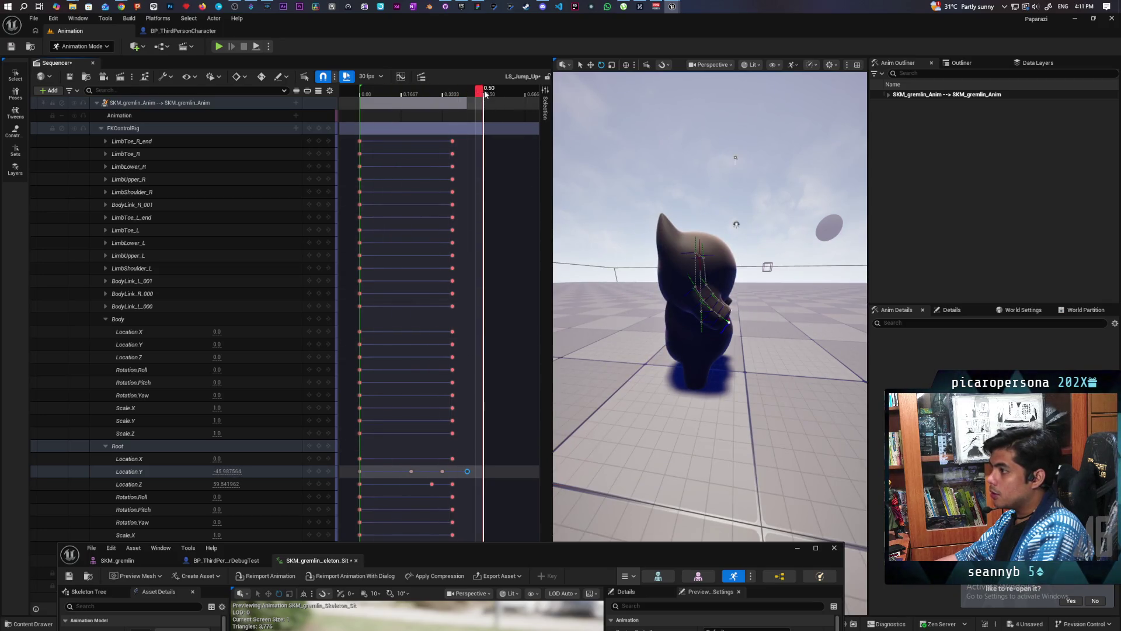
{"action": "mouse_move", "coordinate": [480, 94]}
{"action": "left_mouse_down"}
{"action": "mouse_move", "coordinate": [426, 102]}
{"action": "mouse_move", "coordinate": [459, 95]}
{"action": "left_mouse_up"}
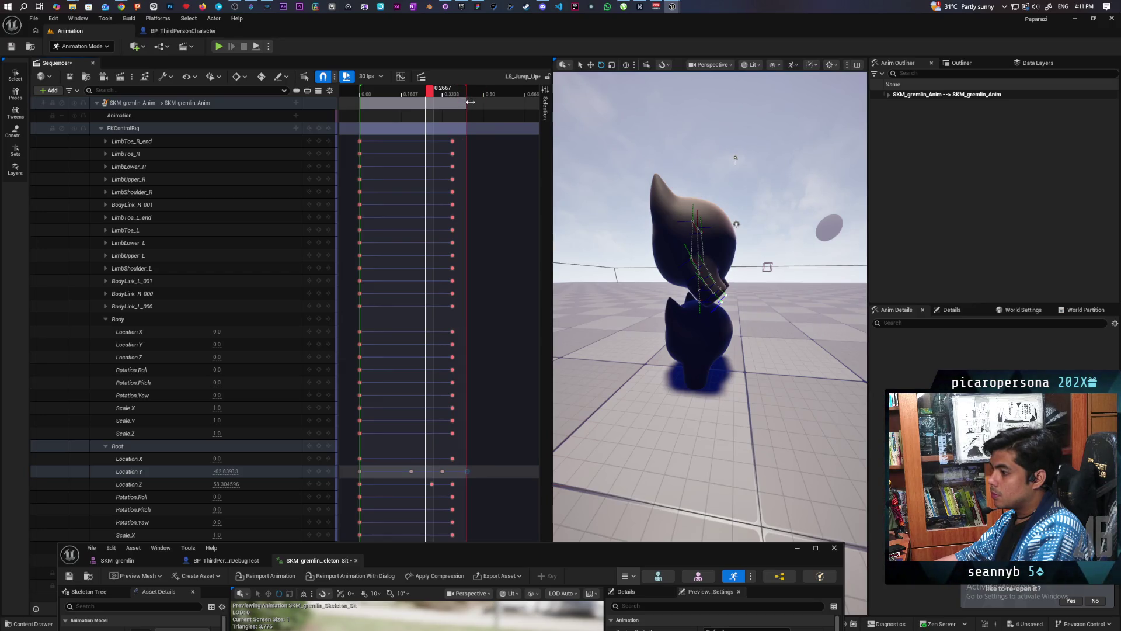
{"action": "key", "text": "space"}
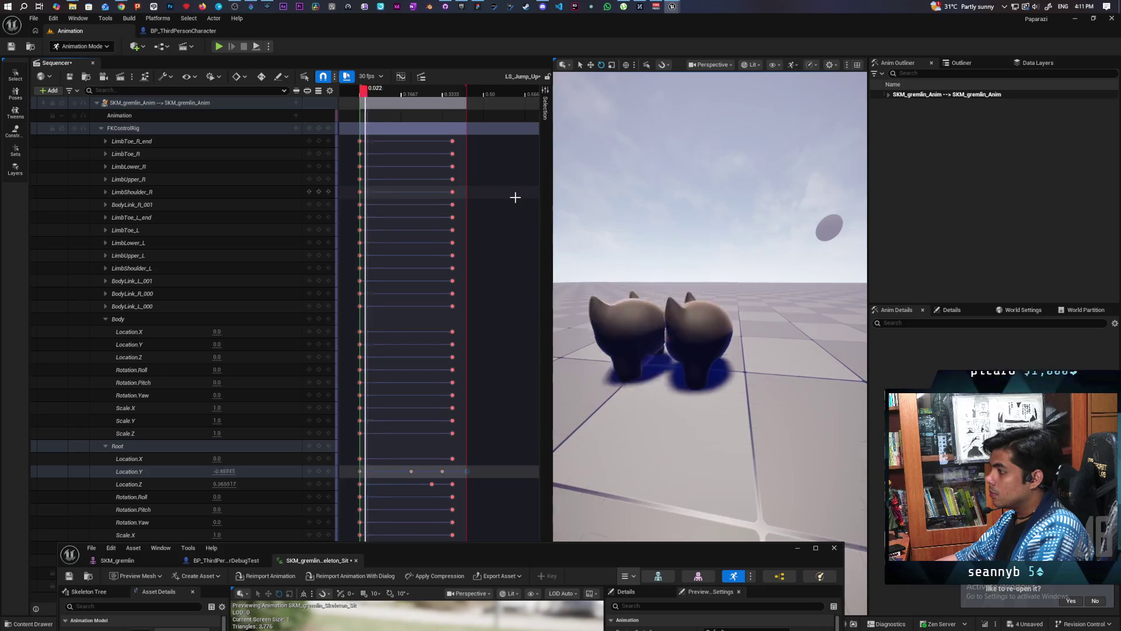
{"action": "key", "text": "space"}
{"action": "key", "text": "space"}
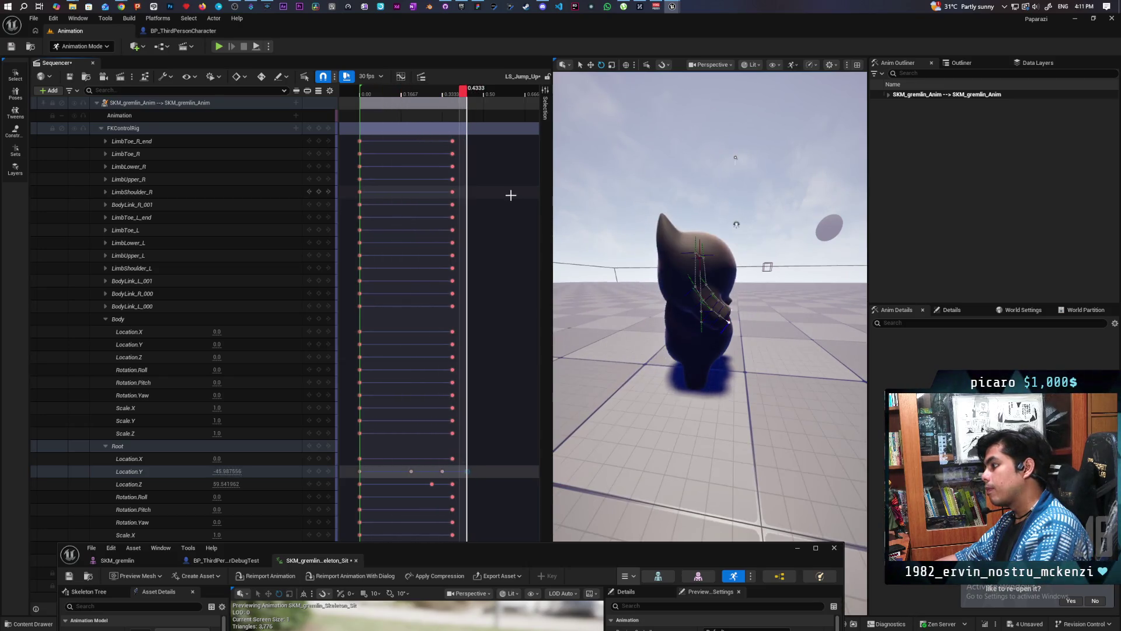
{"action": "key", "text": "space"}
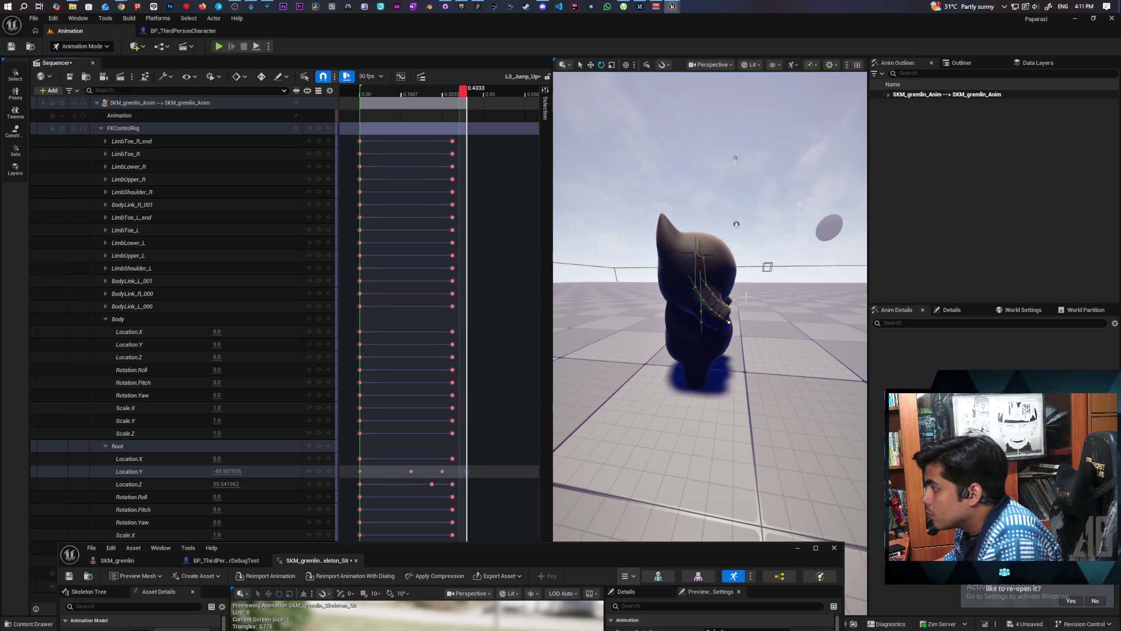
Select the gremlin's LimbShoulder_R control and expand its track into location, rotation and scale channels
{"action": "left_click_drag", "start_coordinate": [736, 224], "coordinate": [689, 229]}
{"action": "scroll", "coordinate": [704, 268], "scroll_direction": "up", "scroll_amount": 5}
{"action": "scroll", "coordinate": [702, 266], "scroll_direction": "down", "scroll_amount": 5}
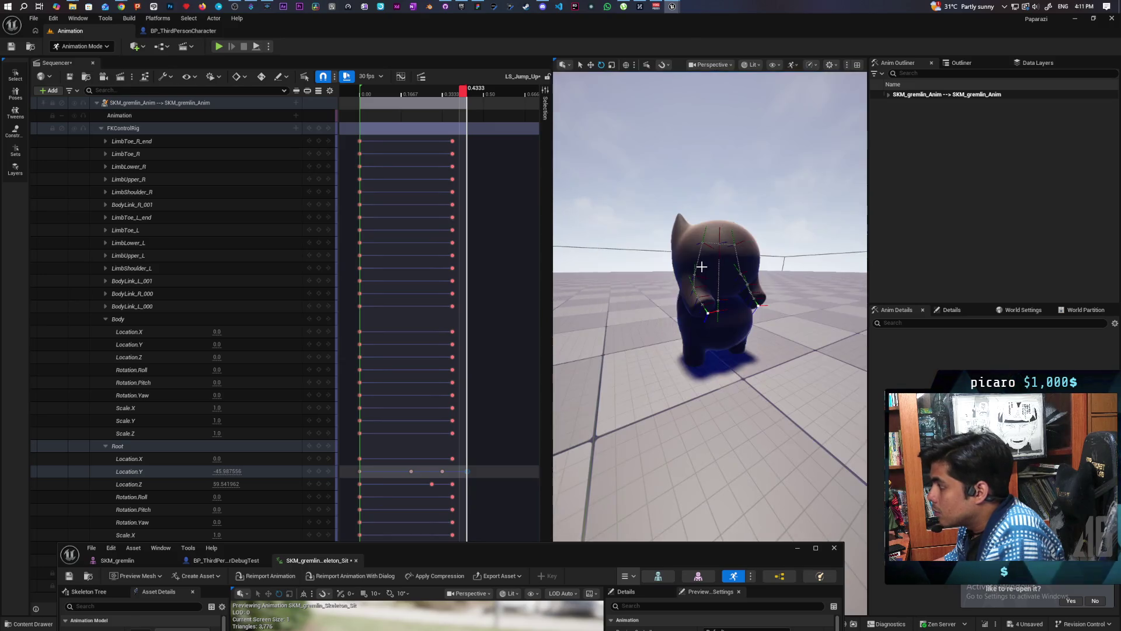
{"action": "mouse_move", "coordinate": [762, 266]}
{"action": "left_mouse_down"}
{"action": "mouse_move", "coordinate": [705, 276]}
{"action": "mouse_move", "coordinate": [806, 249]}
{"action": "left_mouse_up"}
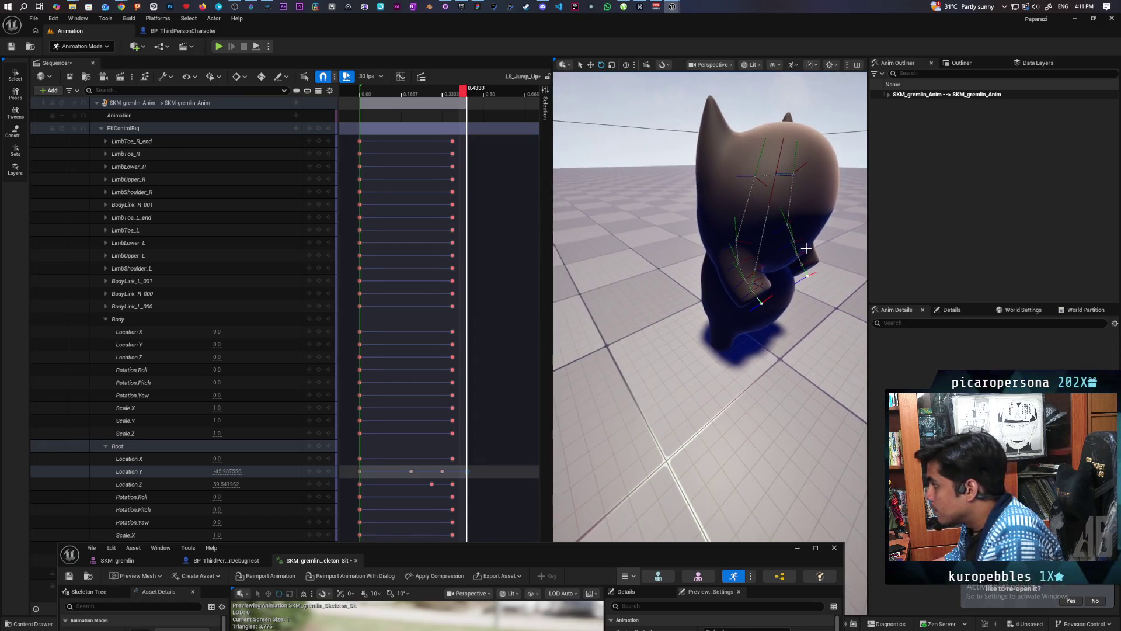
{"action": "left_click", "coordinate": [737, 249]}
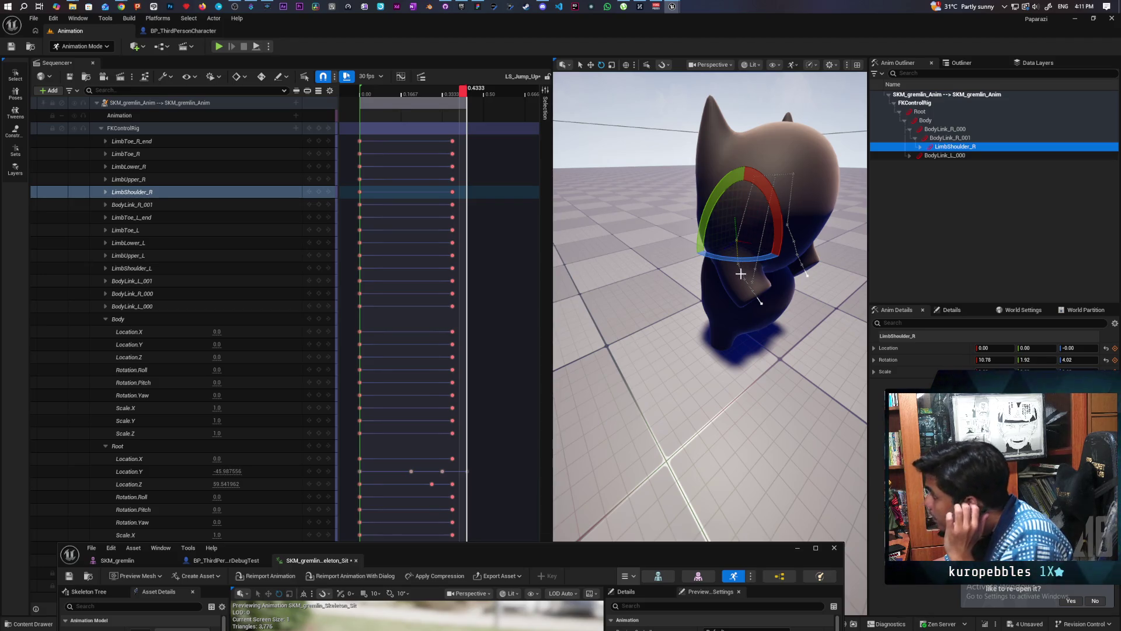
{"action": "left_click", "coordinate": [742, 271]}
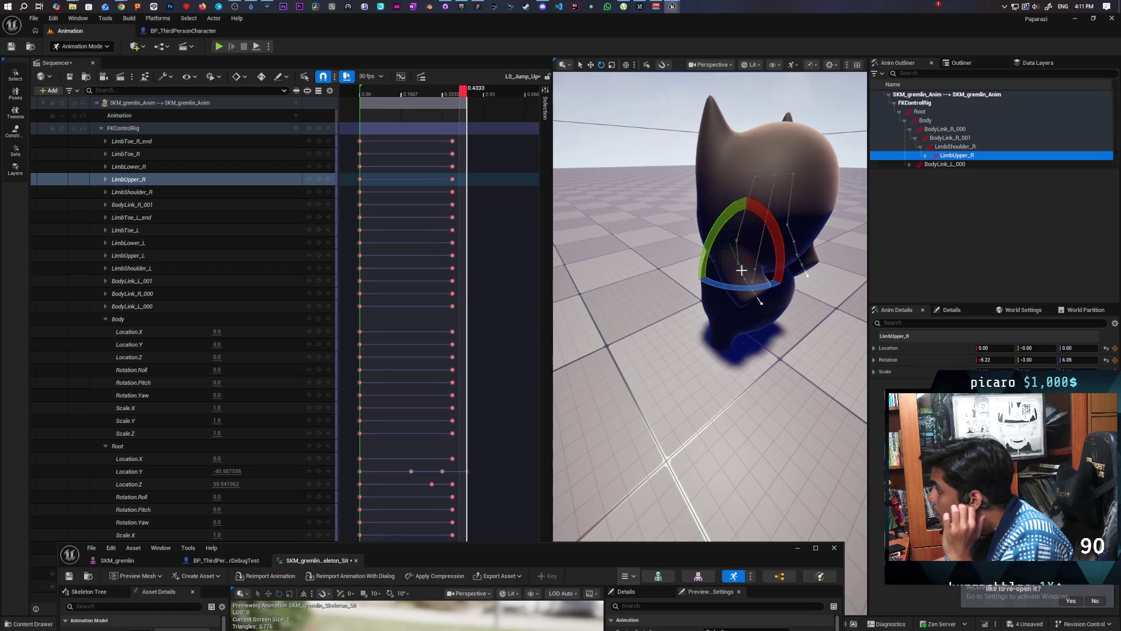
{"action": "left_click", "coordinate": [759, 250]}
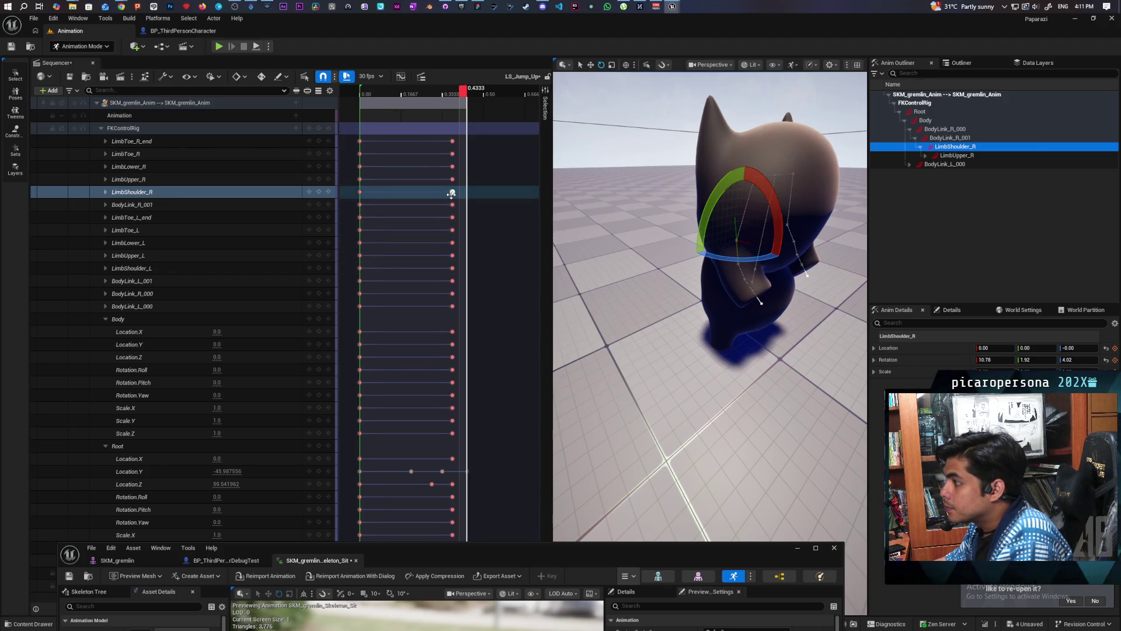
{"action": "left_click_drag", "start_coordinate": [452, 194], "coordinate": [464, 199]}
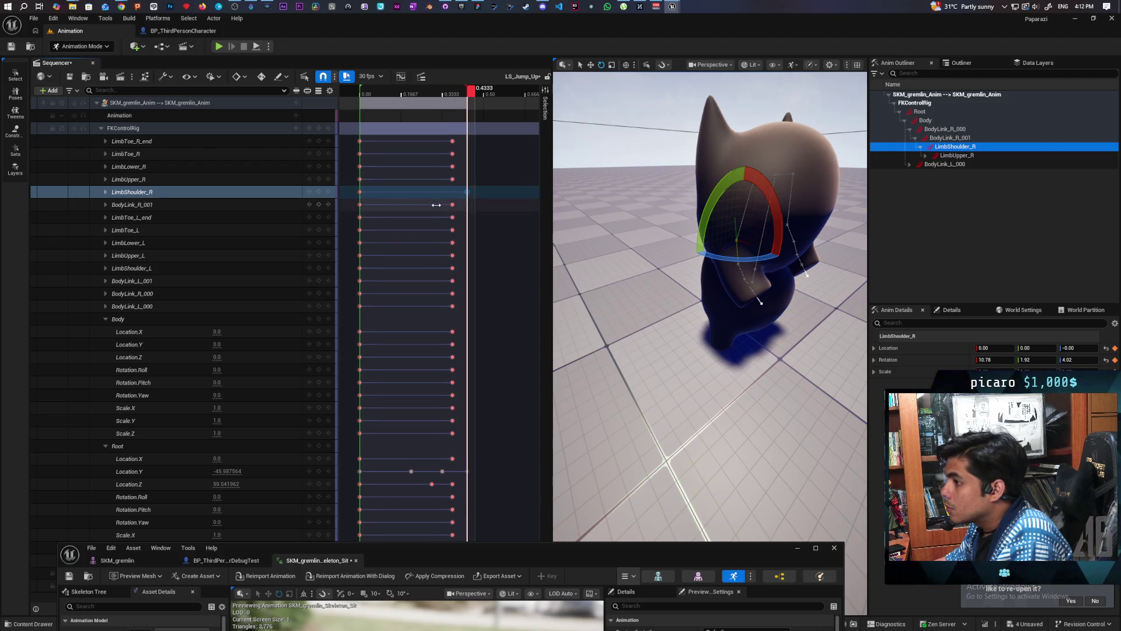
{"action": "left_click", "coordinate": [106, 191]}
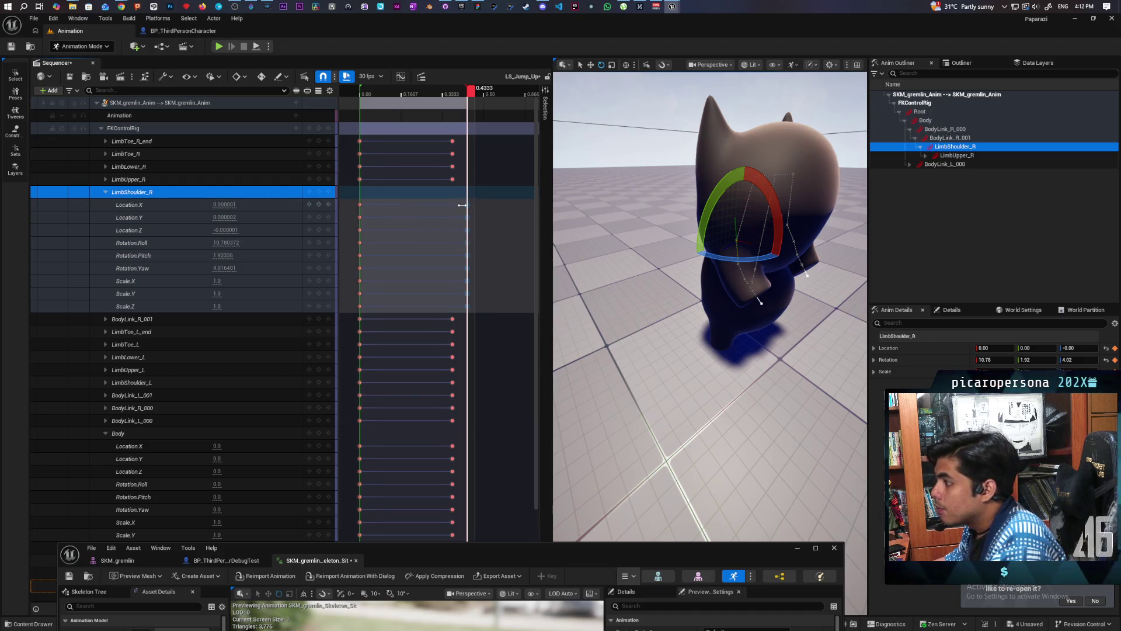
Select the shoulder channels' end keys, undo the pasted LimbShoulder_R keys, and collapse the track
{"action": "left_click", "coordinate": [484, 204]}
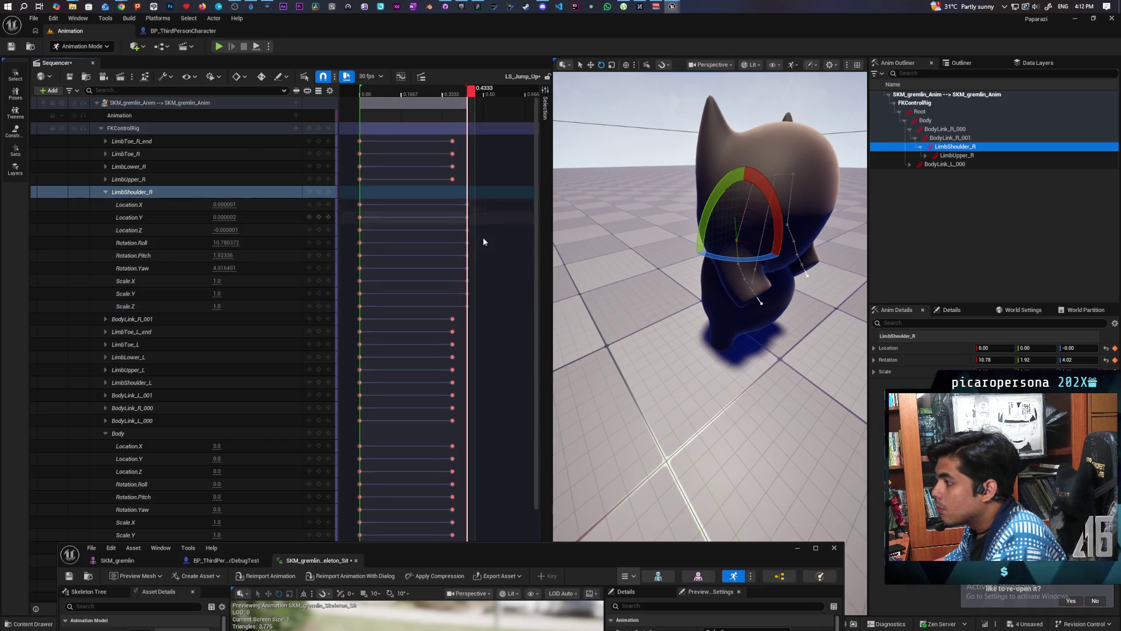
{"action": "left_click_drag", "start_coordinate": [486, 204], "coordinate": [460, 309]}
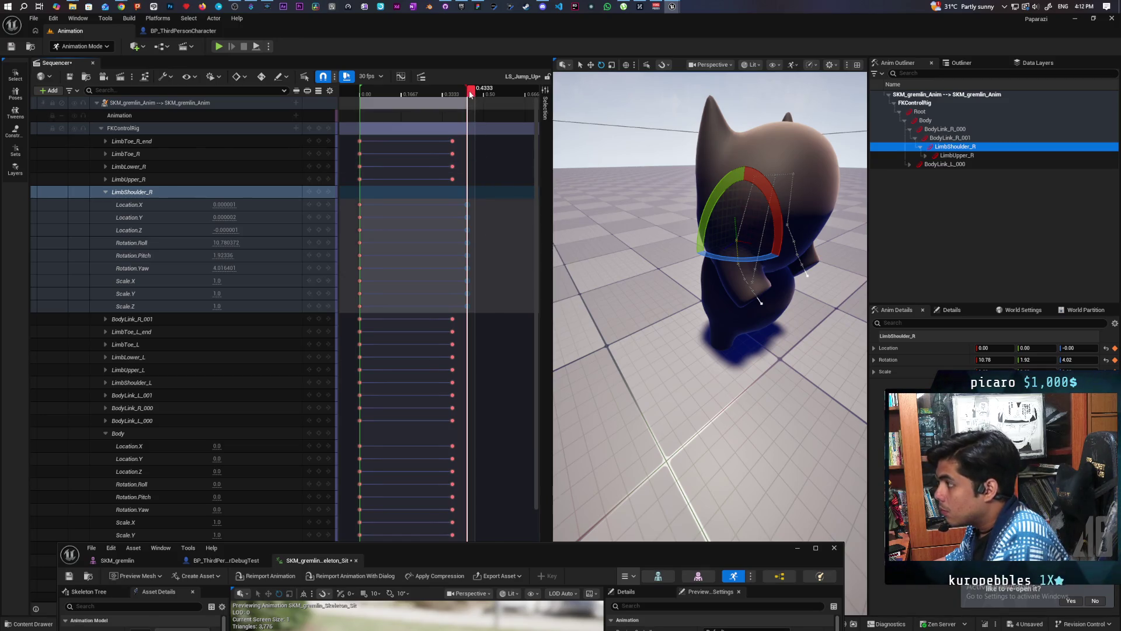
{"action": "mouse_move", "coordinate": [472, 97]}
{"action": "left_mouse_down"}
{"action": "mouse_move", "coordinate": [458, 96]}
{"action": "mouse_move", "coordinate": [459, 107]}
{"action": "left_mouse_up"}
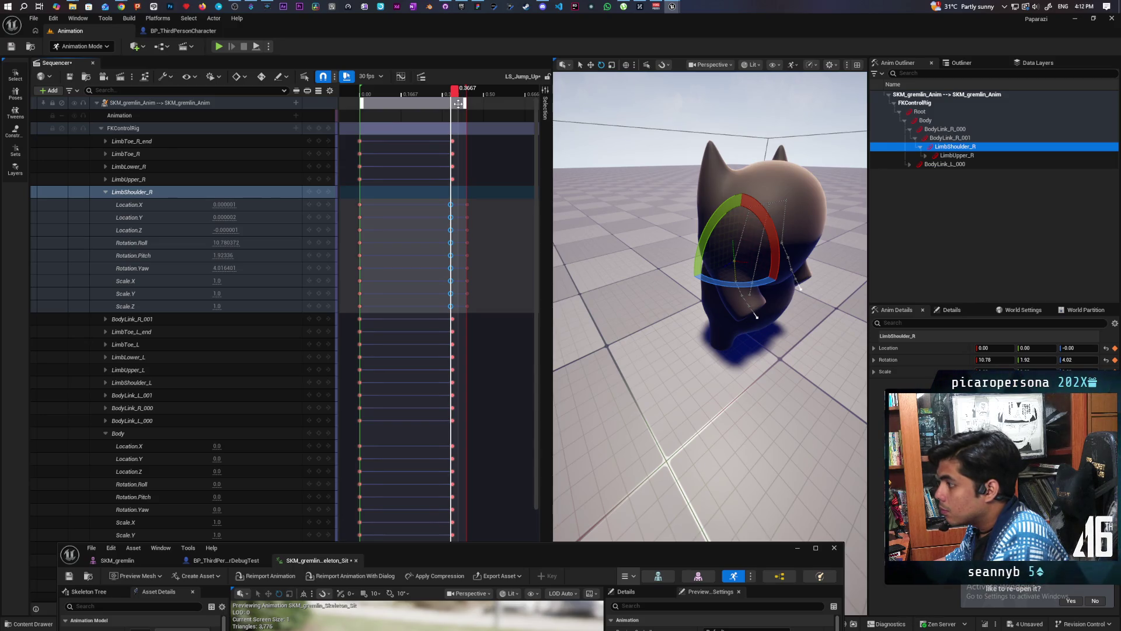
{"action": "key", "text": "ctrl+z"}
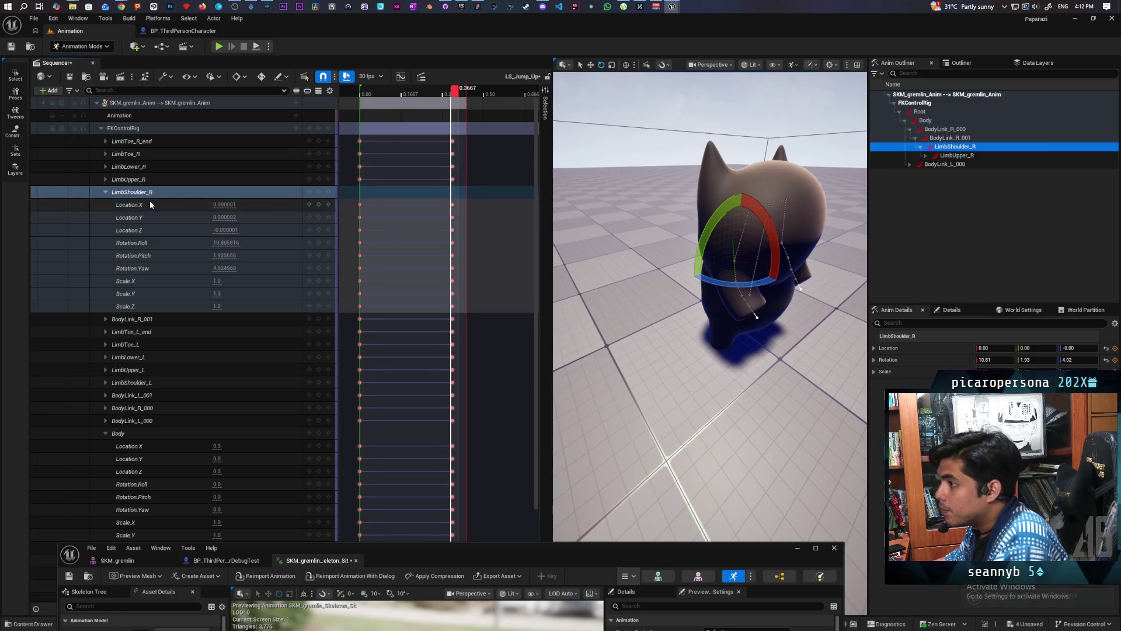
{"action": "double_click", "coordinate": [132, 192]}
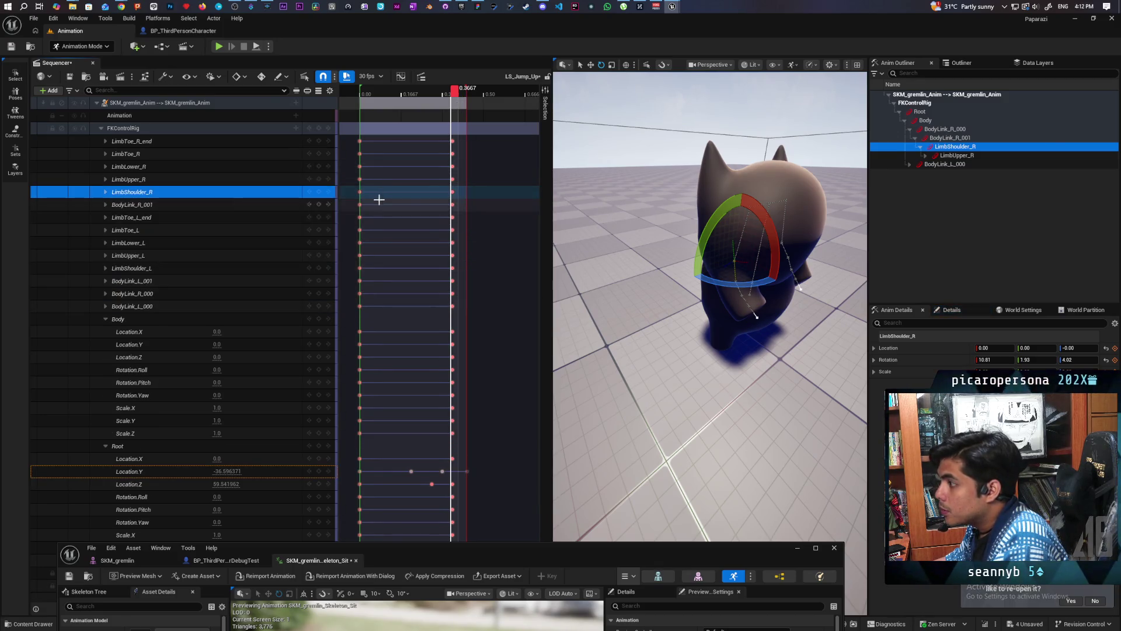
Select the shoulder key at 0.375 and rotate the right shoulder about 15 degrees
{"action": "left_click", "coordinate": [454, 192]}
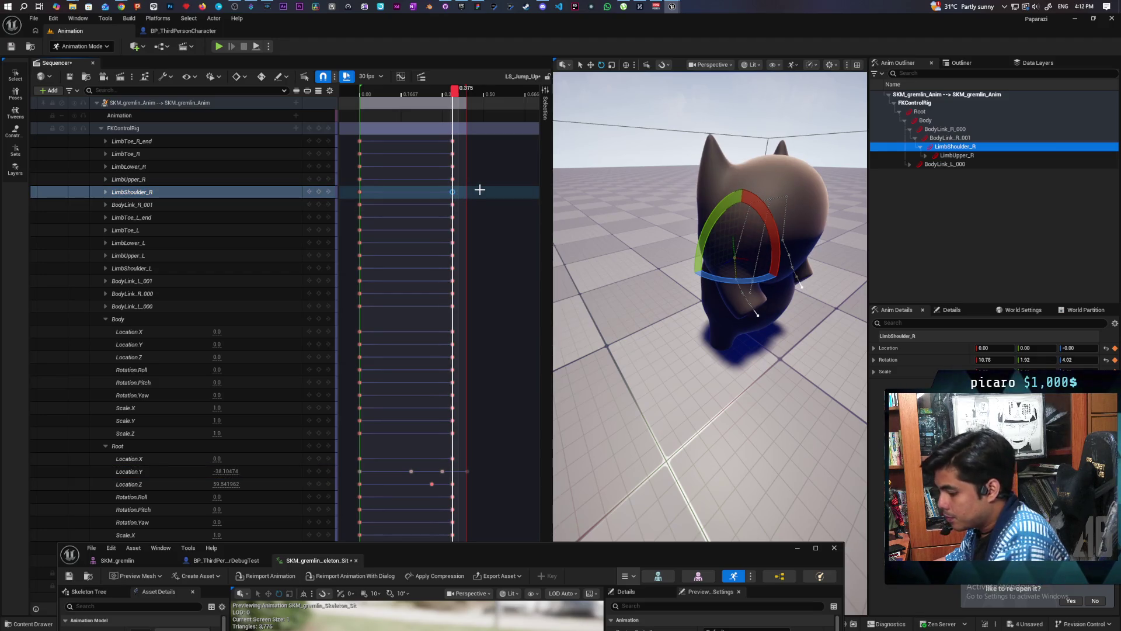
{"action": "left_click_drag", "start_coordinate": [455, 100], "coordinate": [474, 103]}
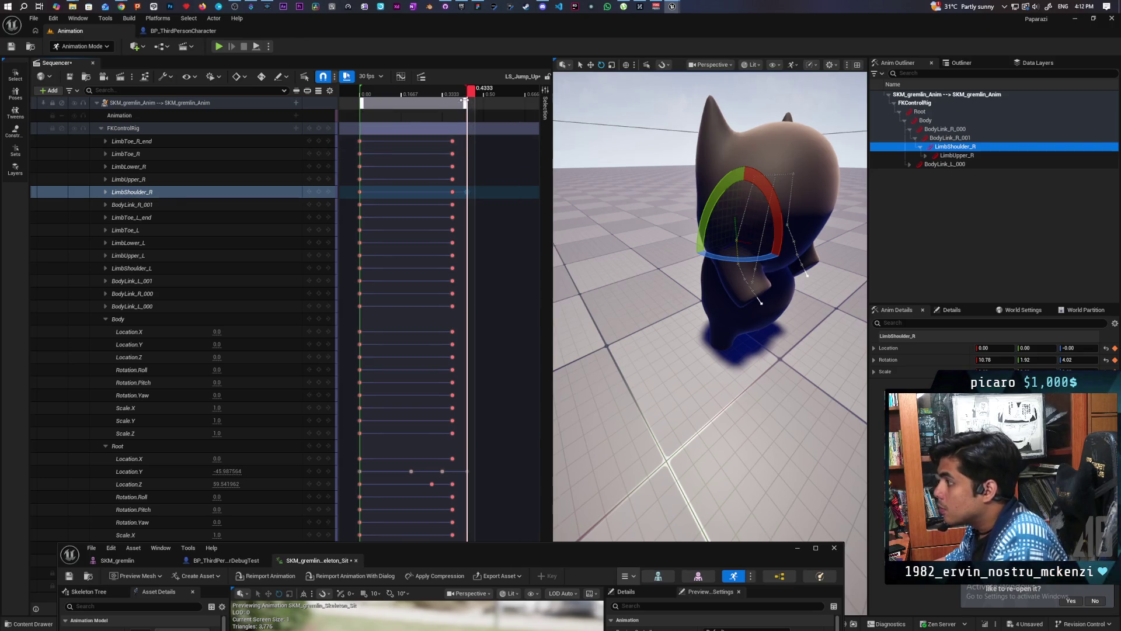
{"action": "left_click_drag", "start_coordinate": [470, 96], "coordinate": [465, 96]}
{"action": "key", "text": "Left"}
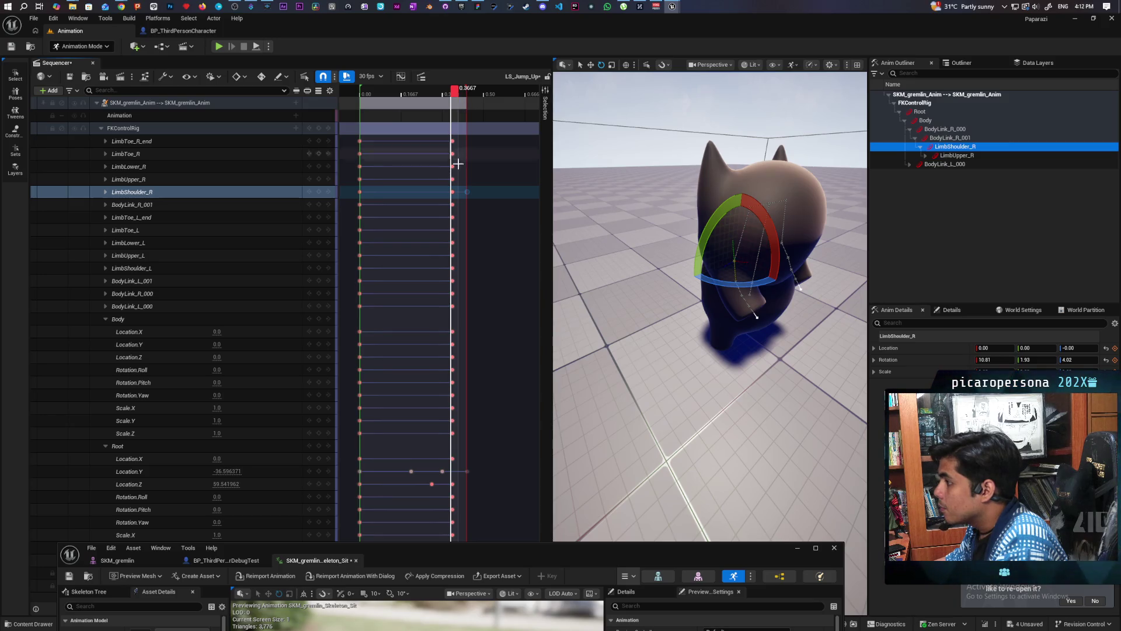
{"action": "left_click", "coordinate": [453, 193]}
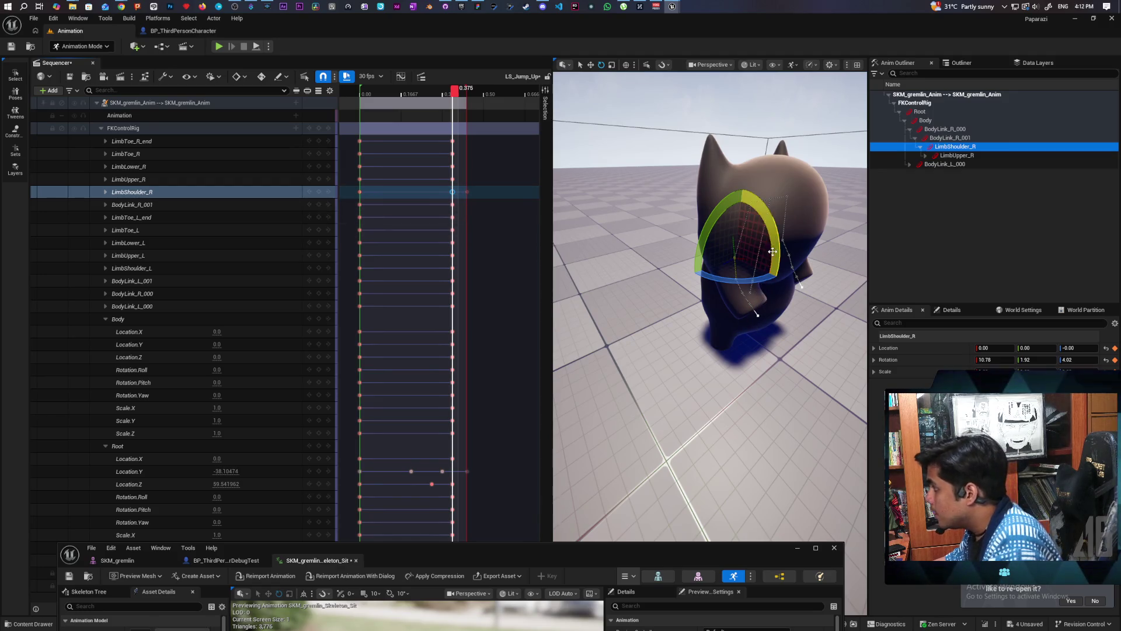
{"action": "left_click_drag", "start_coordinate": [774, 243], "coordinate": [776, 247]}
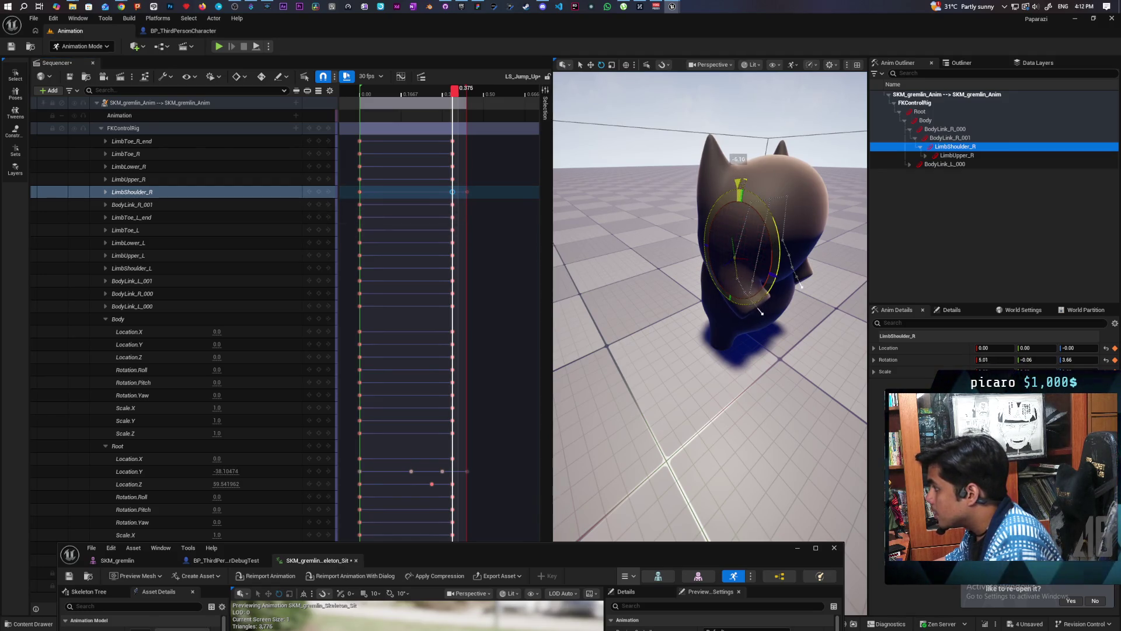
{"action": "left_click_drag", "start_coordinate": [742, 182], "coordinate": [737, 194]}
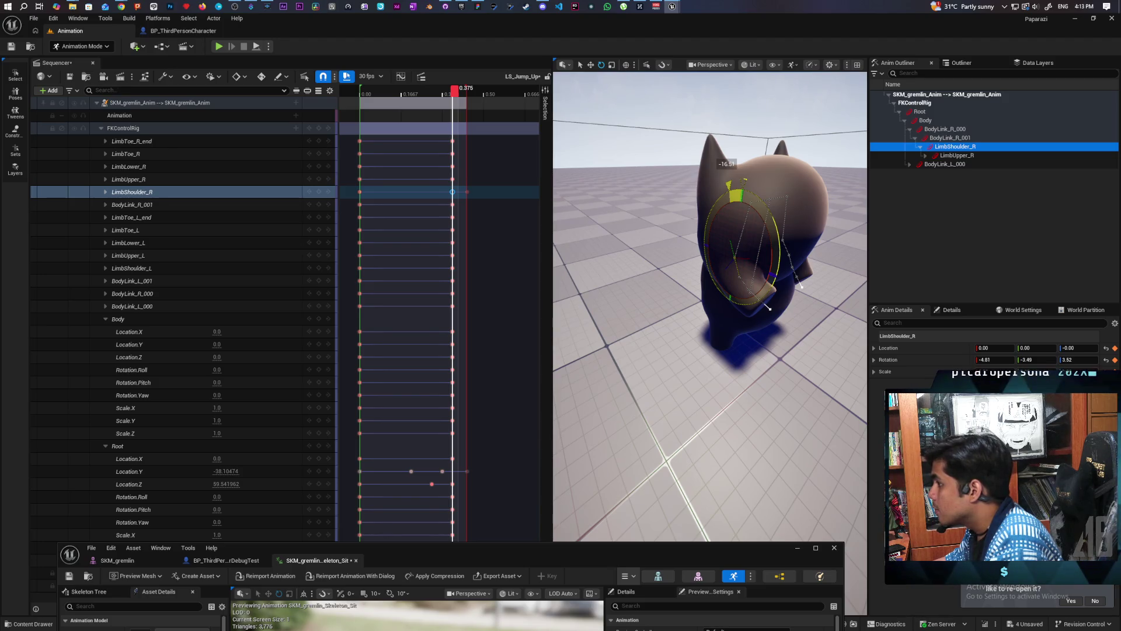
{"action": "mouse_move", "coordinate": [455, 92]}
{"action": "left_mouse_down"}
{"action": "mouse_move", "coordinate": [363, 92]}
{"action": "mouse_move", "coordinate": [463, 92]}
{"action": "mouse_move", "coordinate": [438, 94]}
{"action": "mouse_move", "coordinate": [473, 110]}
{"action": "mouse_move", "coordinate": [401, 112]}
{"action": "mouse_move", "coordinate": [478, 135]}
{"action": "mouse_move", "coordinate": [446, 140]}
{"action": "mouse_move", "coordinate": [468, 143]}
{"action": "left_mouse_up"}
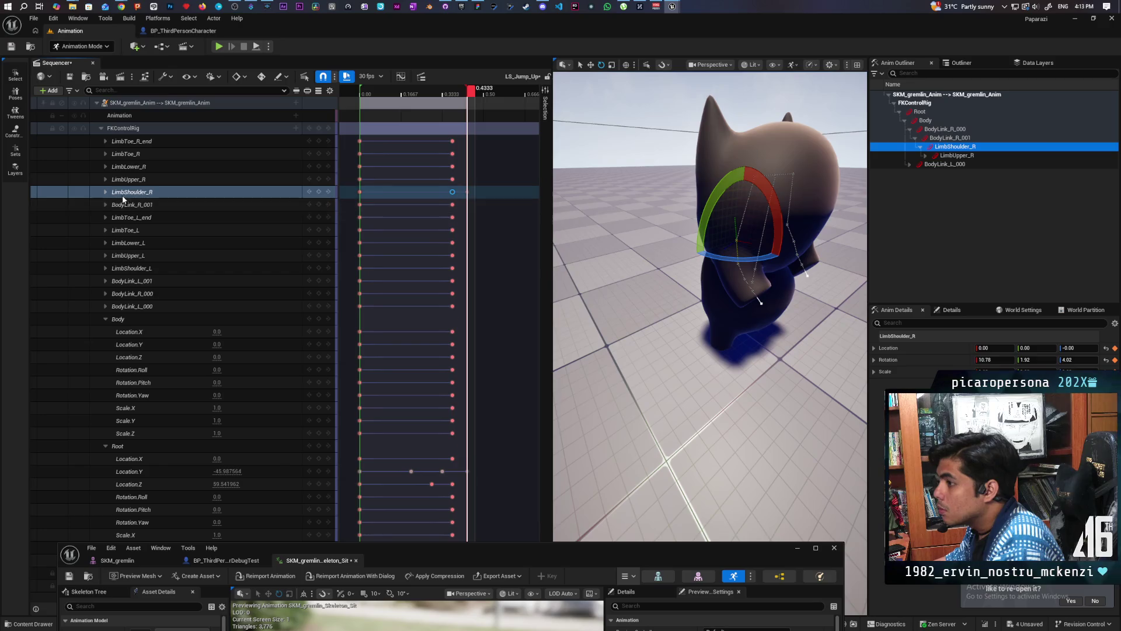
Compare LimbShoulder_R keys at 0.375 and 0.4333, then rotate the shoulder down at 0.375
{"action": "left_click", "coordinate": [106, 192]}
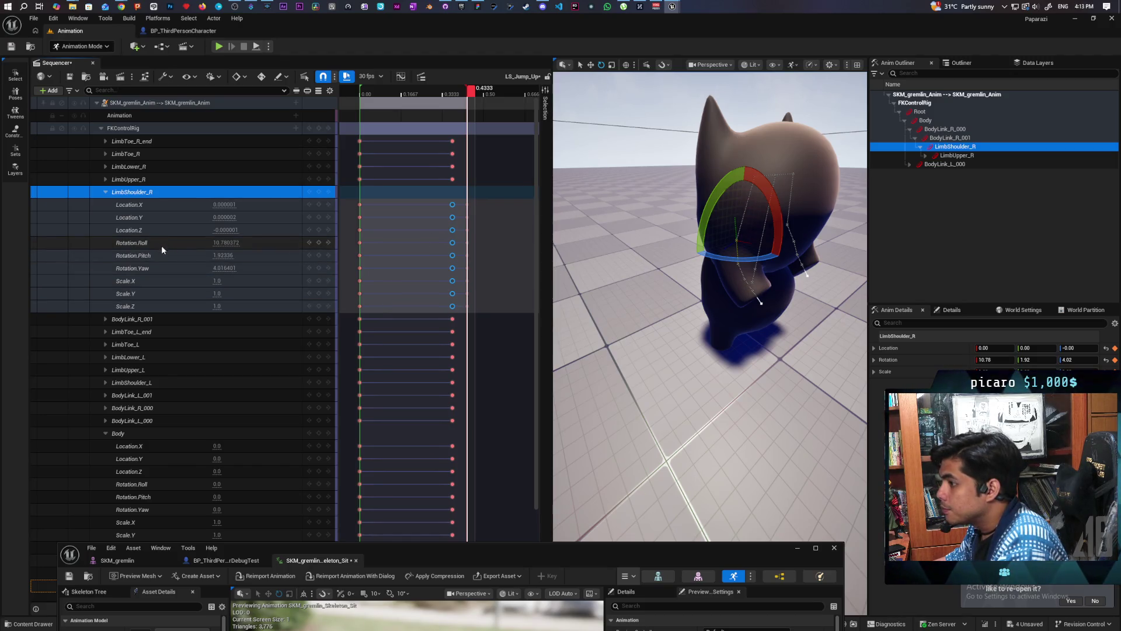
{"action": "left_click", "coordinate": [453, 229]}
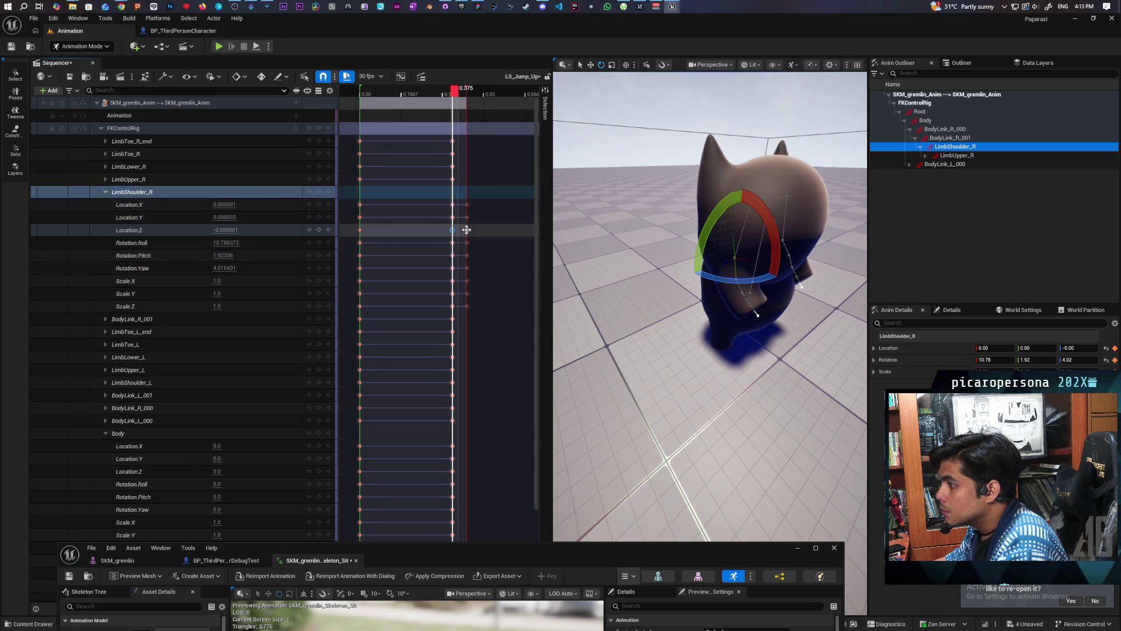
{"action": "left_click", "coordinate": [466, 230]}
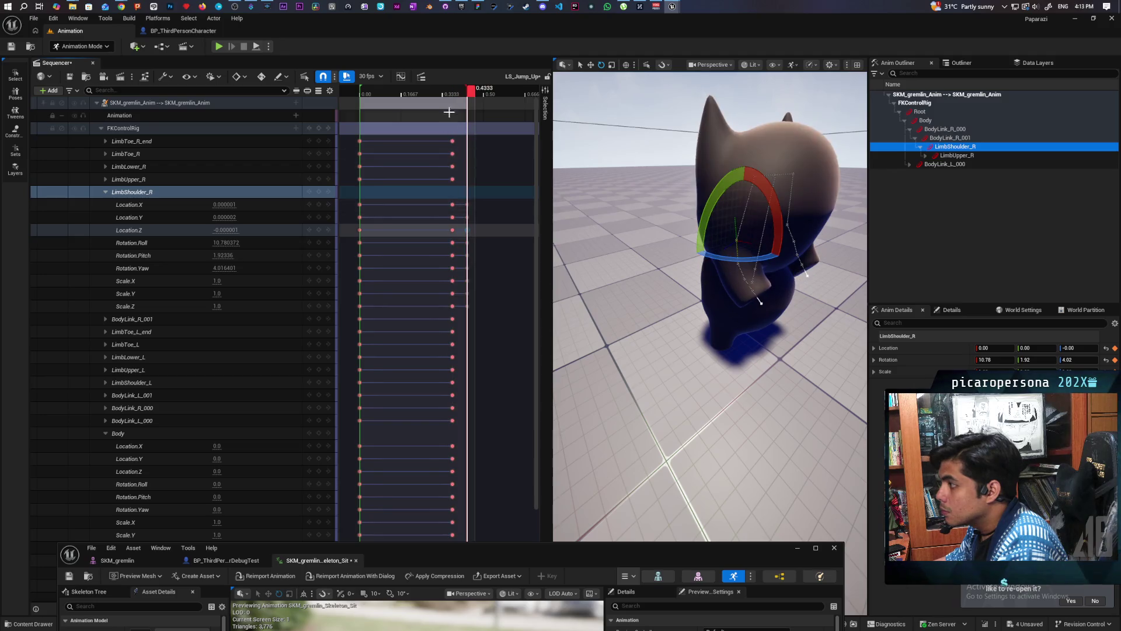
{"action": "left_click", "coordinate": [454, 243]}
{"action": "left_click", "coordinate": [466, 243]}
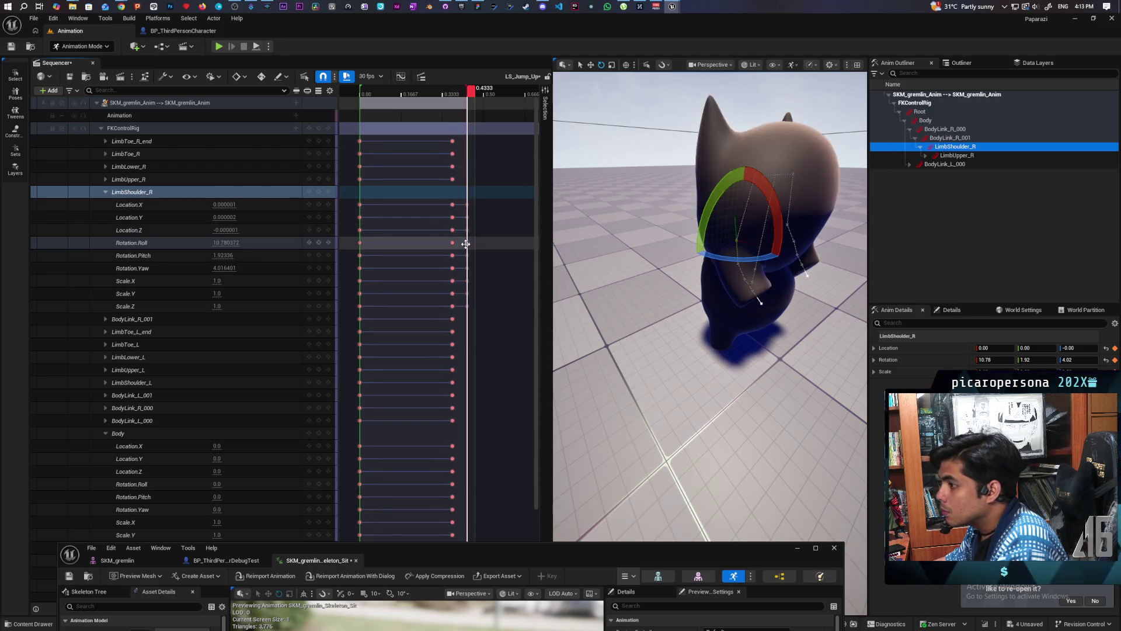
{"action": "left_click", "coordinate": [452, 241]}
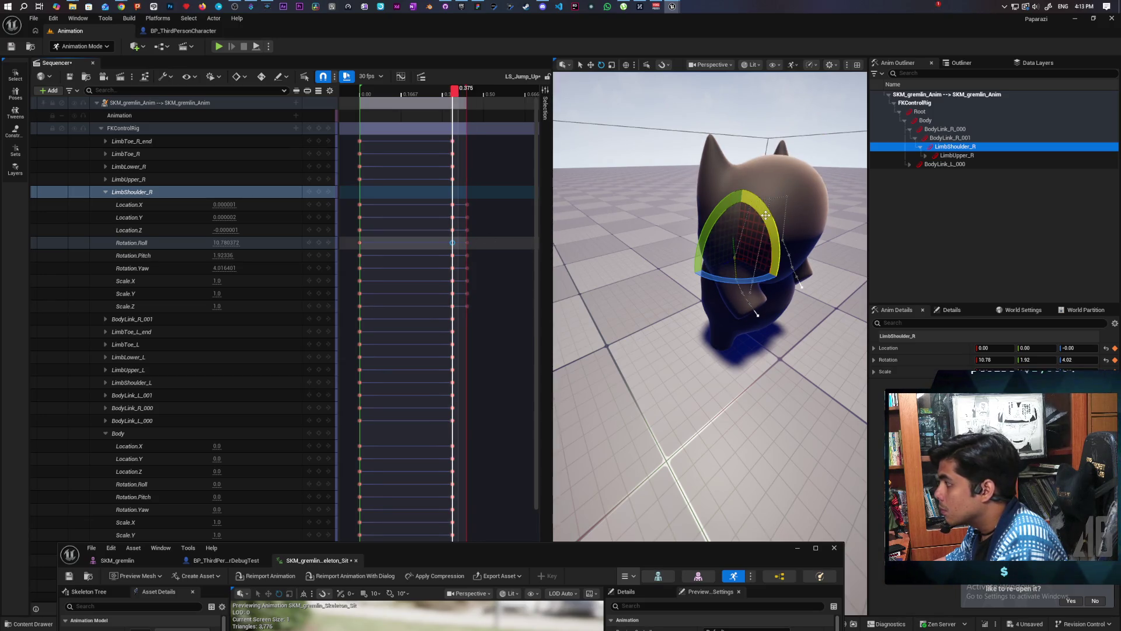
{"action": "left_click_drag", "start_coordinate": [766, 215], "coordinate": [755, 251]}
{"action": "left_click_drag", "start_coordinate": [767, 310], "coordinate": [774, 302]}
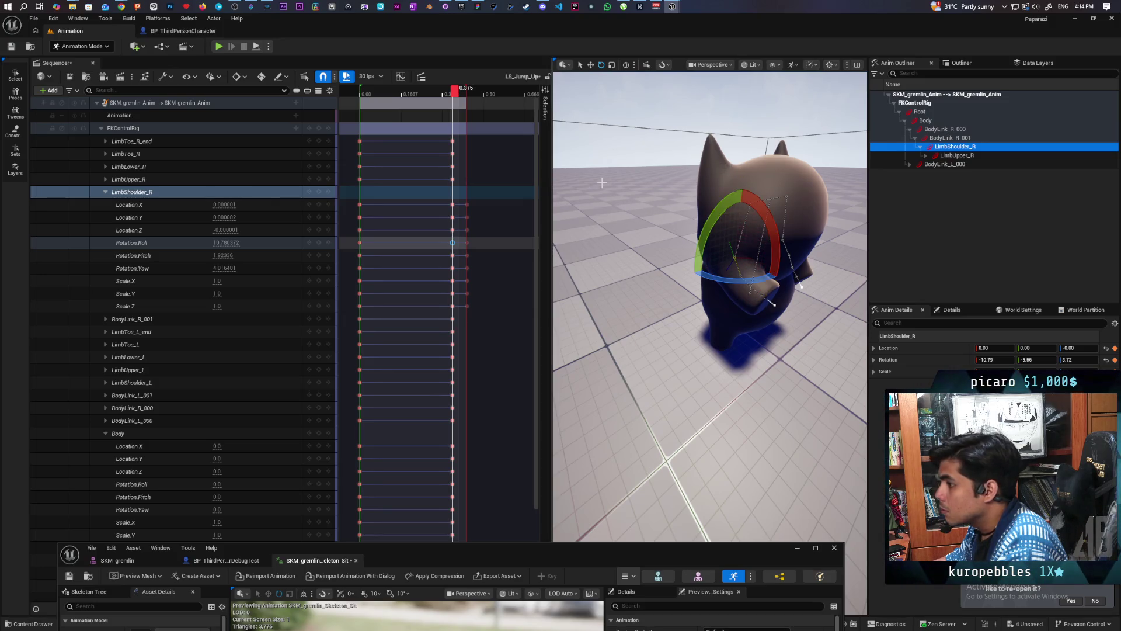
{"action": "left_click_drag", "start_coordinate": [762, 212], "coordinate": [742, 183]}
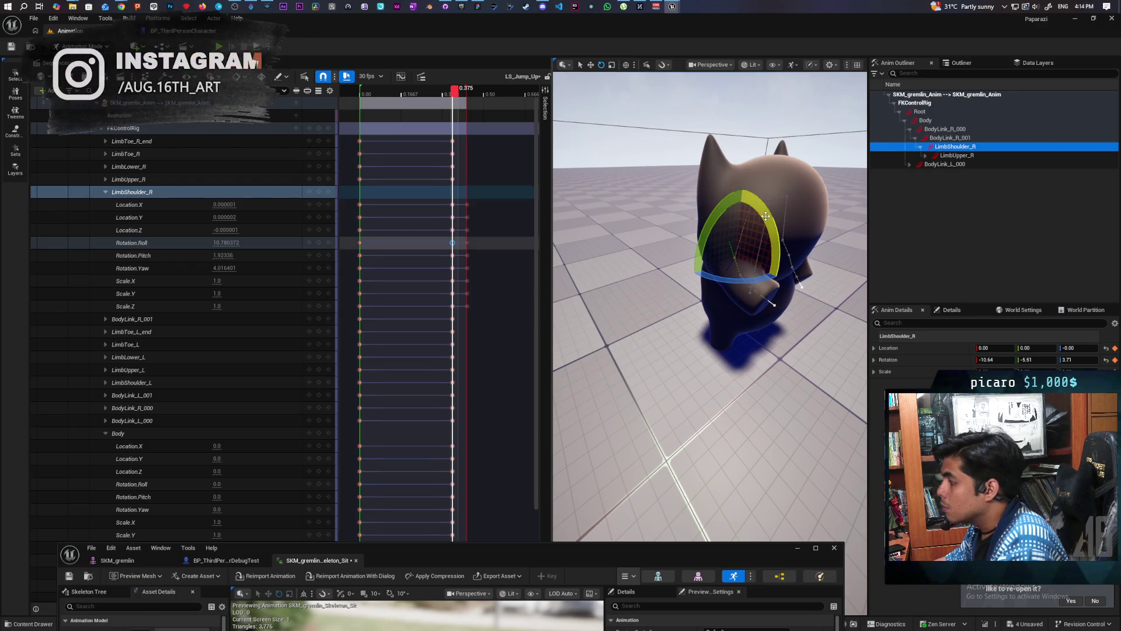
Try rotating the right shoulder at 0.4333, then undo three shoulder changes
{"action": "left_click_drag", "start_coordinate": [455, 98], "coordinate": [471, 102]}
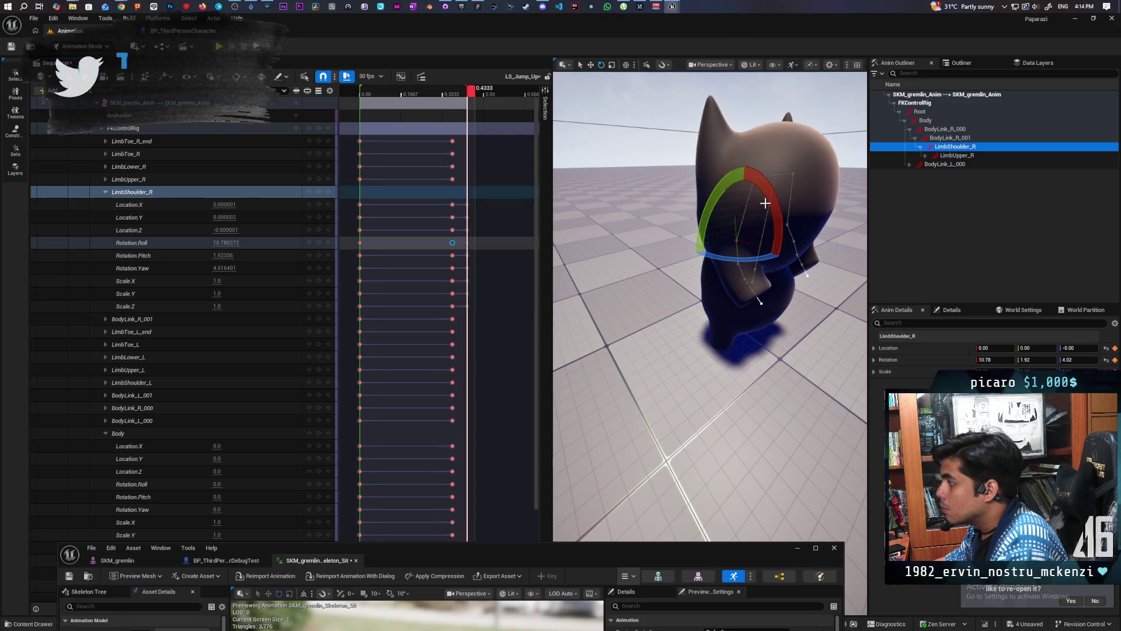
{"action": "mouse_move", "coordinate": [716, 205]}
{"action": "left_mouse_down"}
{"action": "mouse_move", "coordinate": [740, 136]}
{"action": "mouse_move", "coordinate": [769, 200]}
{"action": "left_mouse_up"}
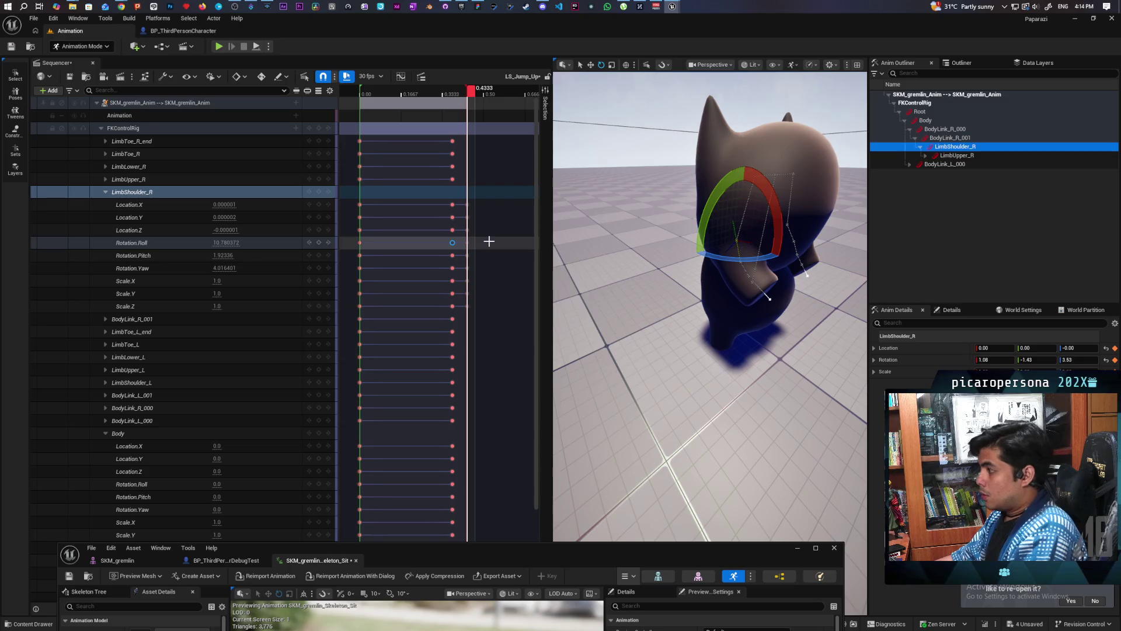
{"action": "key", "text": "ctrl+z"}
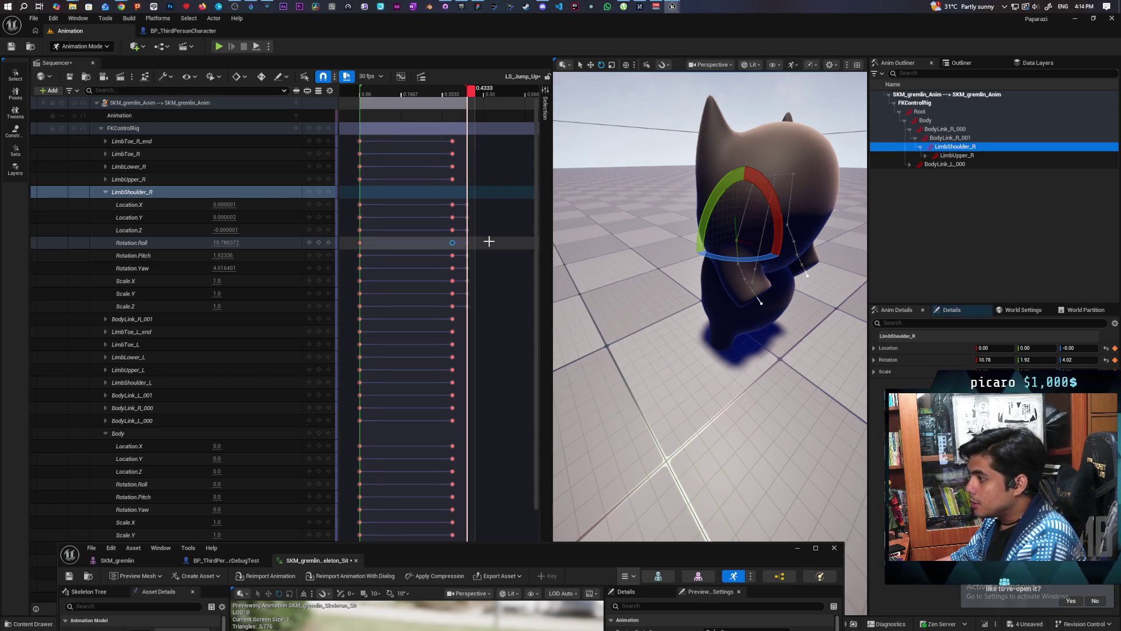
{"action": "key", "text": "ctrl+z"}
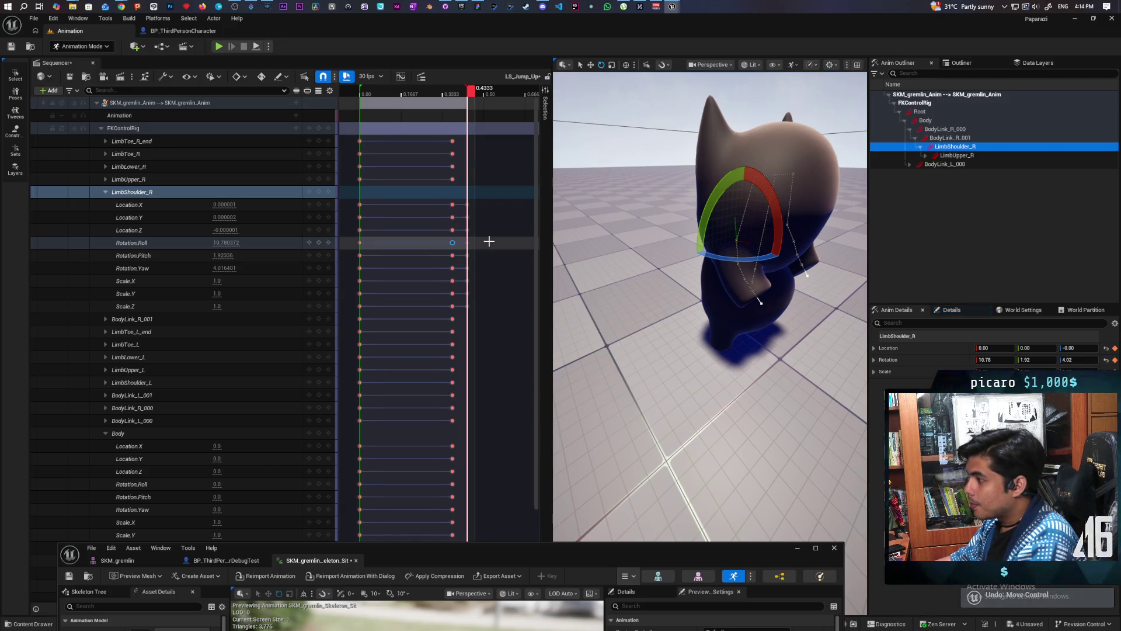
{"action": "key", "text": "ctrl+z"}
{"action": "key", "text": "ctrl+z"}
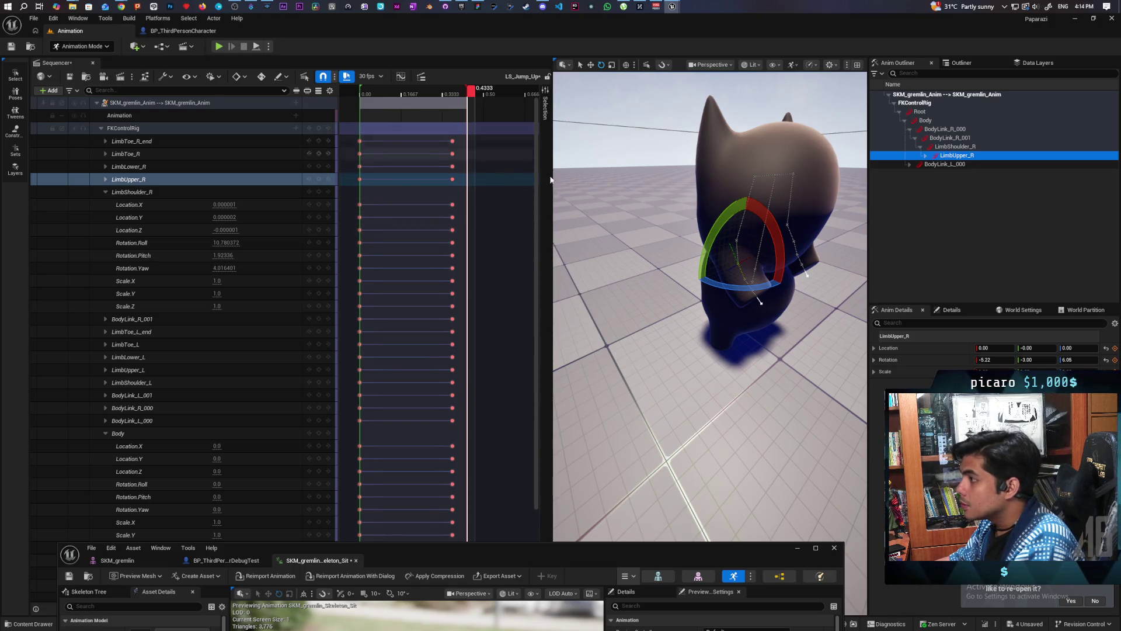
Turn on Auto Key, try rotating LimbUpper_R at 0.4333, undo it, and select LimbShoulder_R
{"action": "mouse_move", "coordinate": [773, 236]}
{"action": "left_mouse_down"}
{"action": "mouse_move", "coordinate": [743, 169]}
{"action": "mouse_move", "coordinate": [773, 233]}
{"action": "left_mouse_up"}
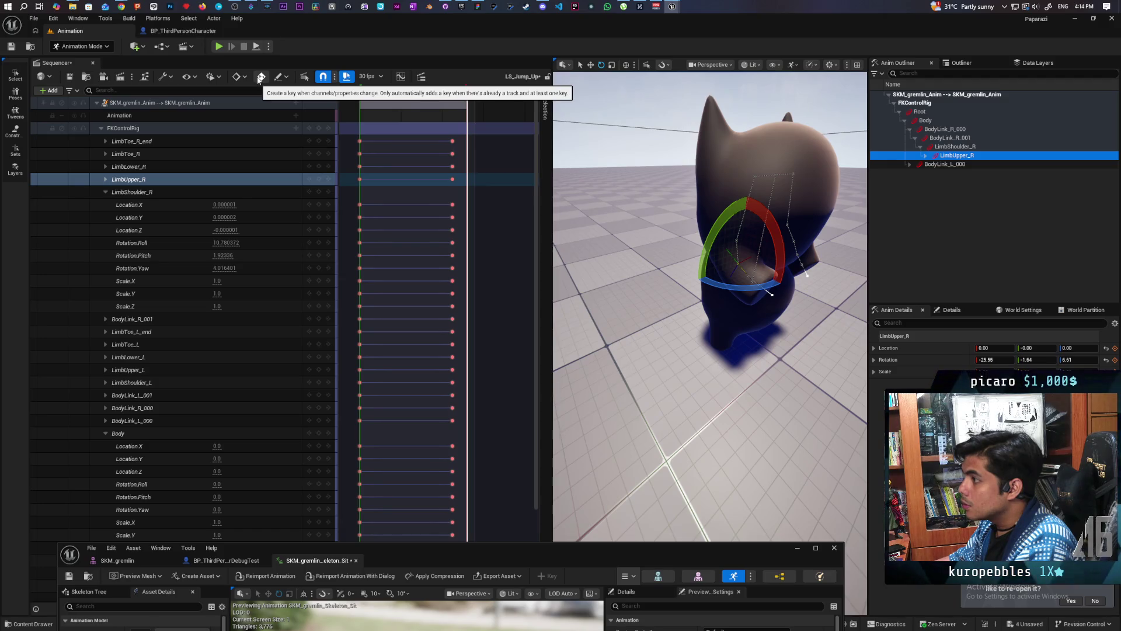
{"action": "left_click", "coordinate": [260, 77]}
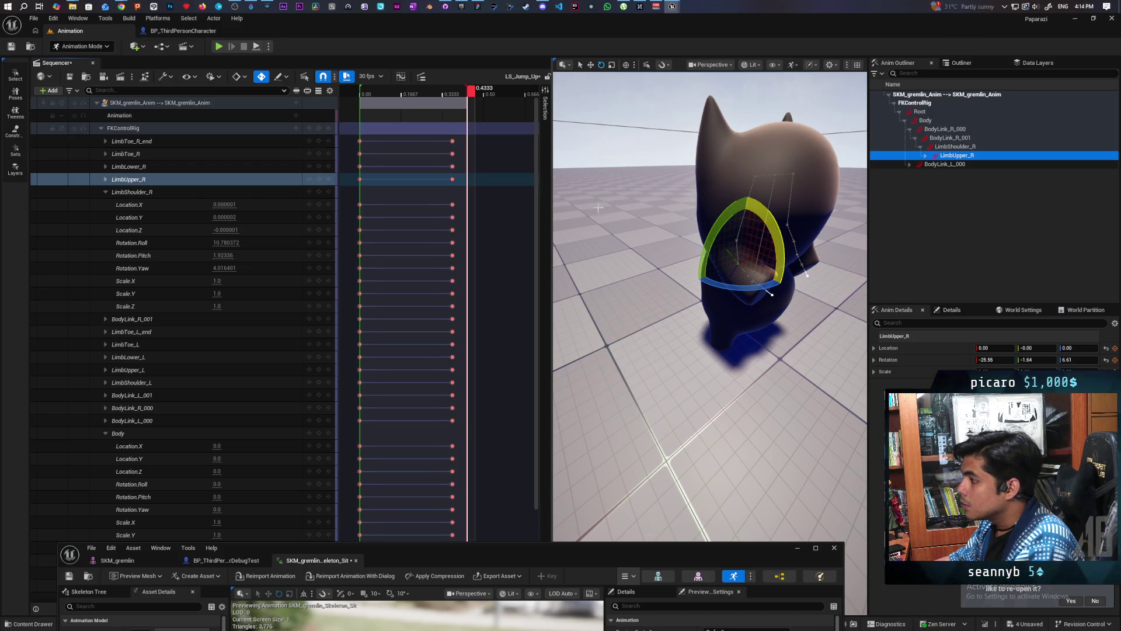
{"action": "left_click", "coordinate": [466, 97]}
{"action": "left_click_drag", "start_coordinate": [459, 96], "coordinate": [468, 98]}
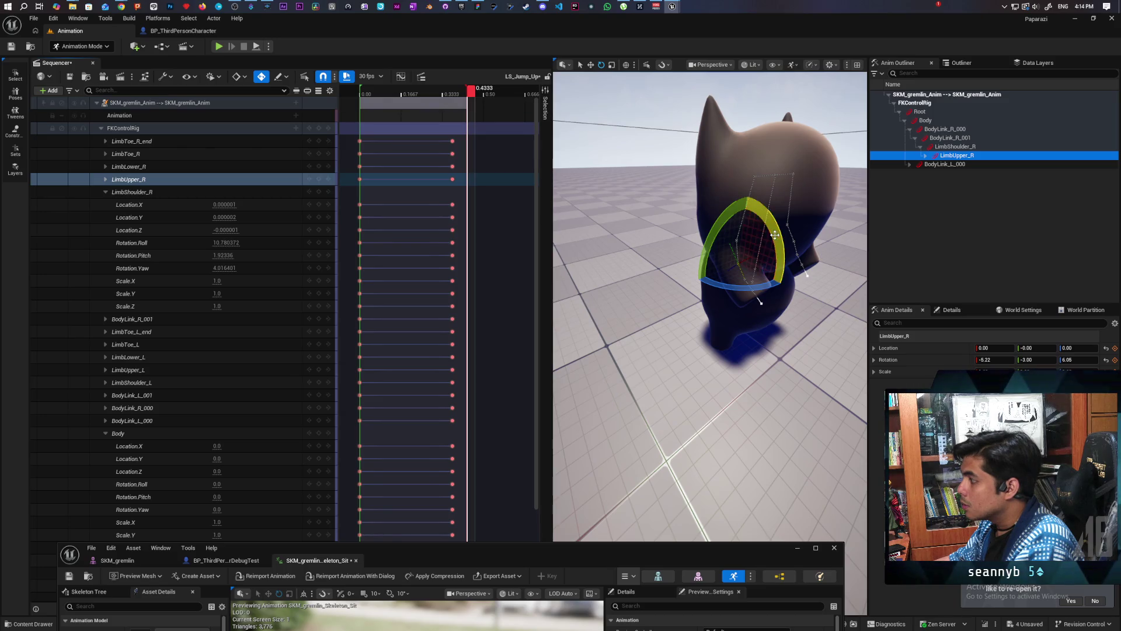
{"action": "mouse_move", "coordinate": [772, 235]}
{"action": "left_mouse_down"}
{"action": "mouse_move", "coordinate": [748, 196]}
{"action": "mouse_move", "coordinate": [774, 235]}
{"action": "left_mouse_up"}
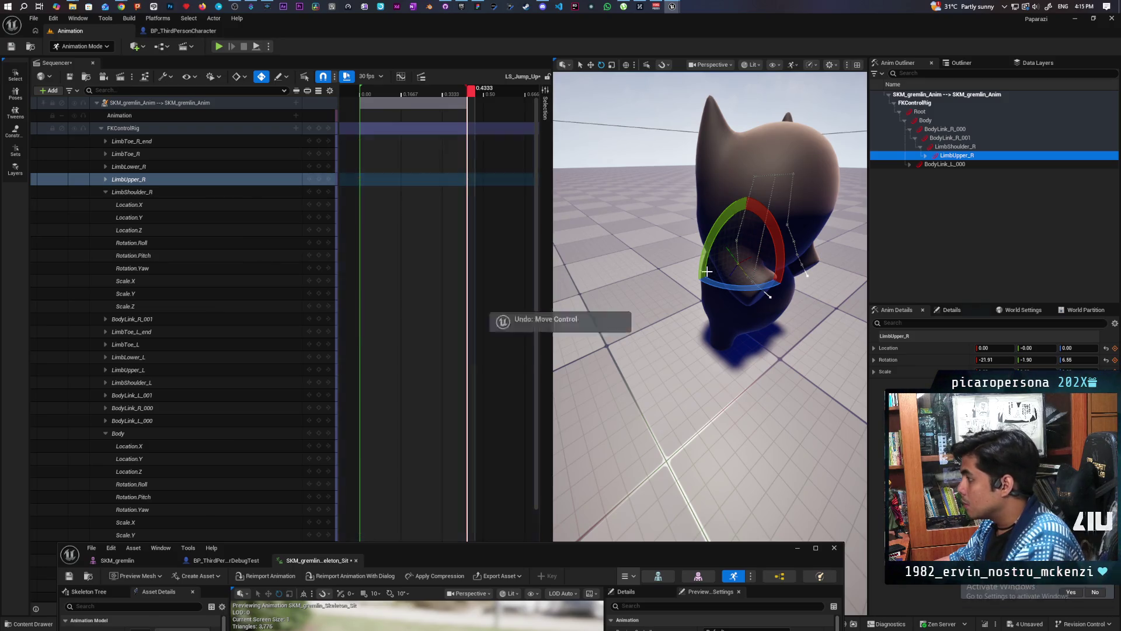
{"action": "key", "text": "ctrl+z"}
{"action": "left_click", "coordinate": [739, 249]}
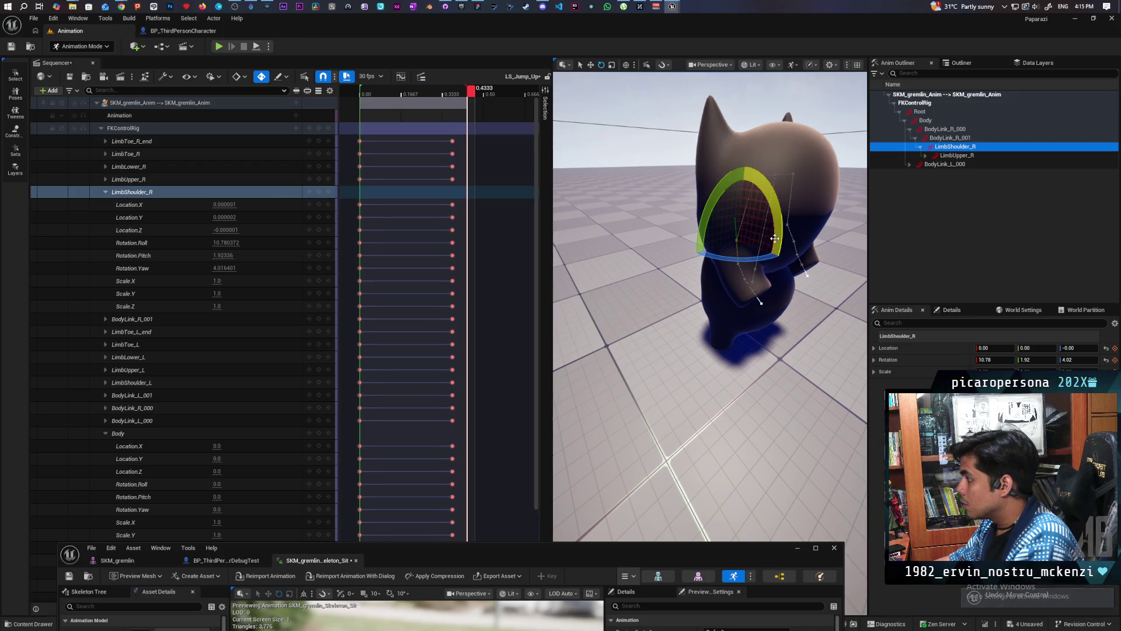
Rotate LimbShoulder_R to about -12.23, -6.05, 3.80 at 0.4333, then box-select its rotation keys
{"action": "mouse_move", "coordinate": [754, 181]}
{"action": "left_mouse_down"}
{"action": "mouse_move", "coordinate": [738, 170]}
{"action": "mouse_move", "coordinate": [775, 236]}
{"action": "left_mouse_up"}
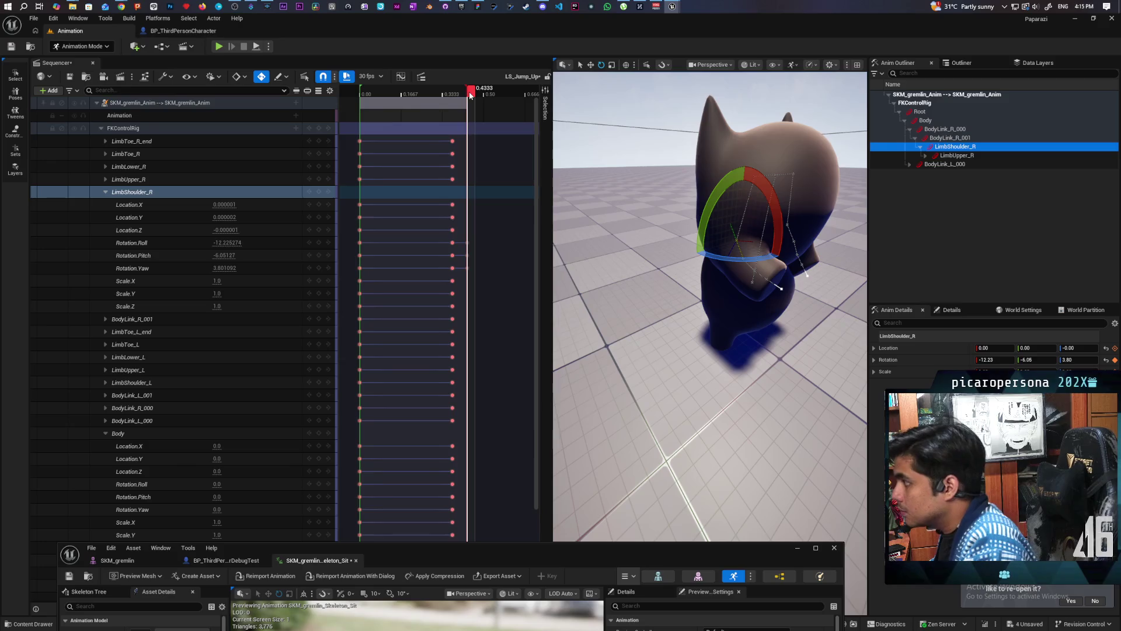
{"action": "mouse_move", "coordinate": [470, 96]}
{"action": "left_mouse_down"}
{"action": "mouse_move", "coordinate": [455, 103]}
{"action": "mouse_move", "coordinate": [469, 116]}
{"action": "left_mouse_up"}
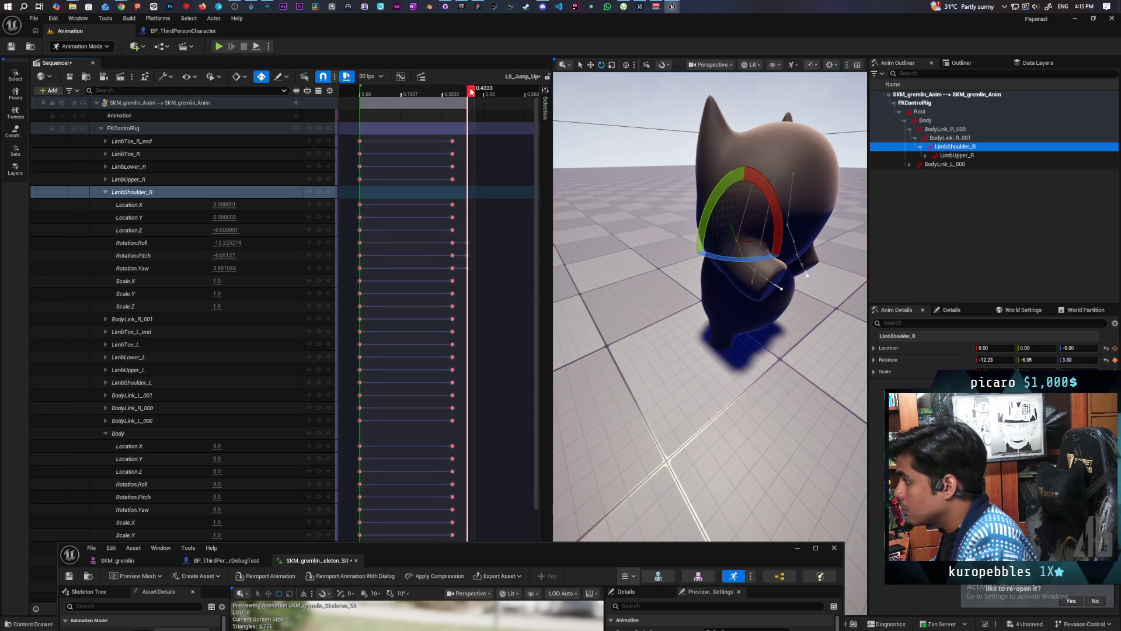
{"action": "mouse_move", "coordinate": [472, 91]}
{"action": "left_mouse_down"}
{"action": "mouse_move", "coordinate": [455, 94]}
{"action": "mouse_move", "coordinate": [471, 103]}
{"action": "left_mouse_up"}
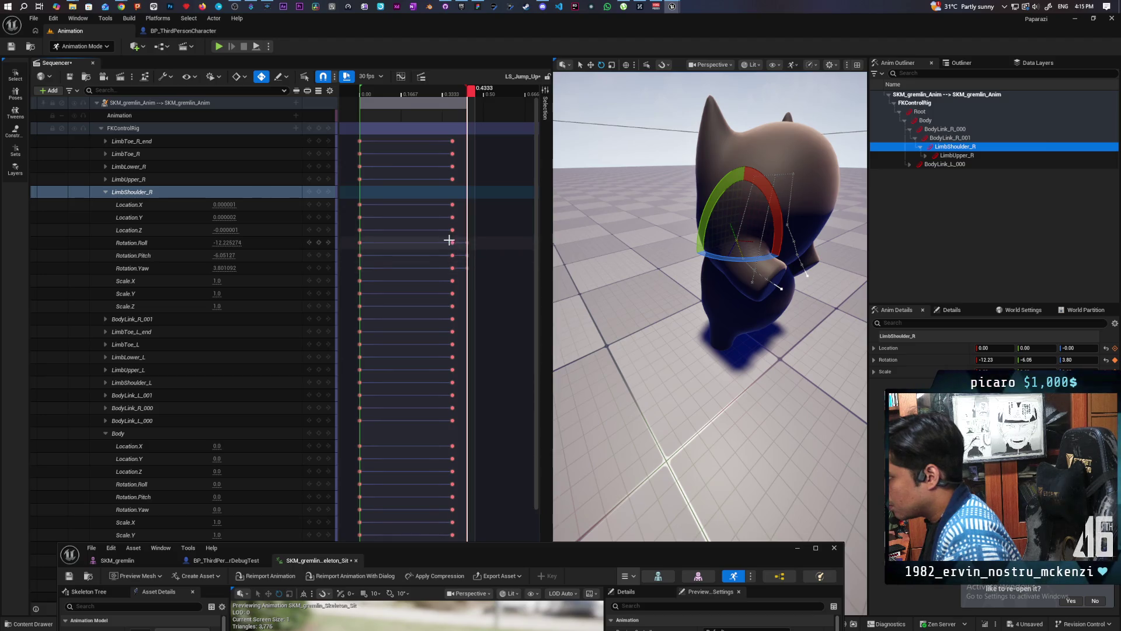
{"action": "left_click_drag", "start_coordinate": [447, 236], "coordinate": [464, 263]}
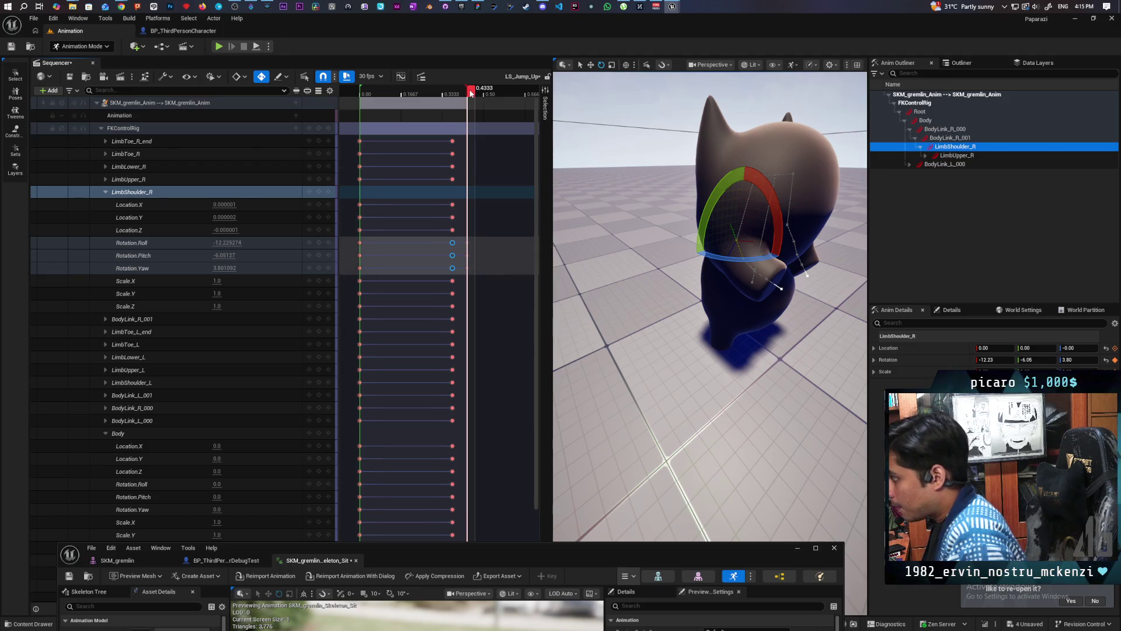
Paste the copied right-shoulder rotation keys at the 0.40 frame, then box-select the shoulder keys near the end
{"action": "left_click_drag", "start_coordinate": [471, 92], "coordinate": [466, 97]}
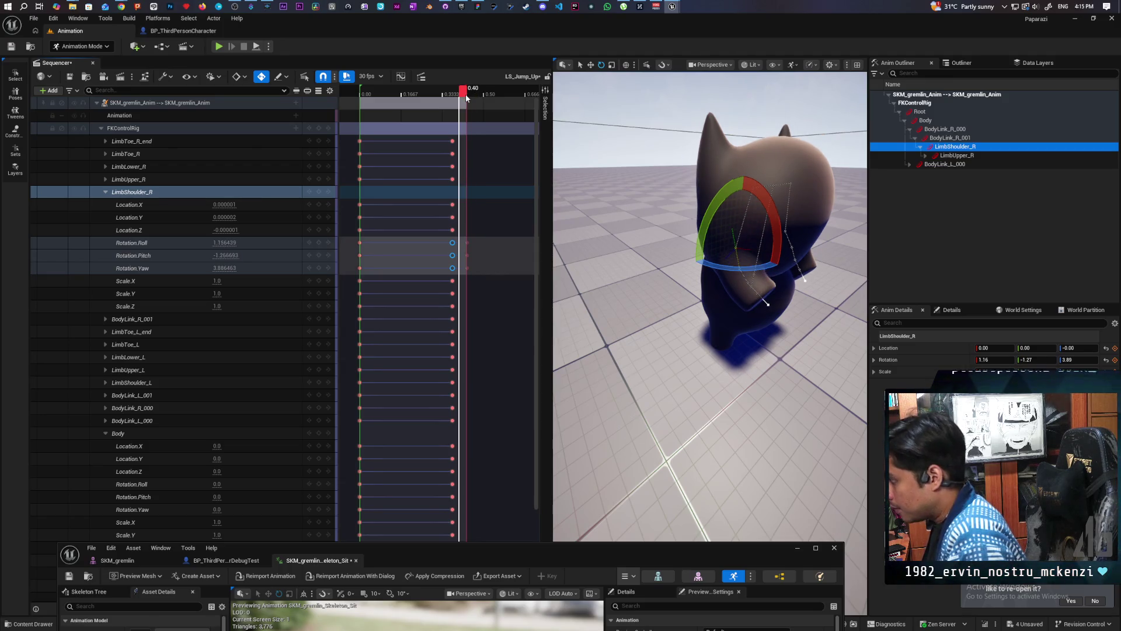
{"action": "key", "text": "ctrl+v"}
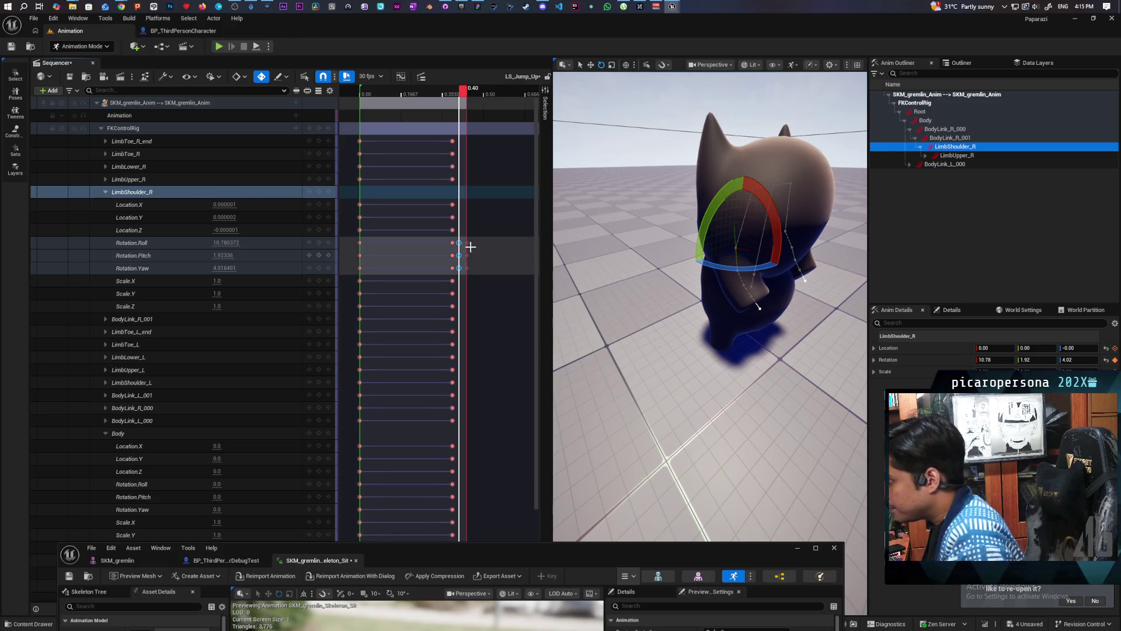
{"action": "left_click_drag", "start_coordinate": [467, 97], "coordinate": [471, 94]}
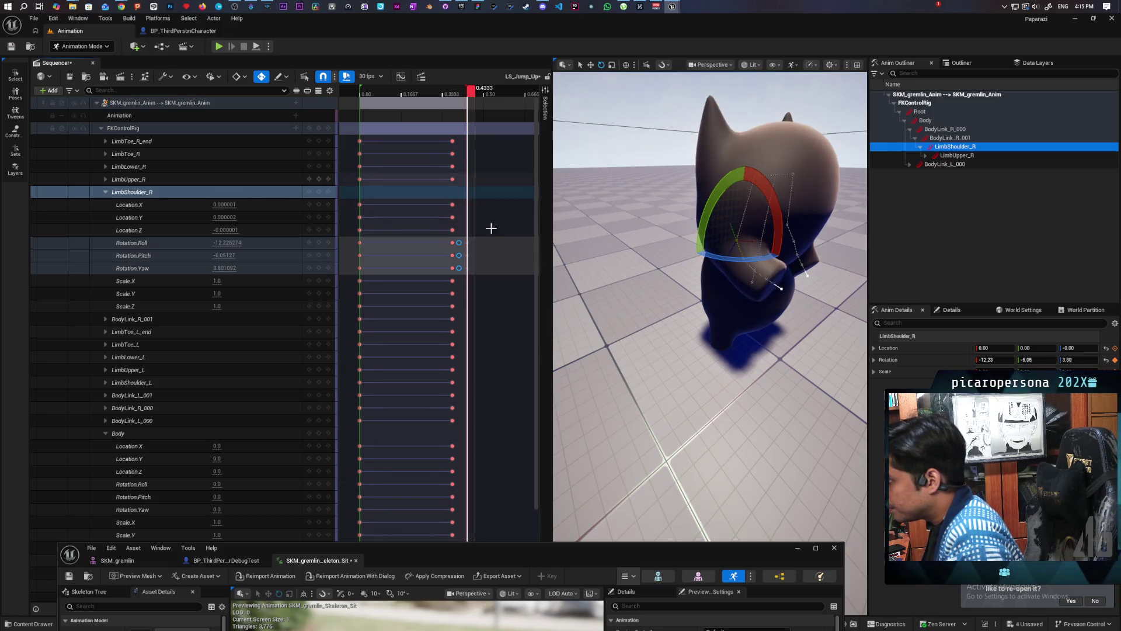
{"action": "left_click_drag", "start_coordinate": [482, 240], "coordinate": [467, 279]}
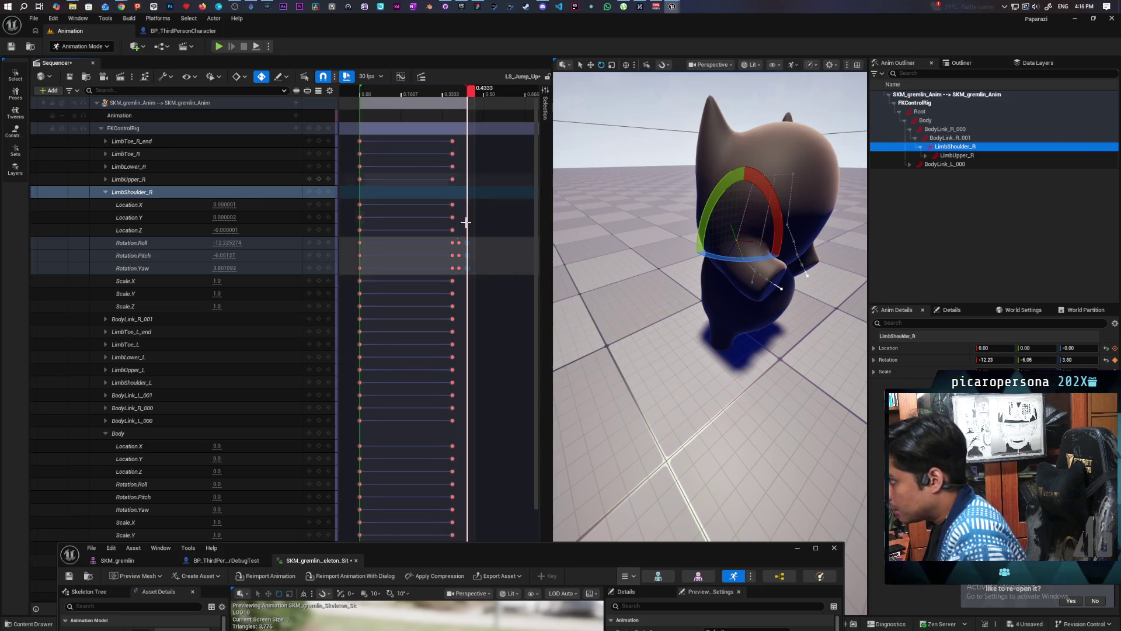
Shift the LimbShoulder_R Roll, Pitch and Yaw keys slightly earlier, then scrub to 0.4333 to check the arm
{"action": "left_click", "coordinate": [454, 242]}
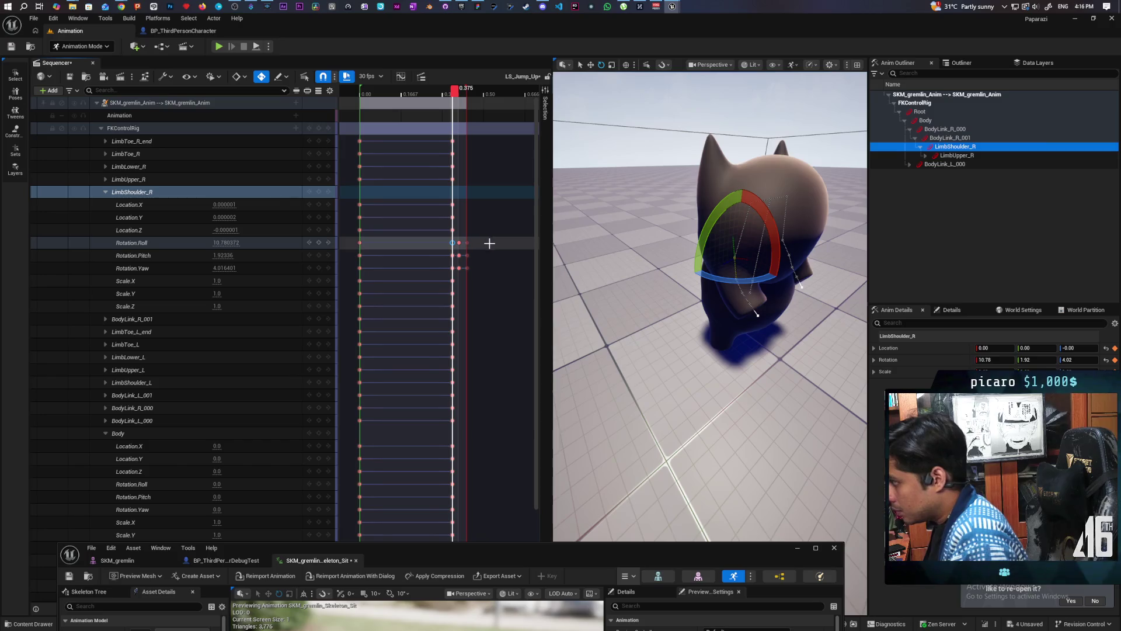
{"action": "left_click", "coordinate": [498, 260], "text": "shift"}
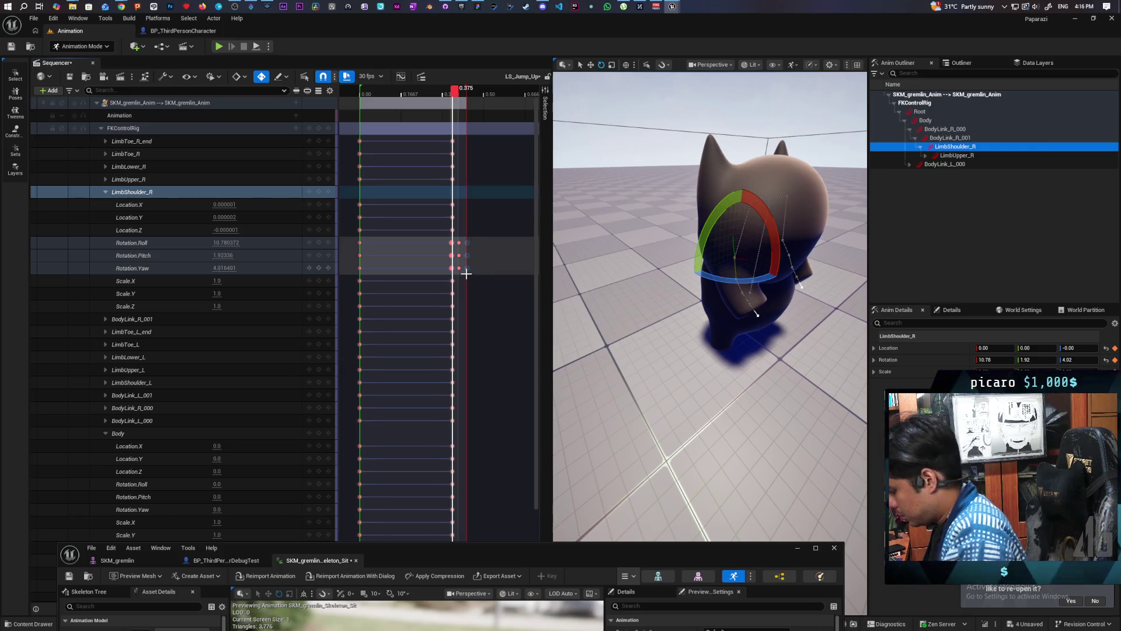
{"action": "left_click_drag", "start_coordinate": [467, 274], "coordinate": [467, 269]}
{"action": "mouse_move", "coordinate": [461, 99]}
{"action": "left_mouse_down"}
{"action": "mouse_move", "coordinate": [431, 110]}
{"action": "mouse_move", "coordinate": [454, 111]}
{"action": "mouse_move", "coordinate": [469, 131]}
{"action": "mouse_move", "coordinate": [454, 135]}
{"action": "mouse_move", "coordinate": [471, 139]}
{"action": "mouse_move", "coordinate": [450, 143]}
{"action": "mouse_move", "coordinate": [471, 158]}
{"action": "mouse_move", "coordinate": [441, 159]}
{"action": "left_mouse_up"}
{"action": "key", "text": "Right"}
{"action": "key", "text": "Right"}
{"action": "key", "text": "Right"}
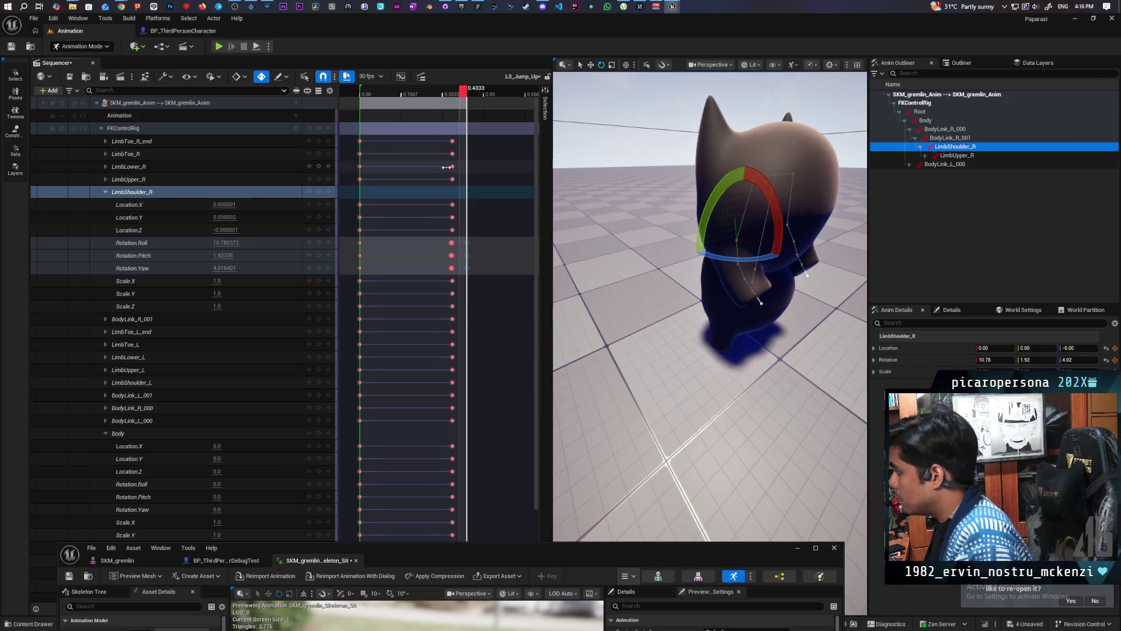
{"action": "left_click_drag", "start_coordinate": [464, 90], "coordinate": [366, 111]}
{"action": "key", "text": "End"}
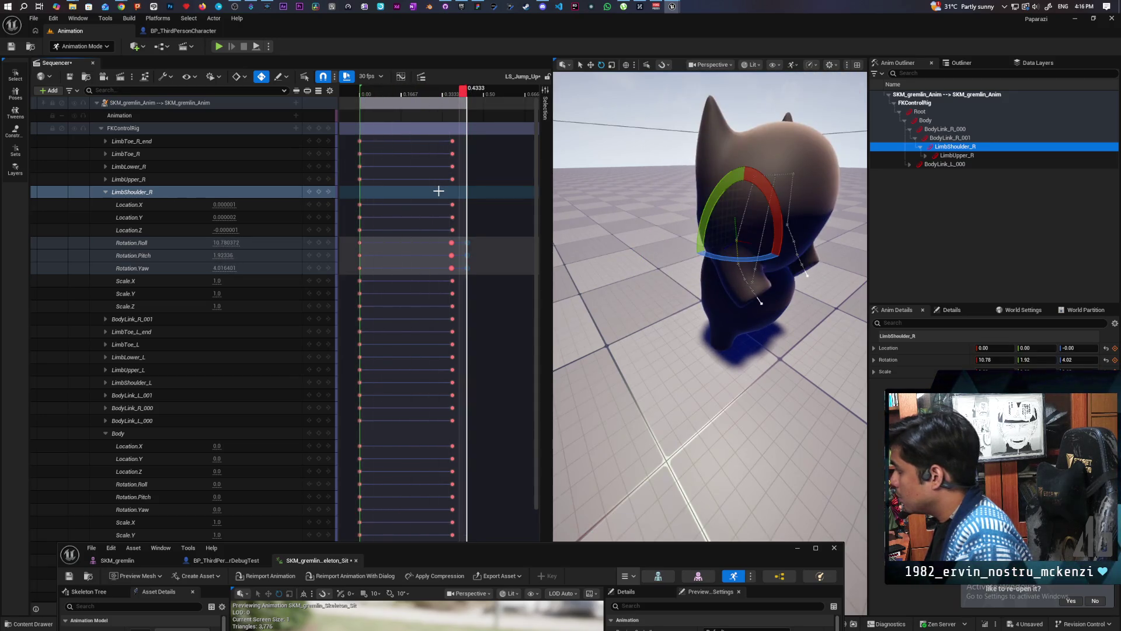
{"action": "key", "text": "space"}
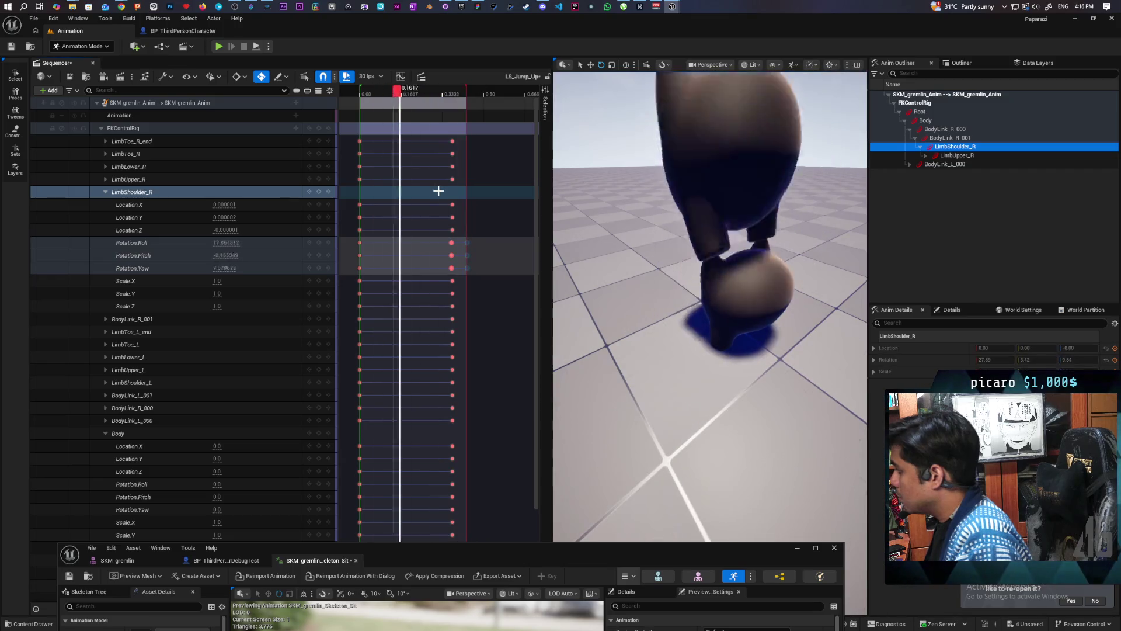
{"action": "scroll", "coordinate": [723, 301], "scroll_direction": "down", "scroll_amount": 5}
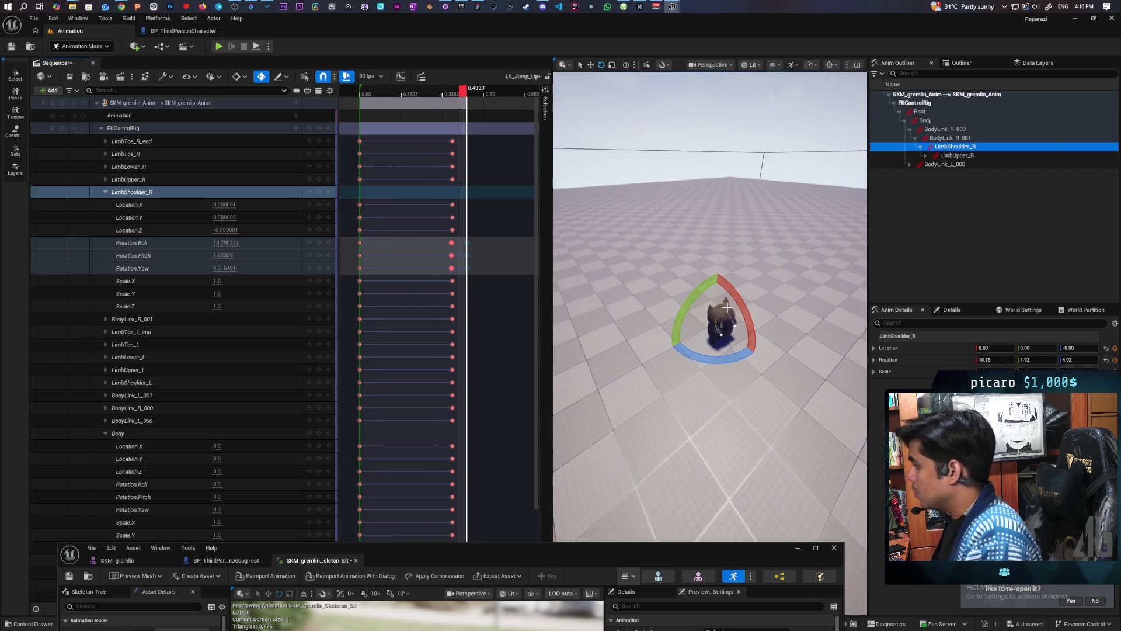
{"action": "scroll", "coordinate": [727, 306], "scroll_direction": "up", "scroll_amount": 5}
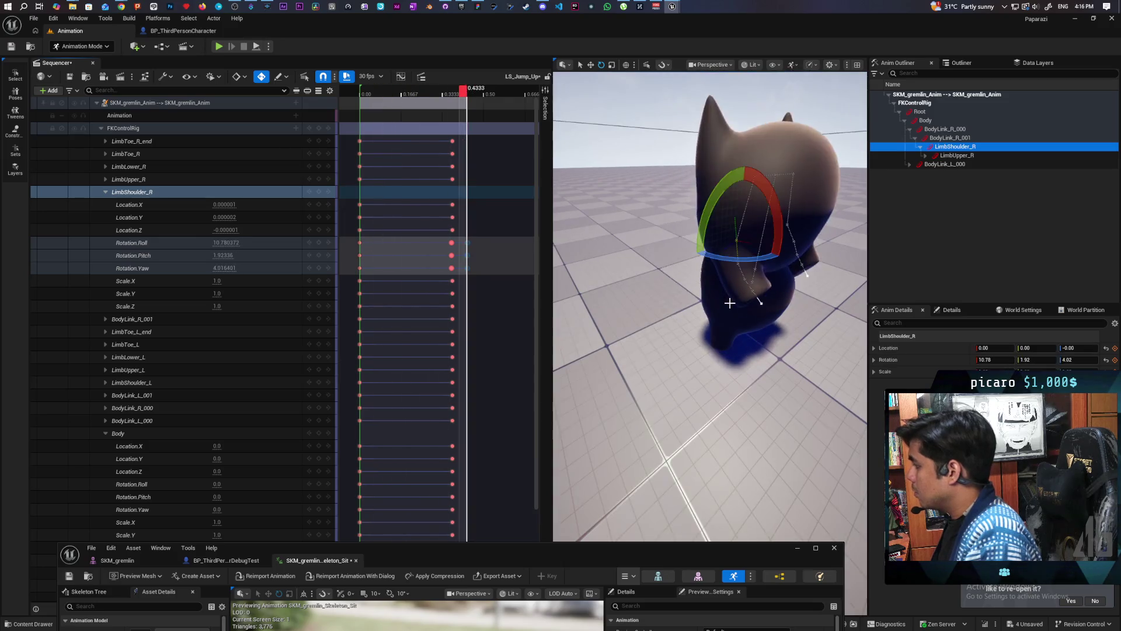
{"action": "key", "text": "space"}
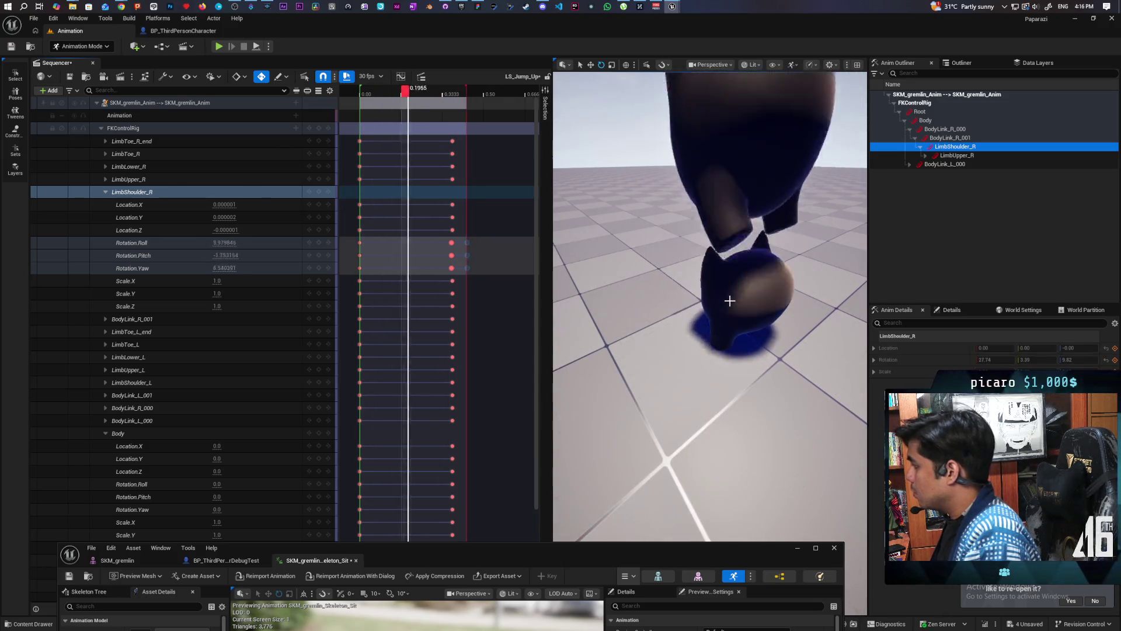
{"action": "key", "text": "space"}
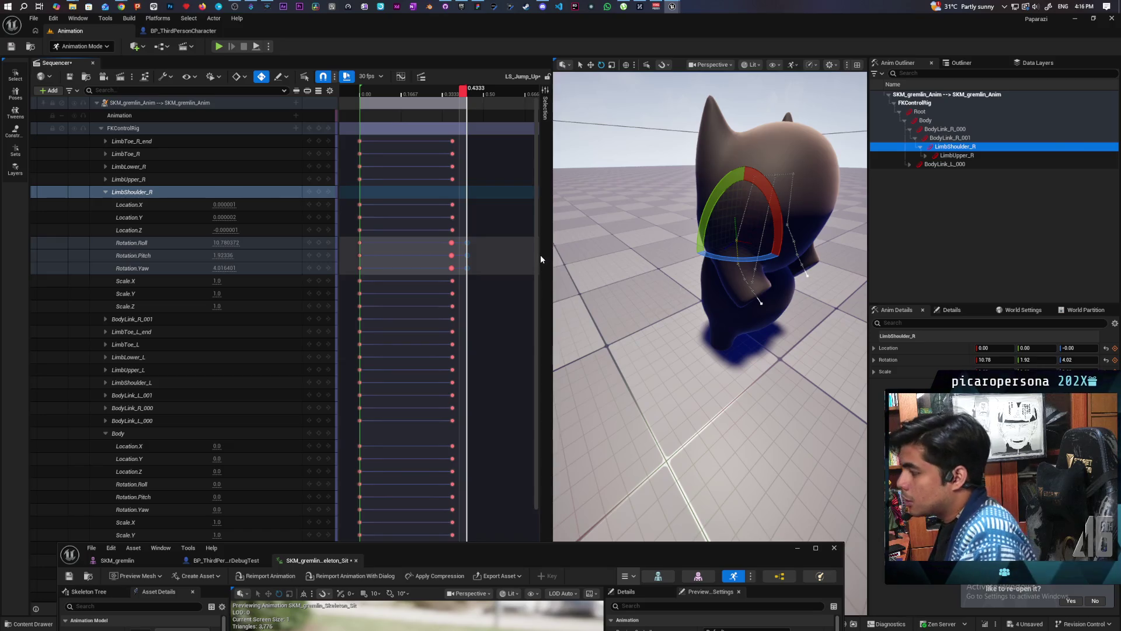
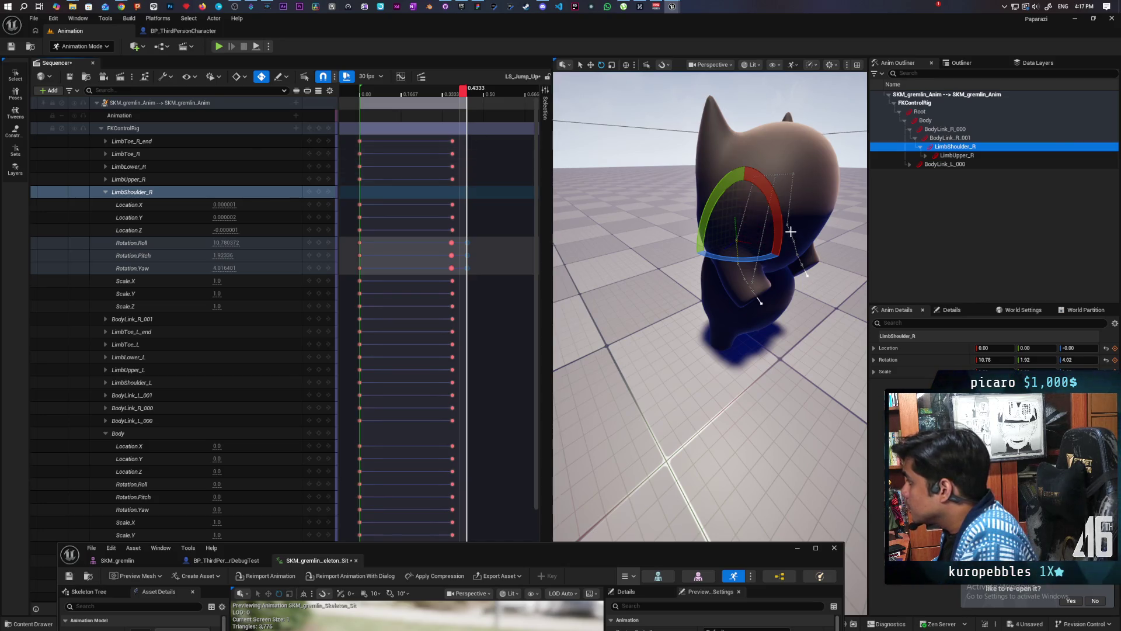
Key LimbShoulder_L's pose at 0.4333, then move the playhead back to 0.3667
{"action": "left_click", "coordinate": [830, 231]}
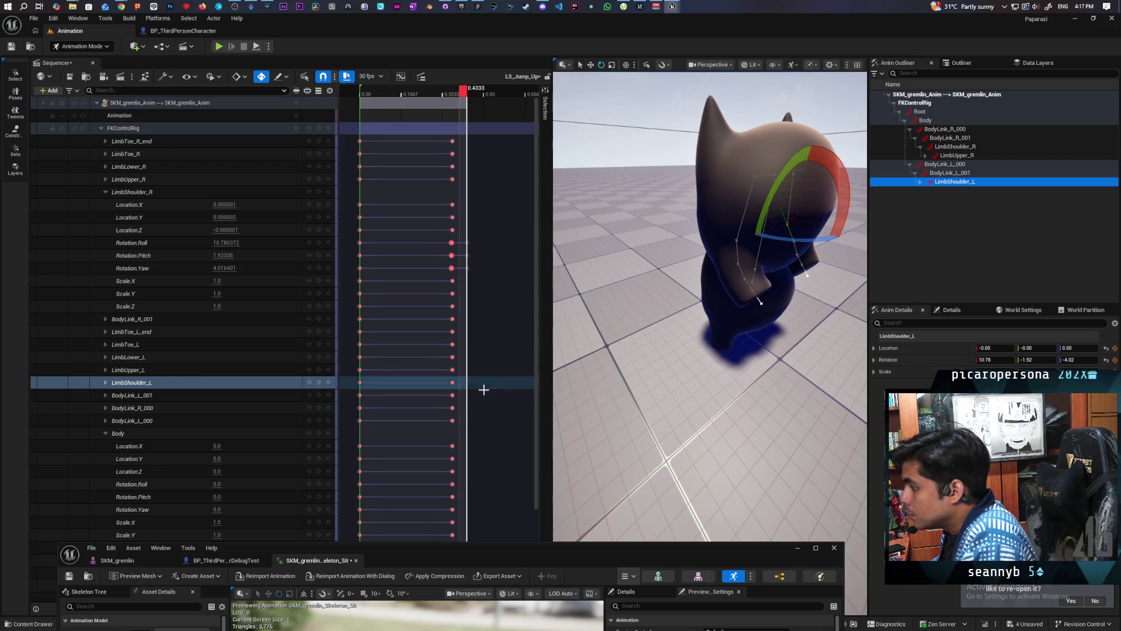
{"action": "left_click", "coordinate": [452, 383]}
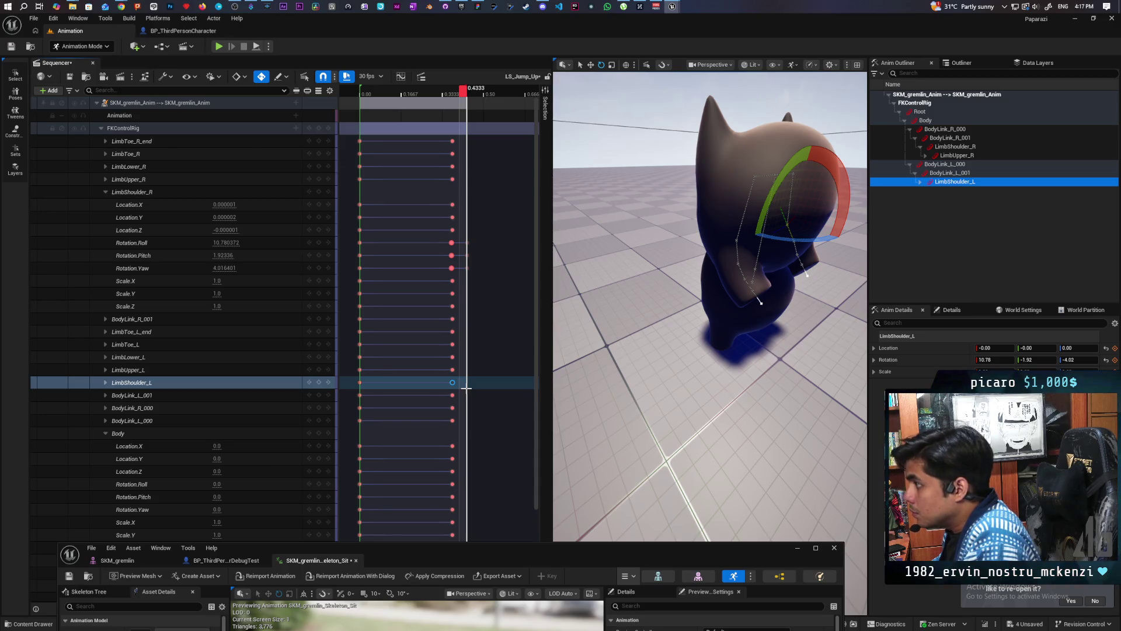
{"action": "left_click", "coordinate": [478, 95]}
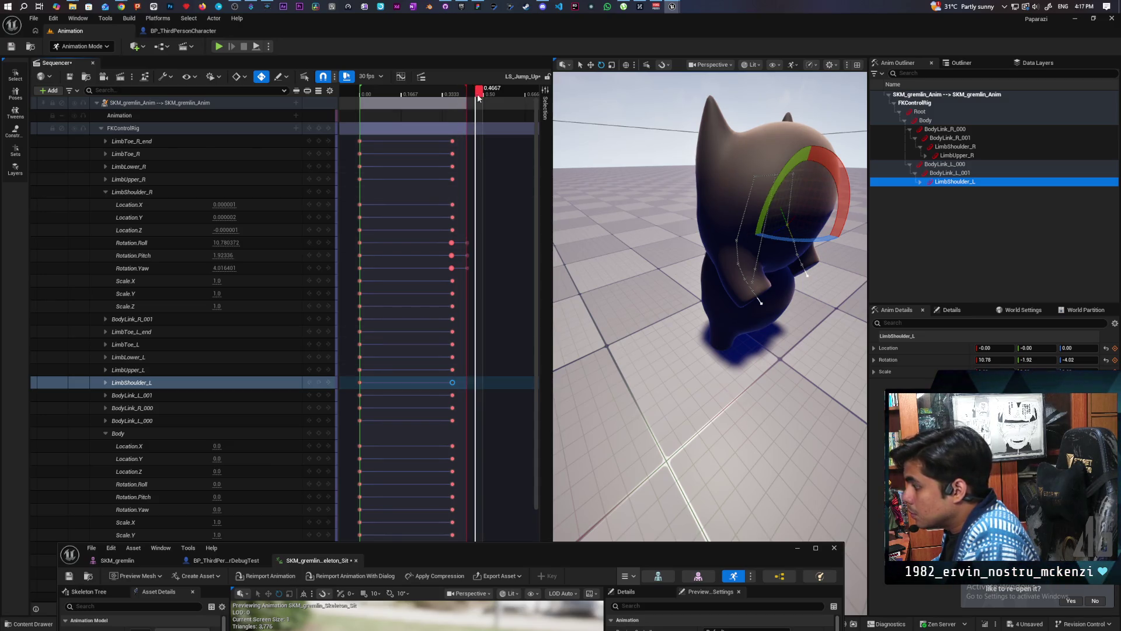
{"action": "left_click", "coordinate": [472, 93]}
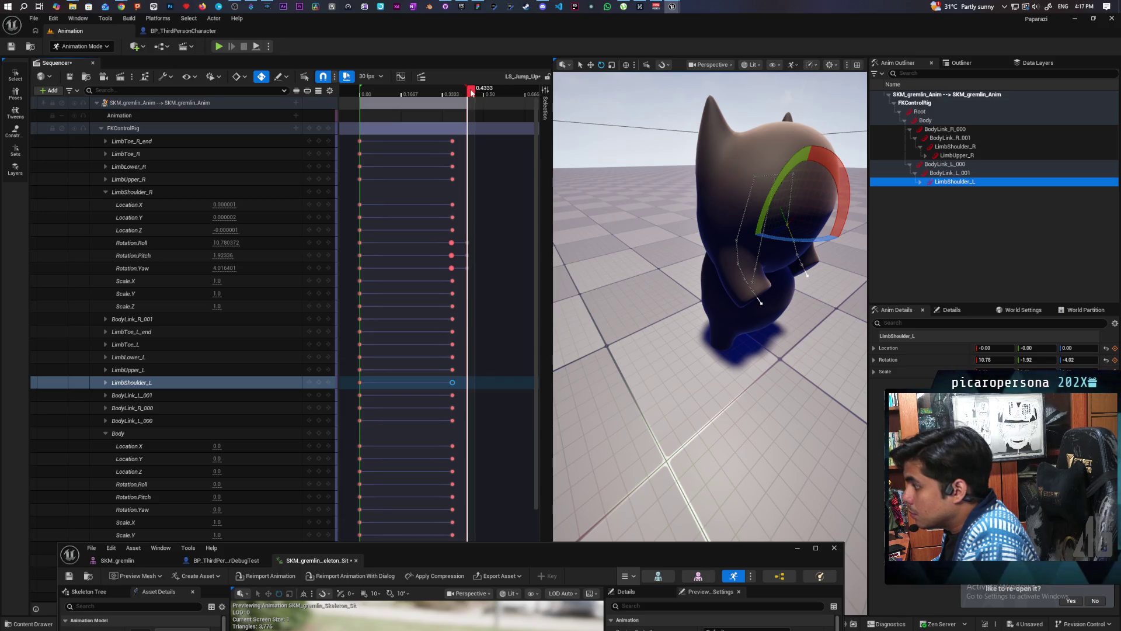
{"action": "key", "text": "s"}
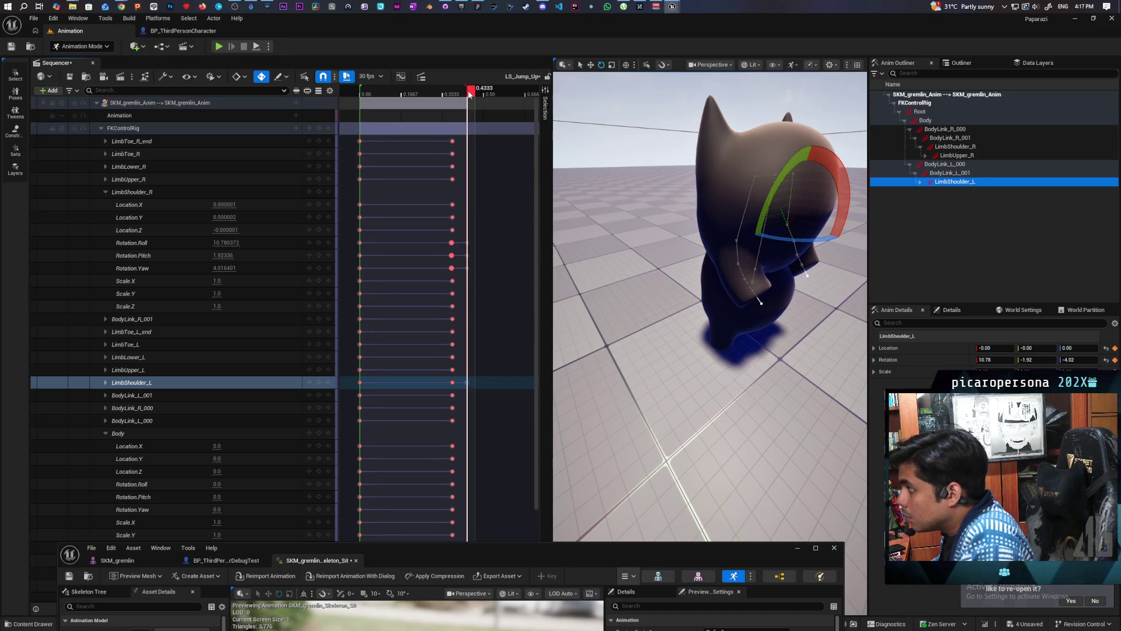
{"action": "left_click_drag", "start_coordinate": [470, 94], "coordinate": [457, 96]}
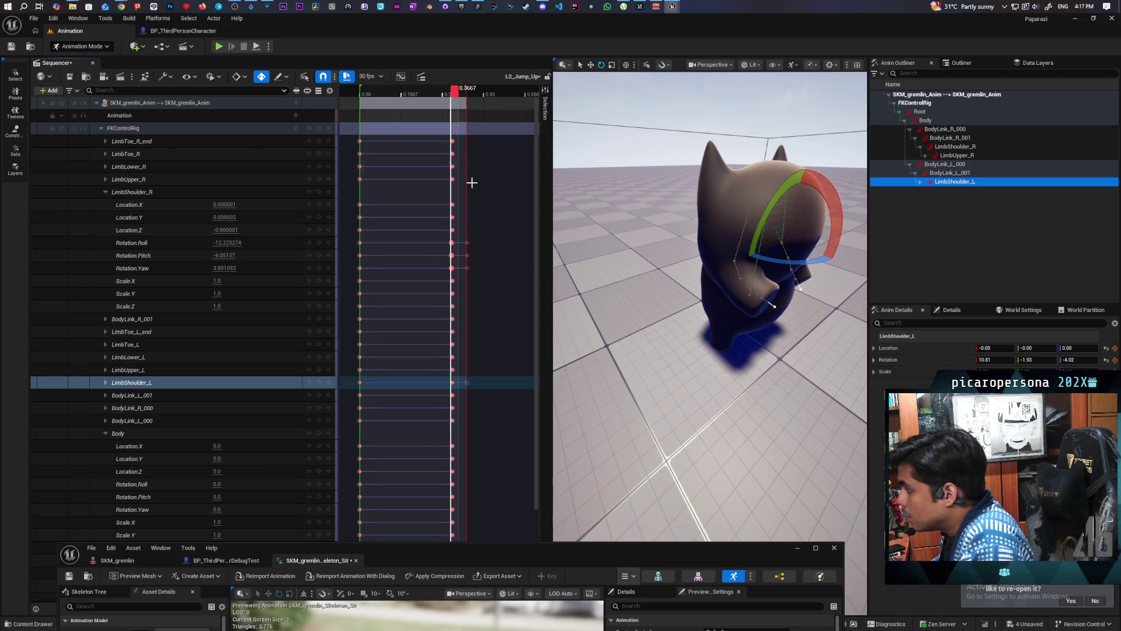
At 0.3667, rotate LimbShoulder_L to about -15.99/7.33/-4.08 to tilt the head and shell
{"action": "left_click", "coordinate": [451, 384]}
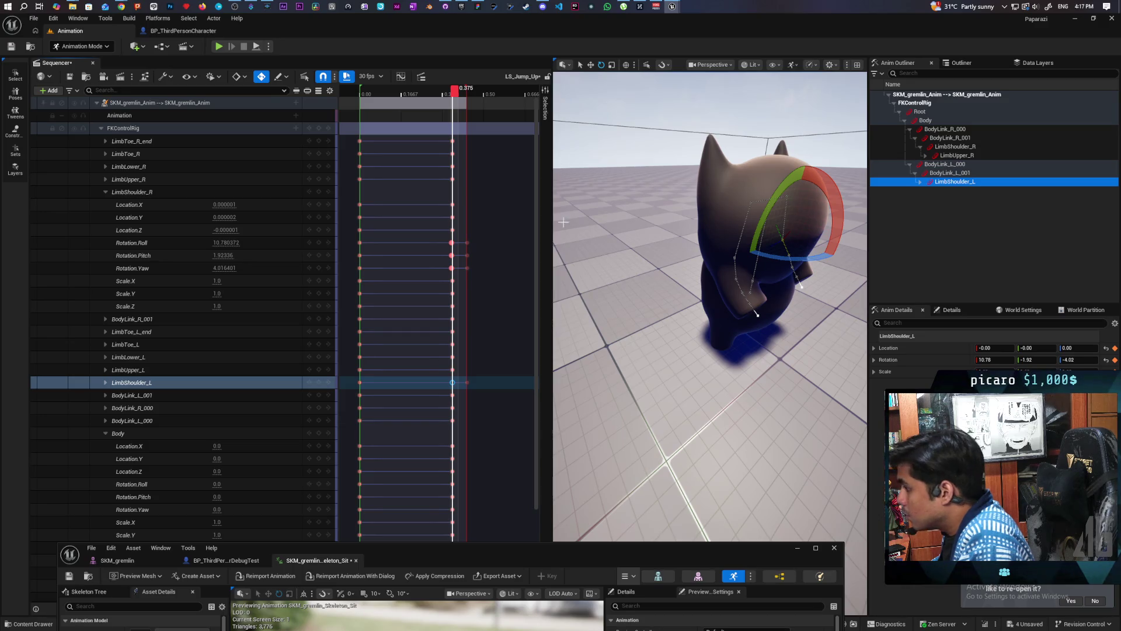
{"action": "left_click", "coordinate": [456, 94]}
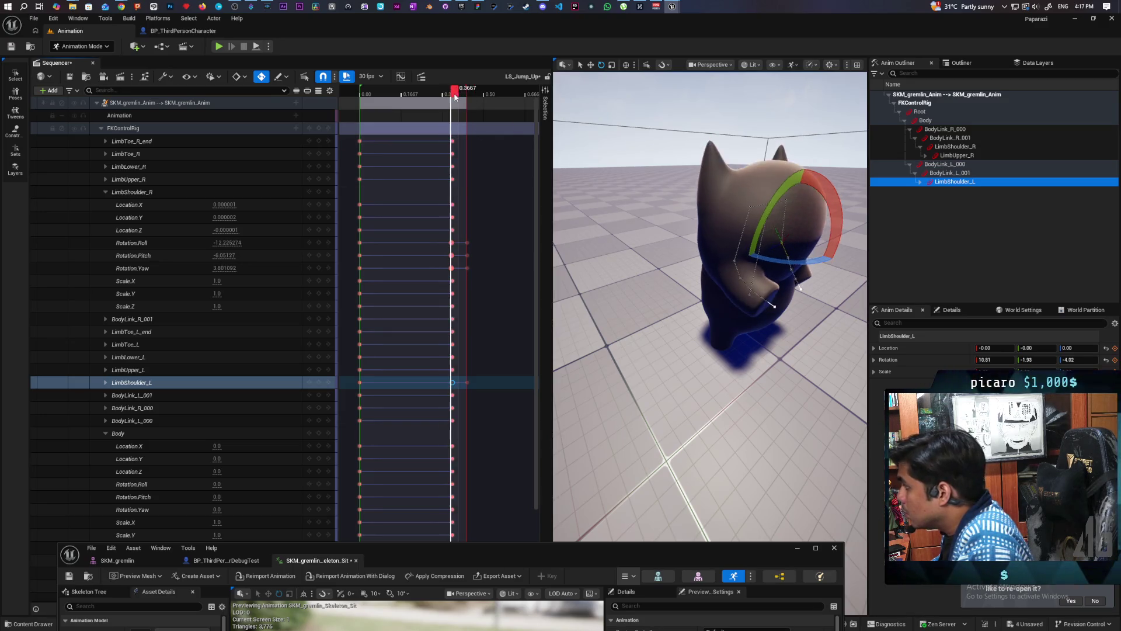
{"action": "mouse_move", "coordinate": [456, 97]}
{"action": "left_mouse_down"}
{"action": "mouse_move", "coordinate": [367, 138]}
{"action": "mouse_move", "coordinate": [452, 164]}
{"action": "left_mouse_up"}
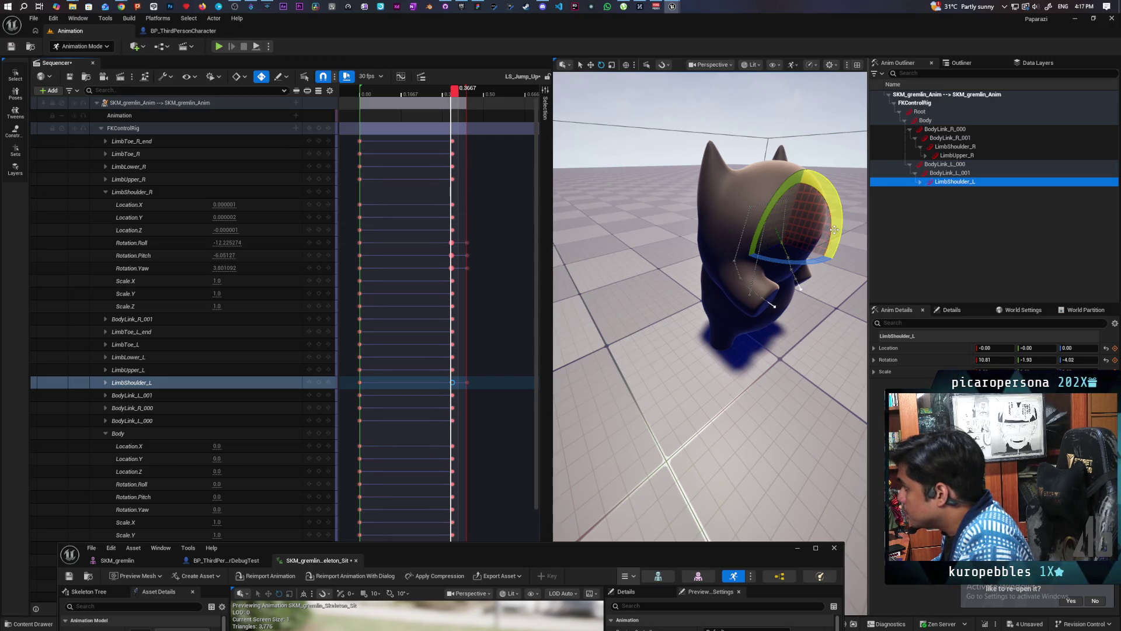
{"action": "left_click_drag", "start_coordinate": [837, 233], "coordinate": [834, 254]}
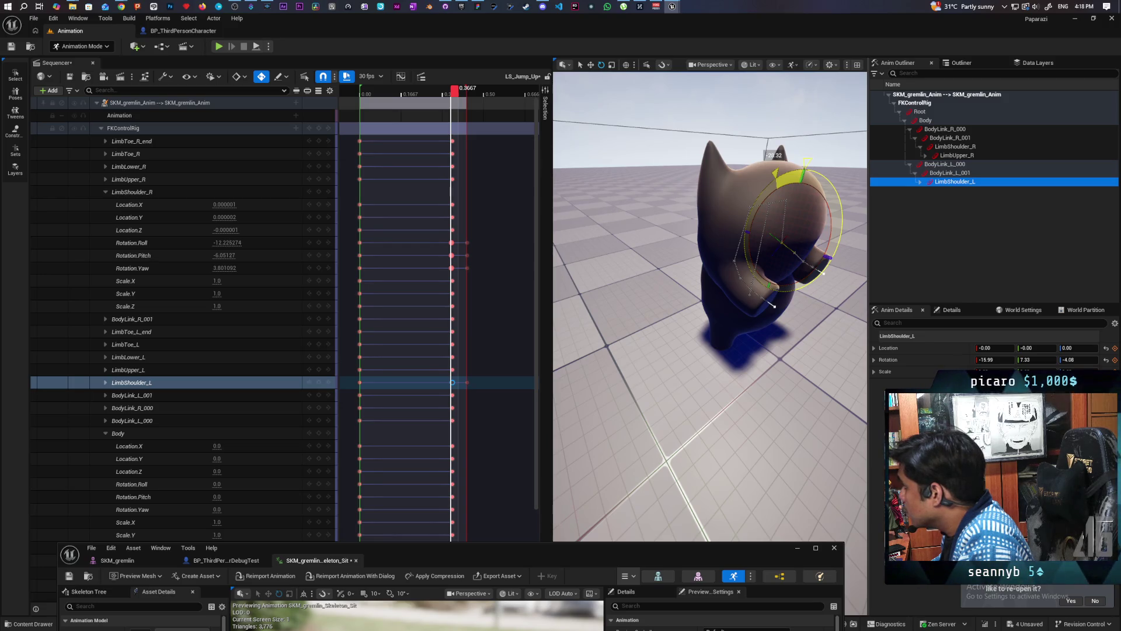
{"action": "left_click_drag", "start_coordinate": [836, 229], "coordinate": [836, 229]}
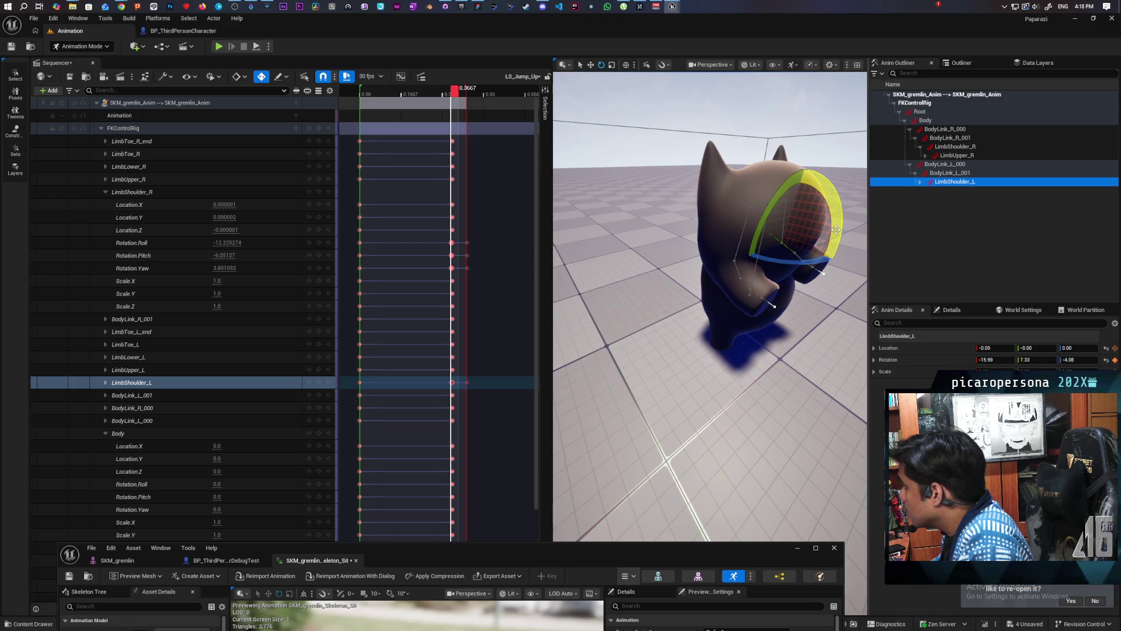
Move the playhead to the 0.4333 end frame and play the jump animation
{"action": "left_click", "coordinate": [463, 95]}
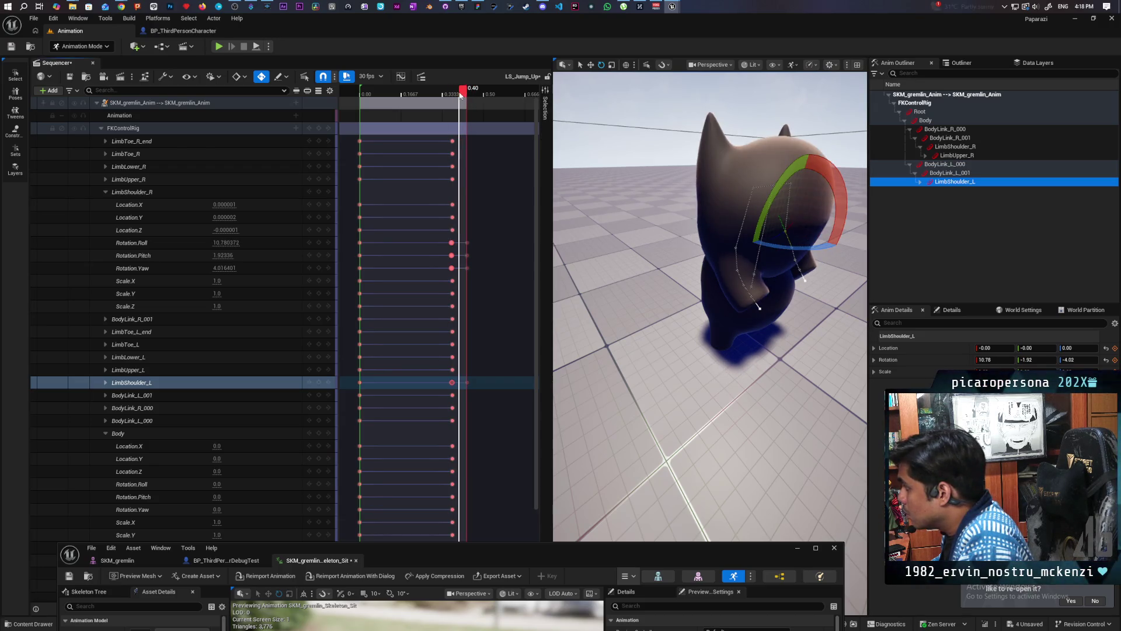
{"action": "mouse_move", "coordinate": [461, 96]}
{"action": "left_mouse_down"}
{"action": "mouse_move", "coordinate": [474, 100]}
{"action": "mouse_move", "coordinate": [364, 114]}
{"action": "left_mouse_up"}
{"action": "key", "text": "space"}
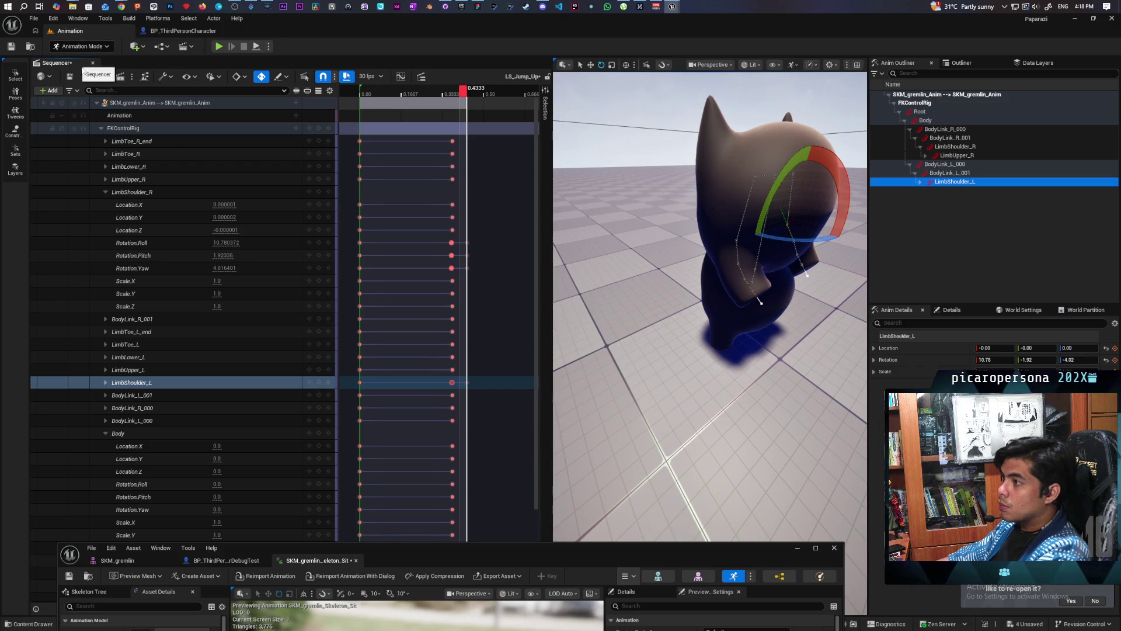
Narrow the Sequencer to widen the level viewport and frame the gremlin
{"action": "left_click_drag", "start_coordinate": [555, 134], "coordinate": [517, 137]}
{"action": "left_click_drag", "start_coordinate": [431, 141], "coordinate": [226, 141]}
{"action": "key", "text": "f"}
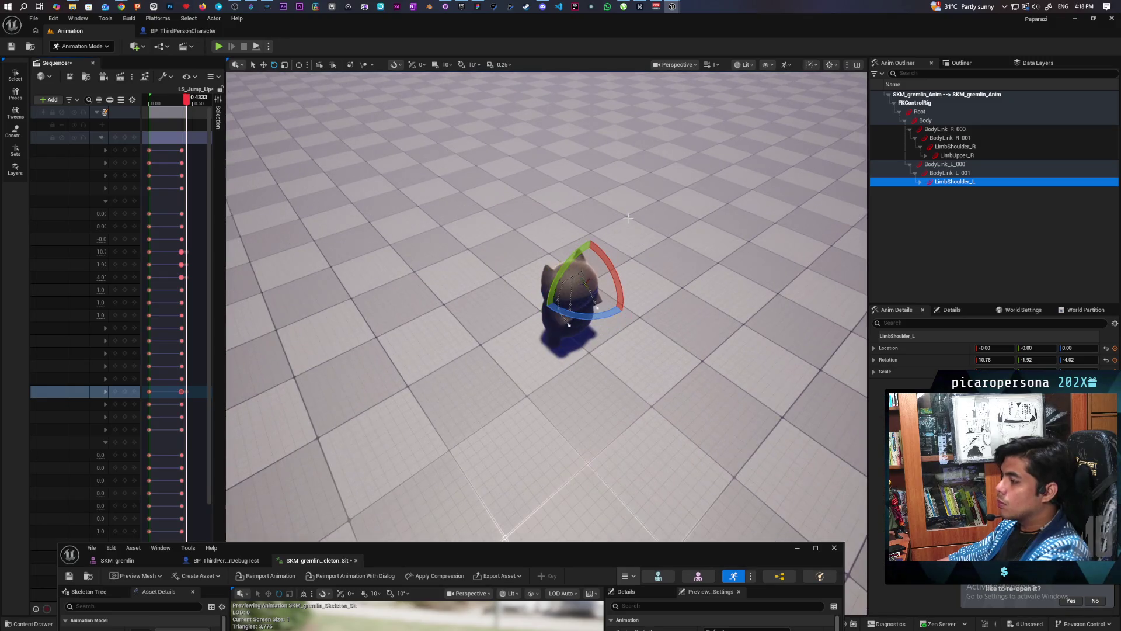
Switch to Selection Mode, lower the view to eye level, and move the asset editor aside
{"action": "left_click", "coordinate": [75, 47]}
{"action": "left_click", "coordinate": [83, 61]}
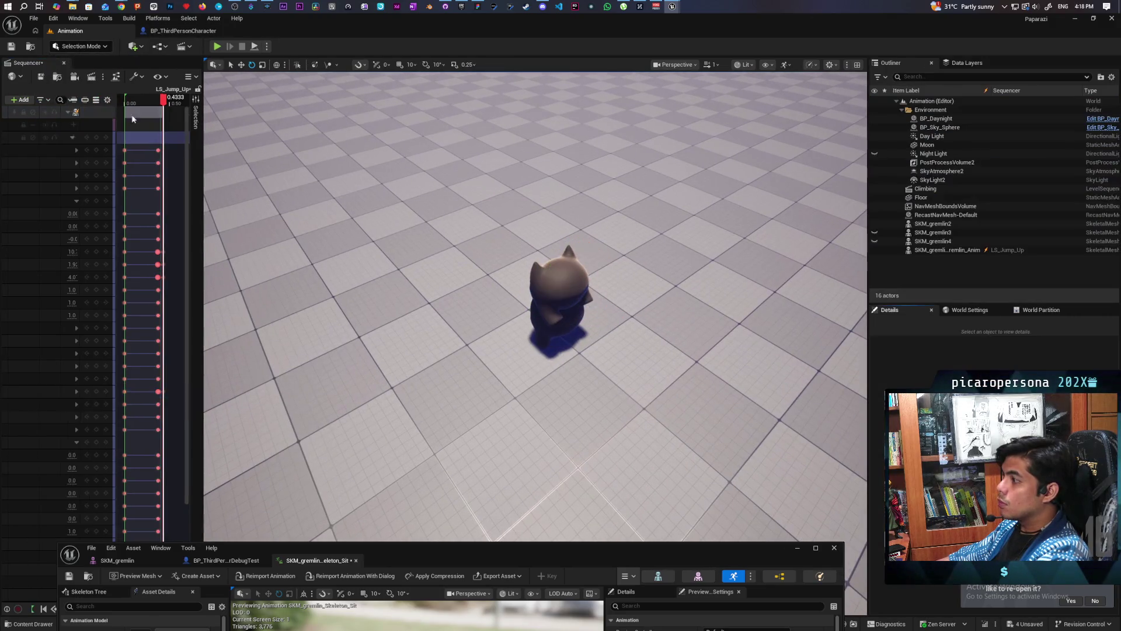
{"action": "mouse_move", "coordinate": [806, 304]}
{"action": "left_mouse_down"}
{"action": "mouse_move", "coordinate": [803, 238]}
{"action": "mouse_move", "coordinate": [804, 280]}
{"action": "left_mouse_up"}
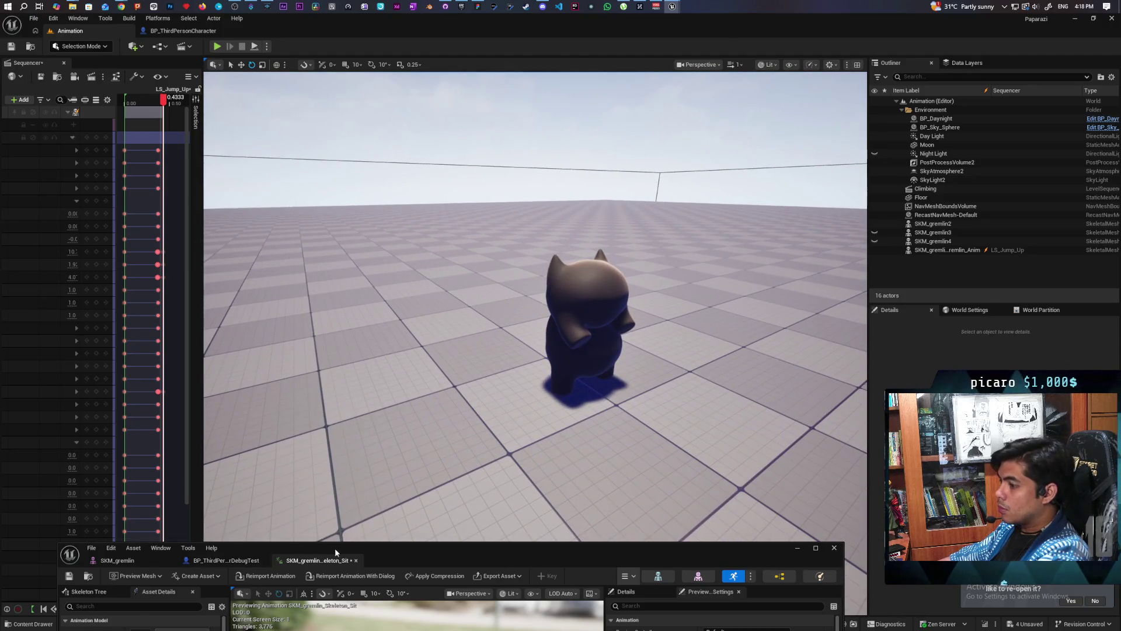
{"action": "mouse_move", "coordinate": [404, 550]}
{"action": "left_mouse_down"}
{"action": "mouse_move", "coordinate": [683, 475]}
{"action": "mouse_move", "coordinate": [719, 521]}
{"action": "left_mouse_up"}
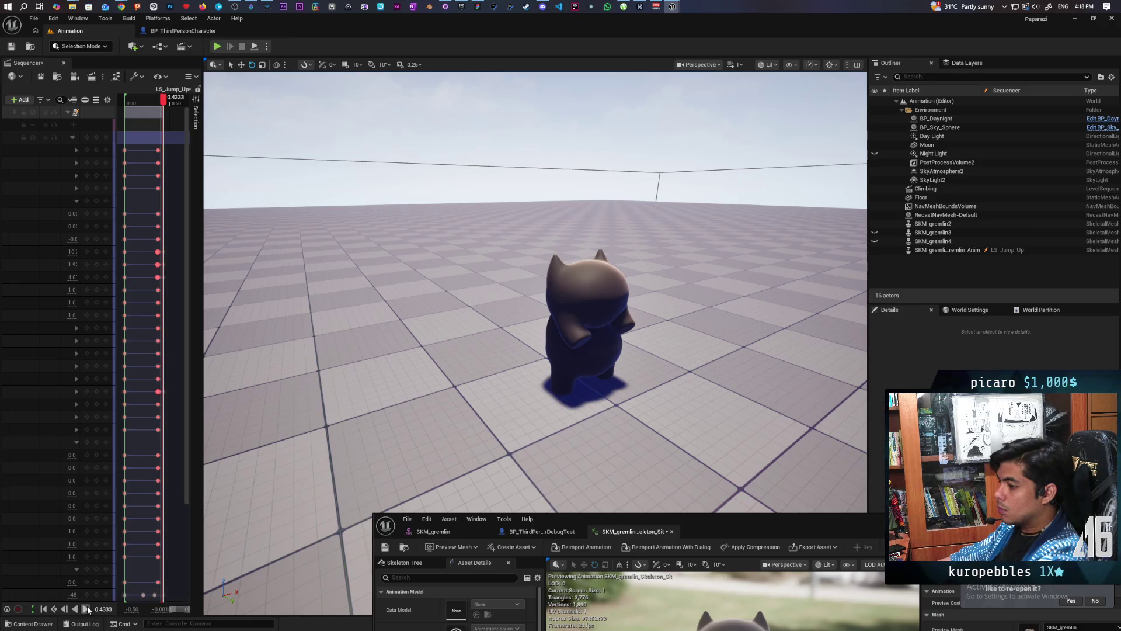
{"action": "left_click", "coordinate": [86, 609]}
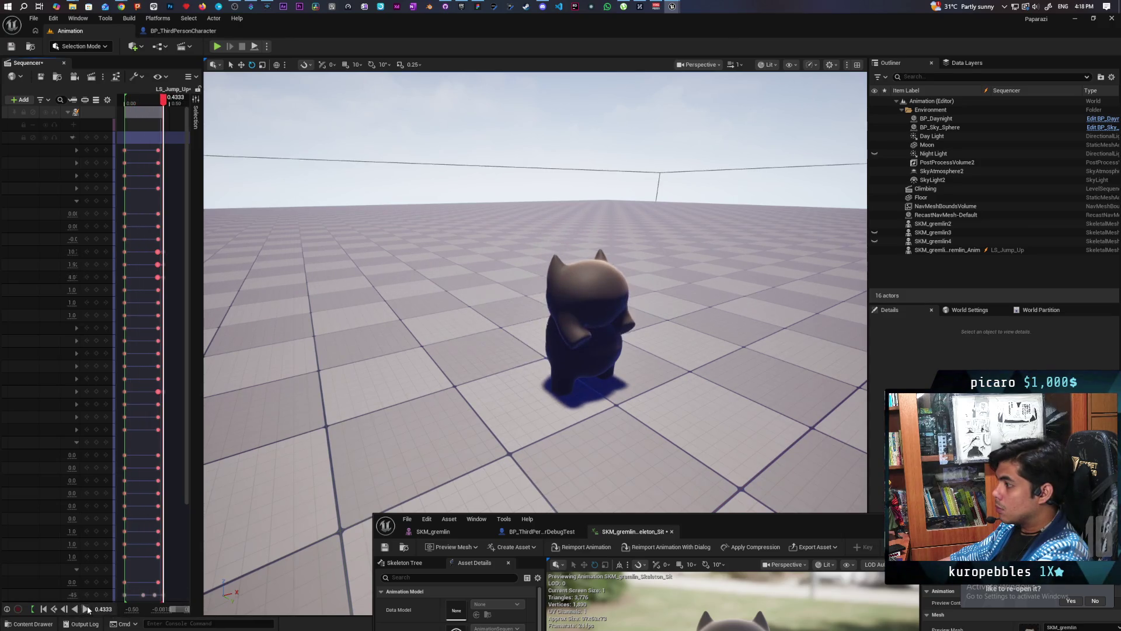
{"action": "left_click", "coordinate": [86, 609]}
{"action": "left_click", "coordinate": [87, 610]}
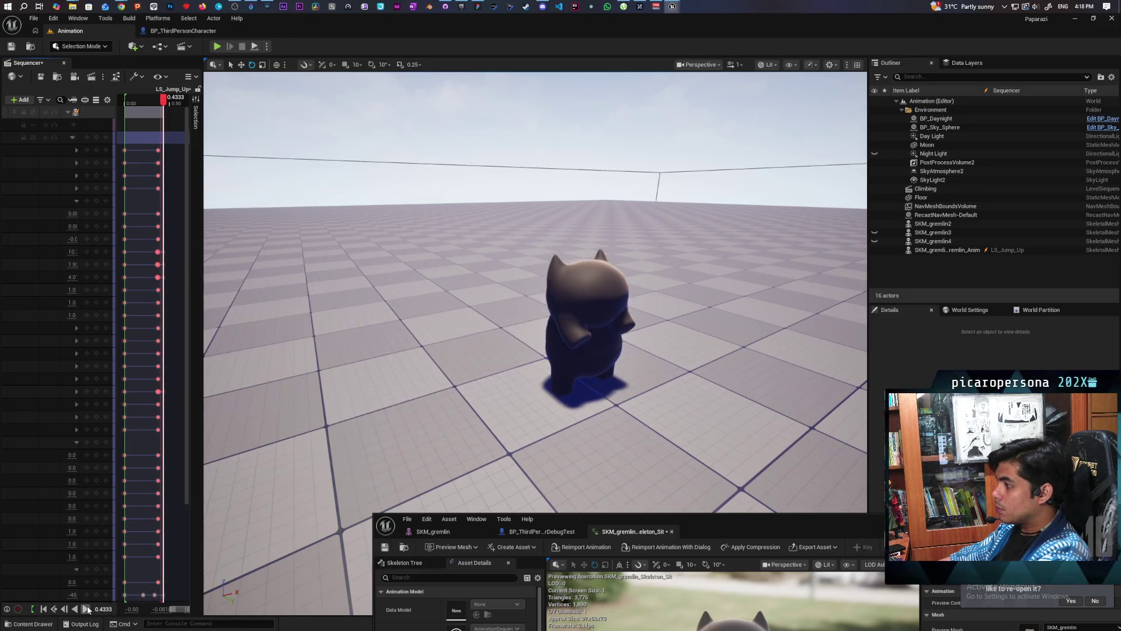
{"action": "left_click", "coordinate": [87, 609]}
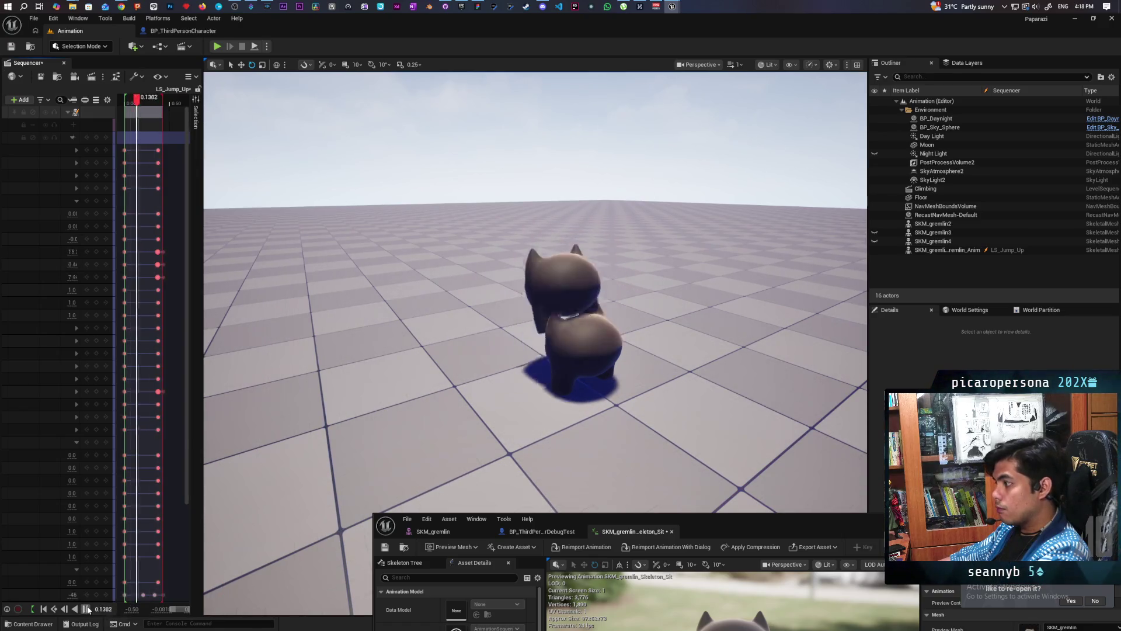
{"action": "left_click", "coordinate": [87, 610]}
{"action": "left_click", "coordinate": [87, 610]}
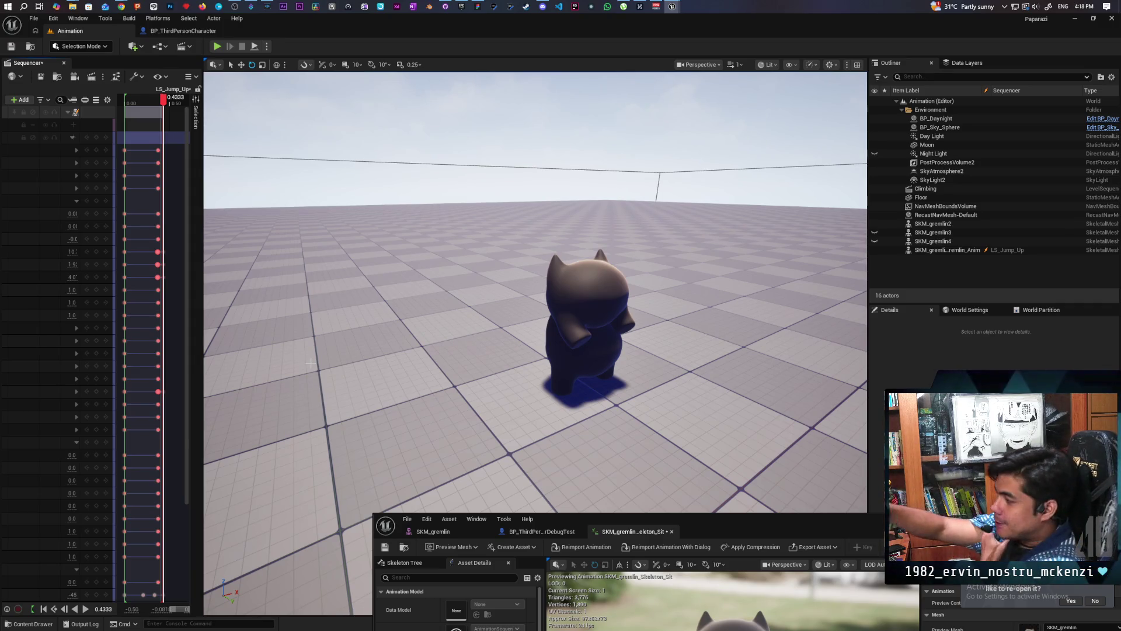
{"action": "key", "text": "space"}
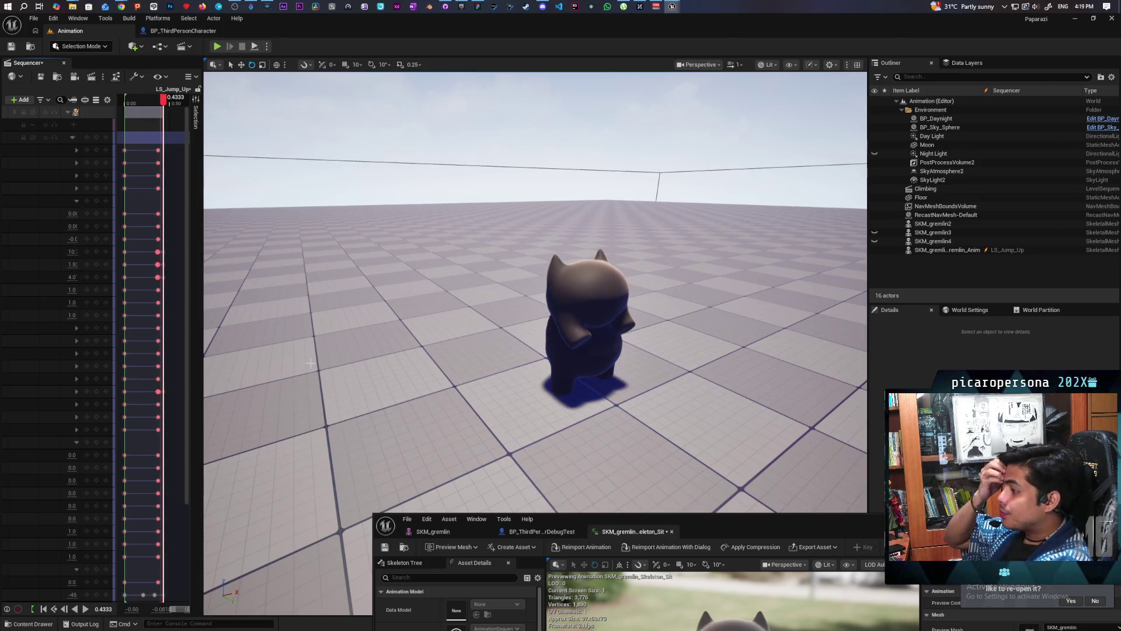
{"action": "key", "text": "space"}
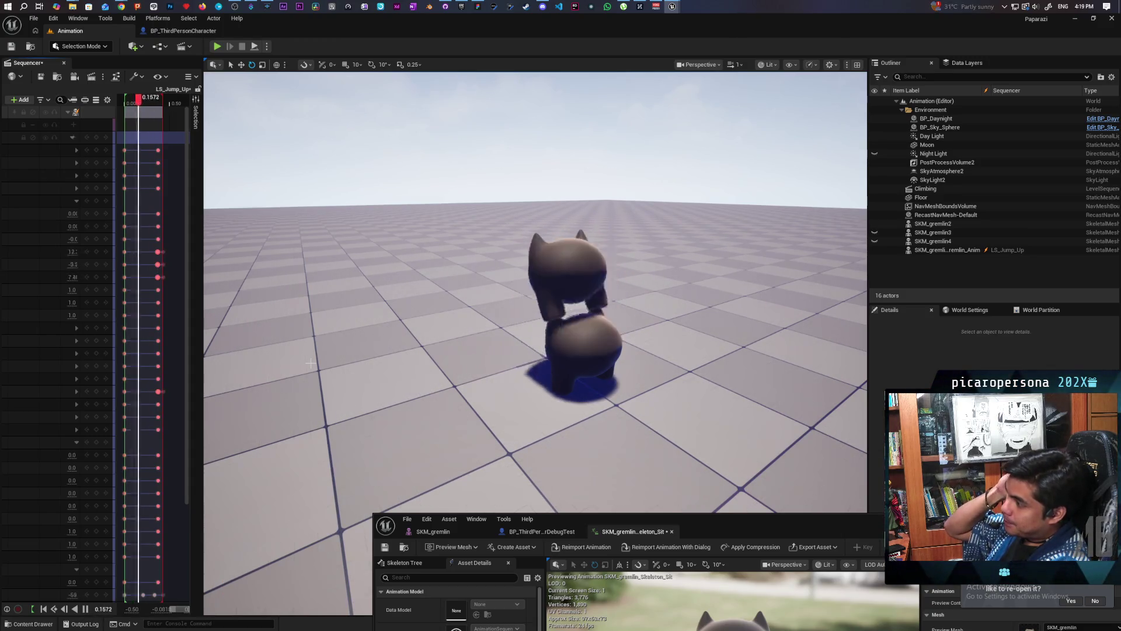
{"action": "key", "text": "space"}
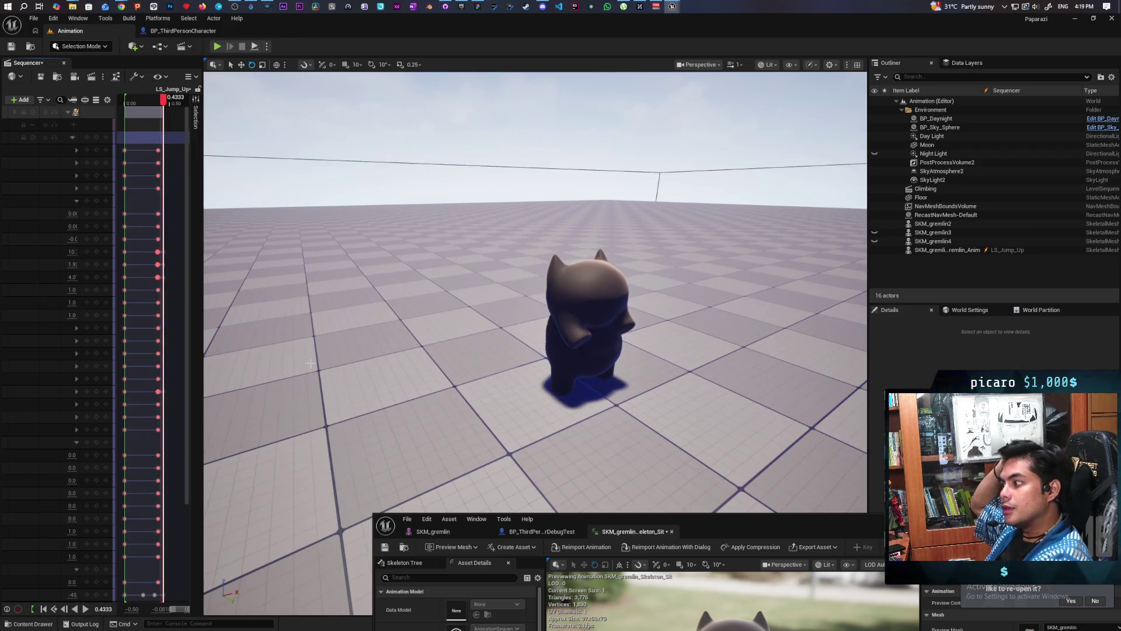
{"action": "key", "text": "space"}
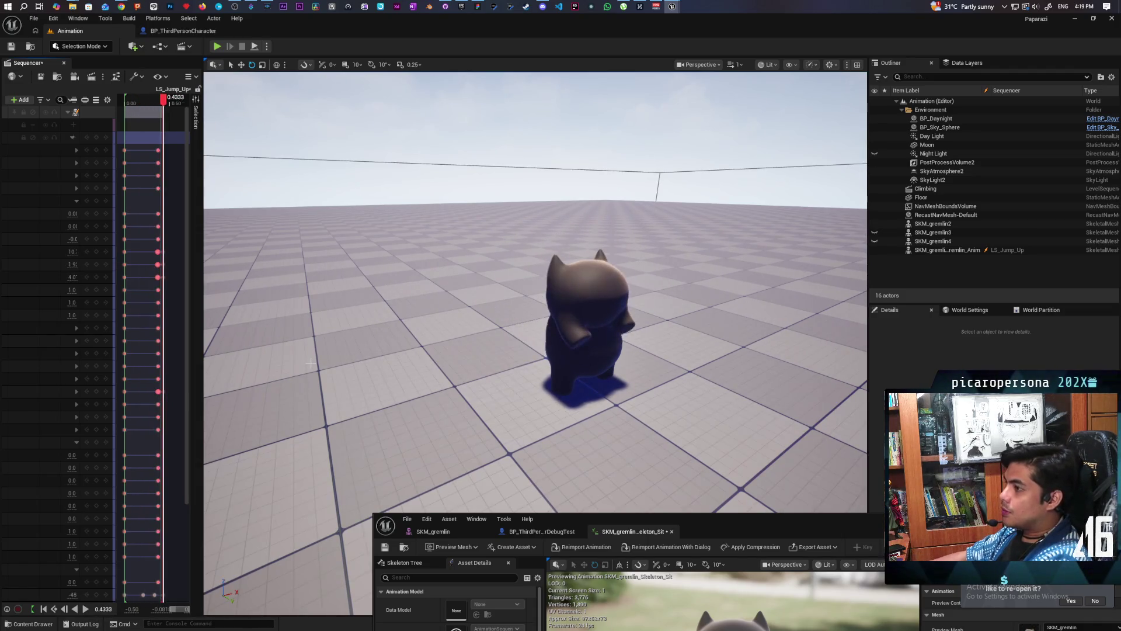
Select SKM_gremlin2 and play the jump-up animation several times in the viewport
{"action": "left_click", "coordinate": [599, 361]}
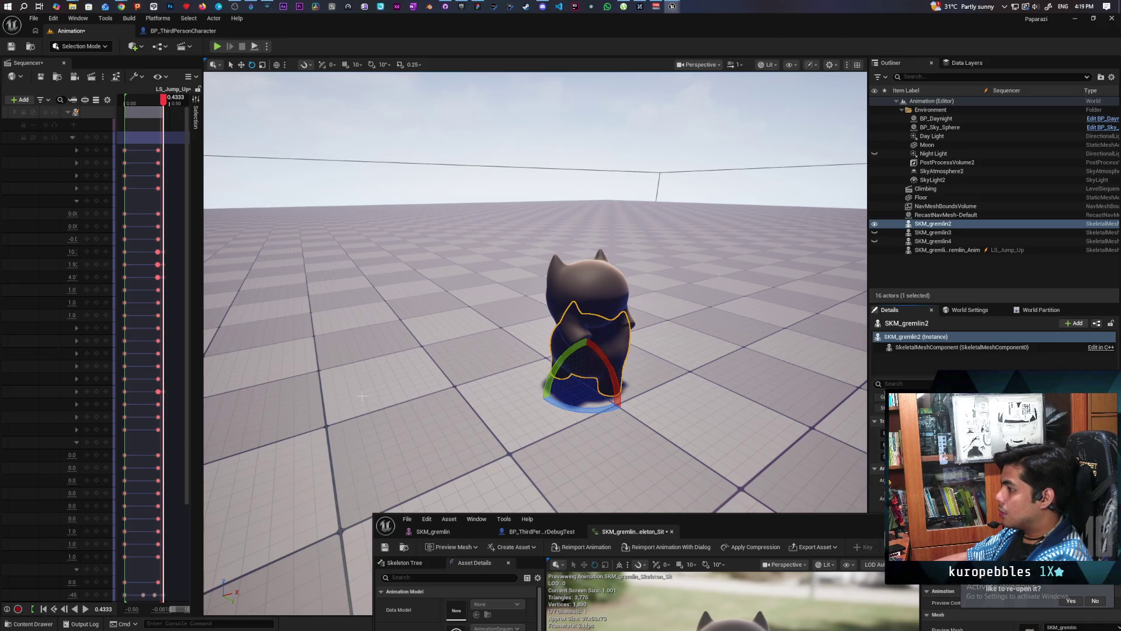
{"action": "left_click", "coordinate": [85, 609]}
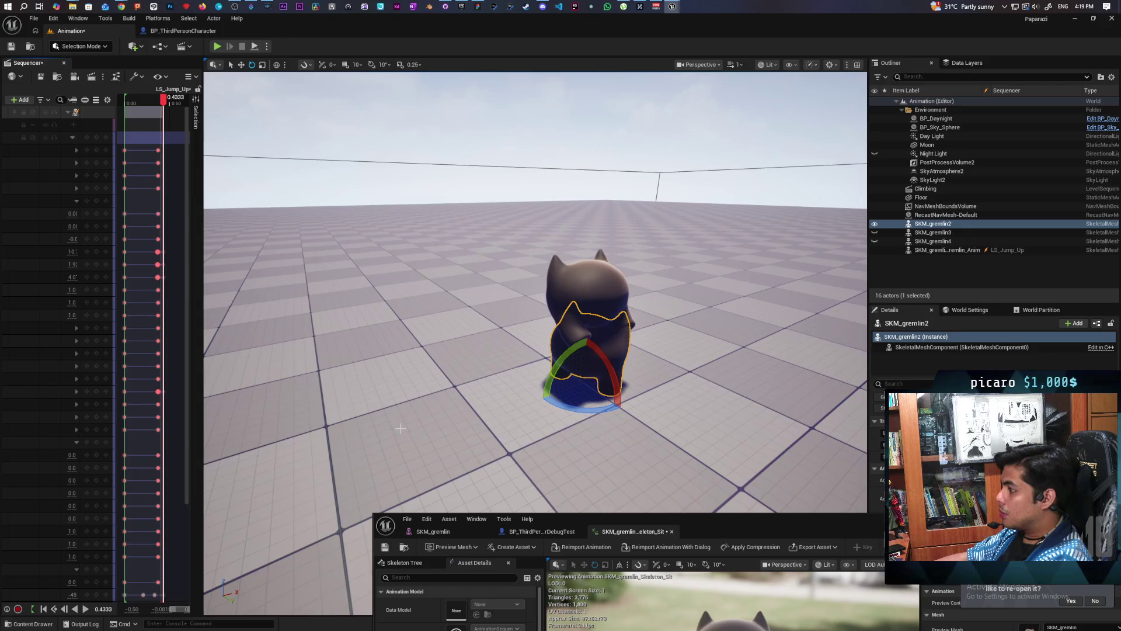
{"action": "key", "text": "space"}
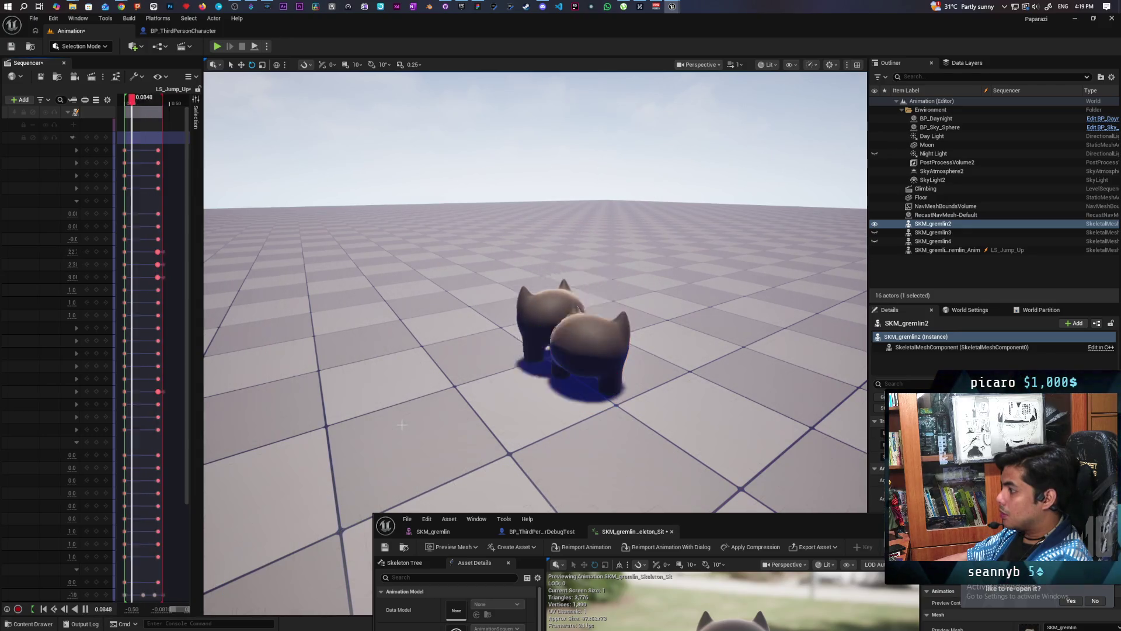
{"action": "key", "text": "space"}
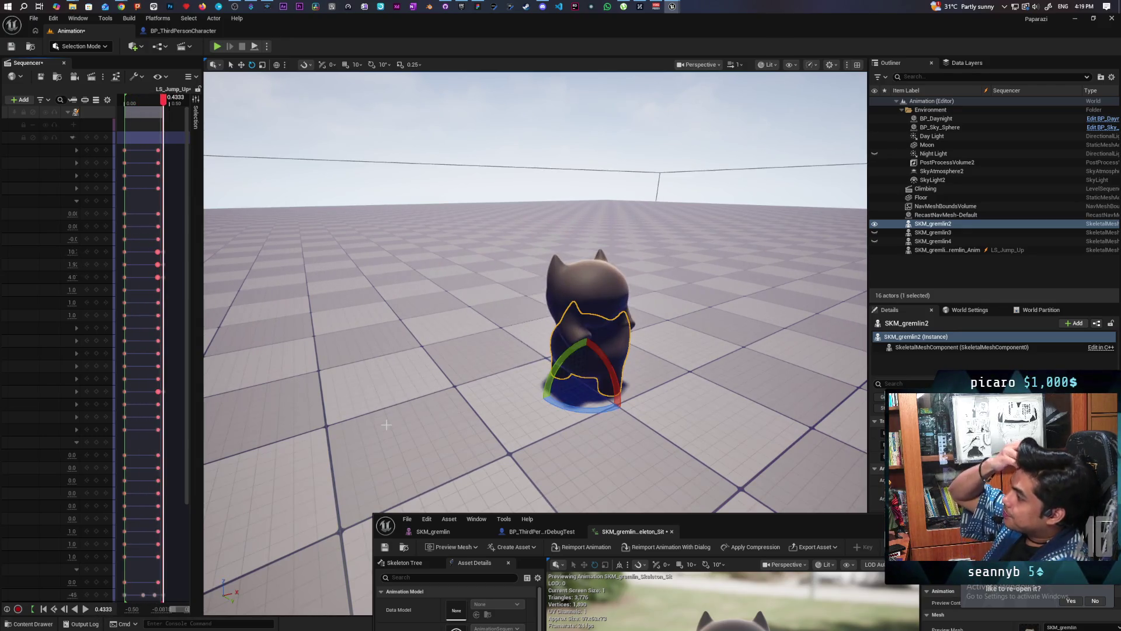
{"action": "key", "text": "space"}
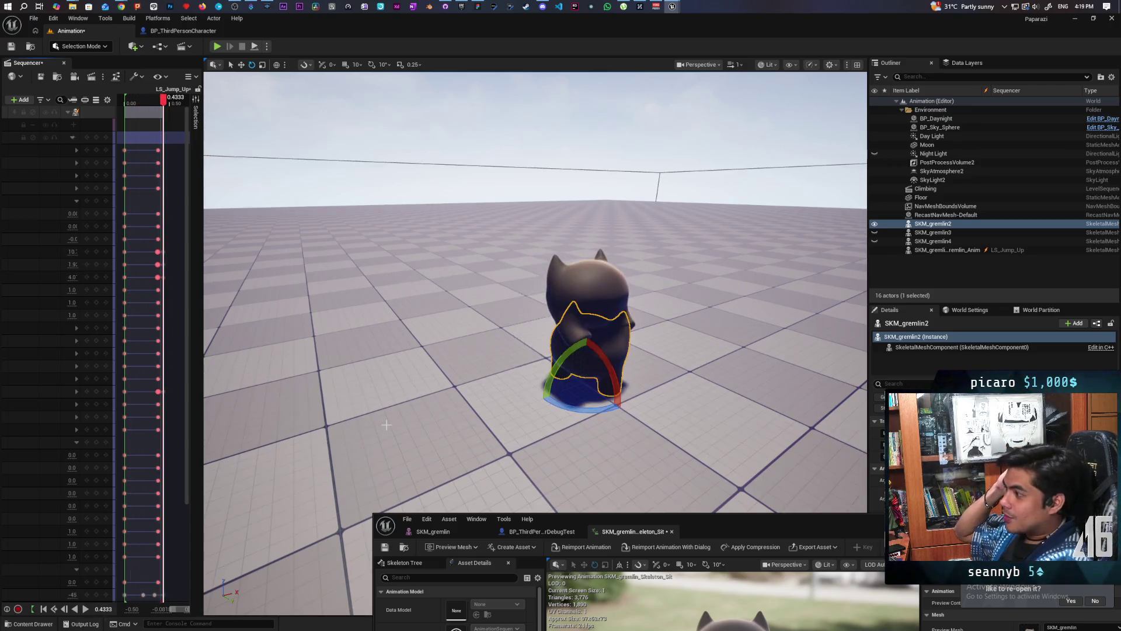
{"action": "key", "text": "space"}
{"action": "key", "text": "space"}
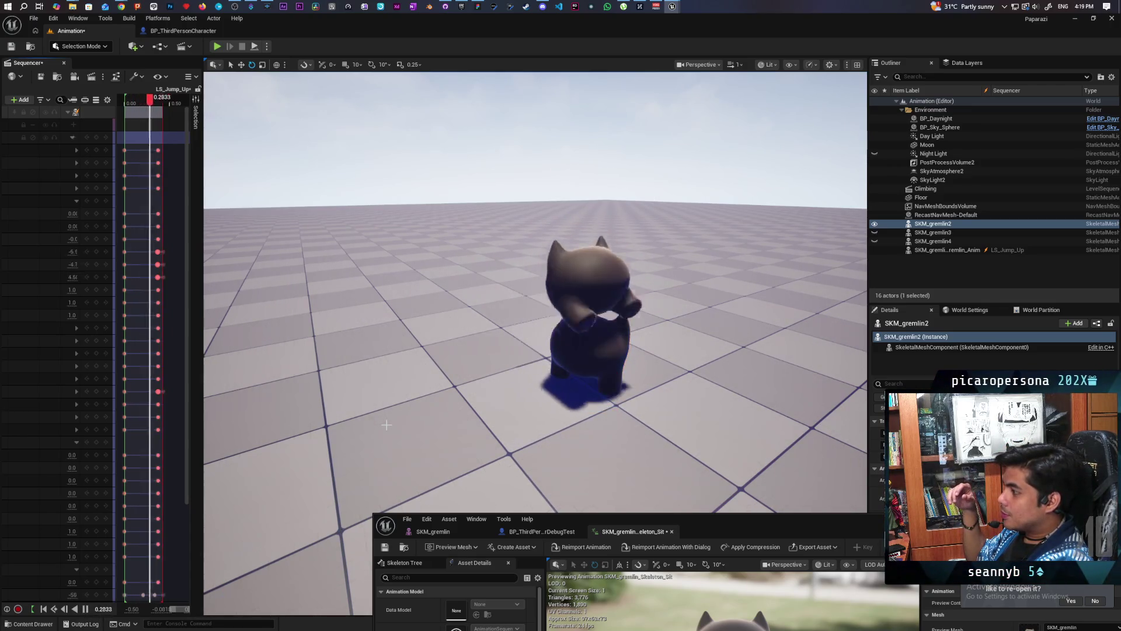